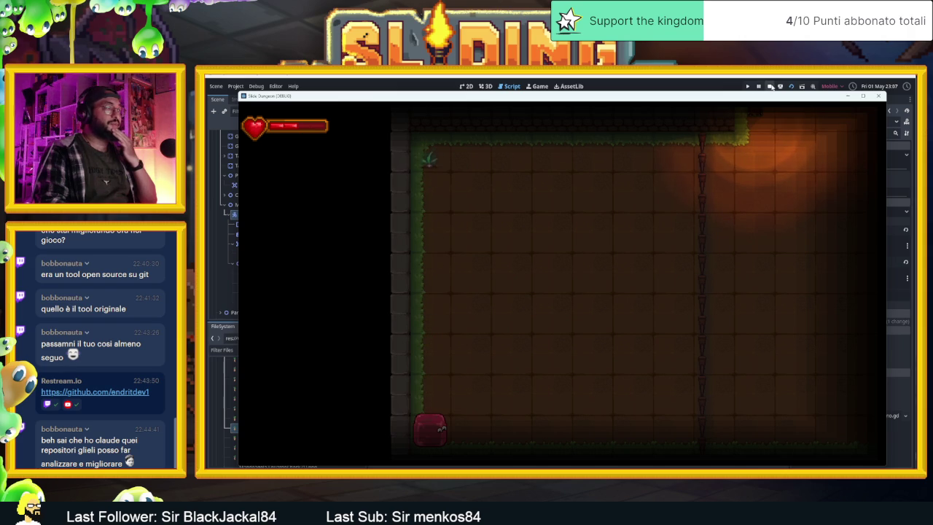
# Step: Stop the game and append `and $AnimatedSprite2D.animatio == "run_"+direzioni.keys()[dir]` to line 33's if condition
pyautogui.click(772, 86)
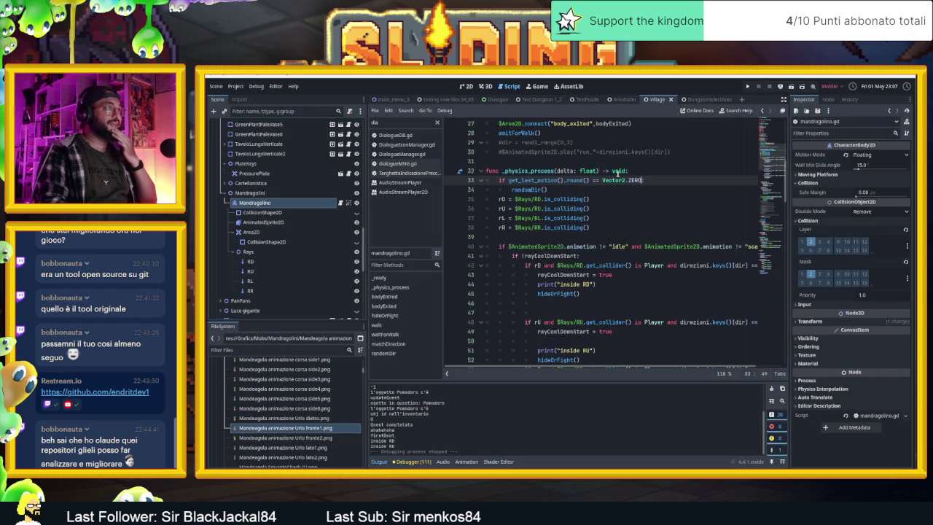
pyautogui.scroll(1, 617, 189)
pyautogui.write('and !r')
pyautogui.press('BackSpace')
pyautogui.press('BackSpace')
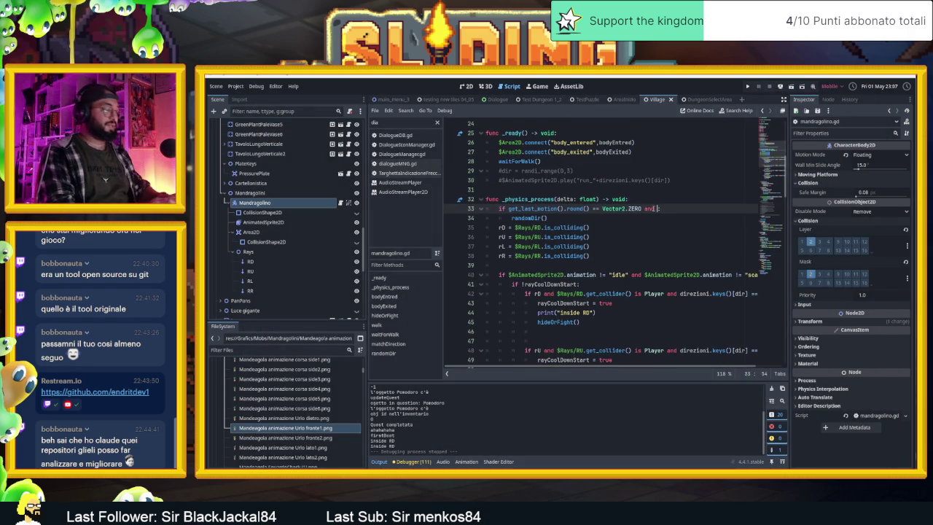
pyautogui.write('An')
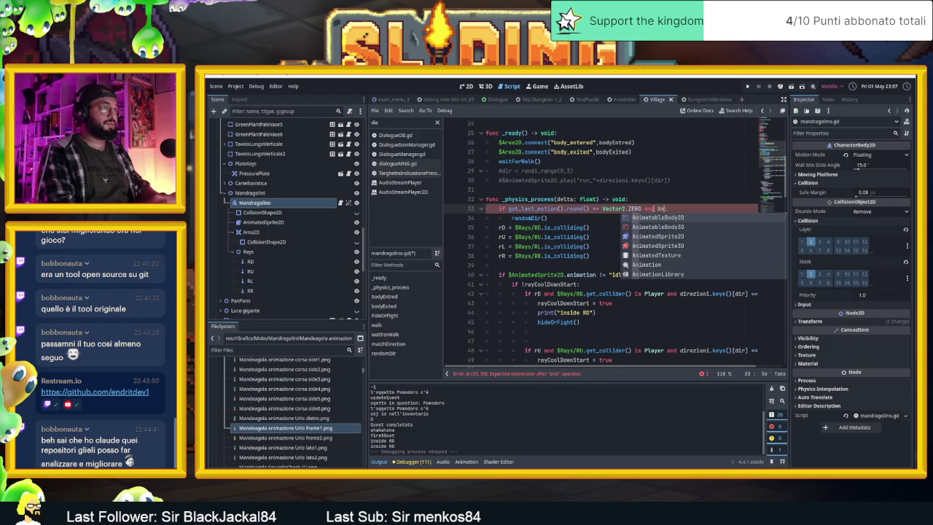
pyautogui.press('BackSpace')
pyautogui.press('BackSpace')
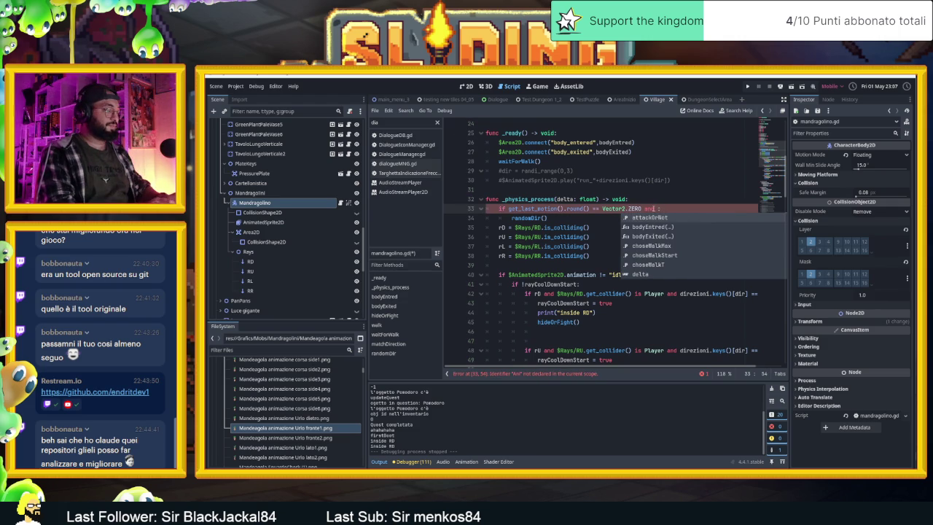
pyautogui.write('$an')
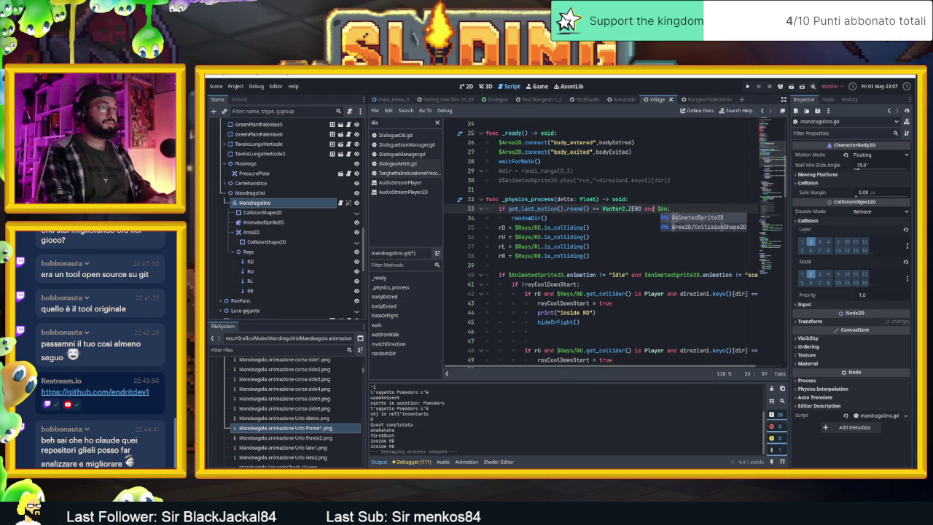
pyautogui.press('Return')
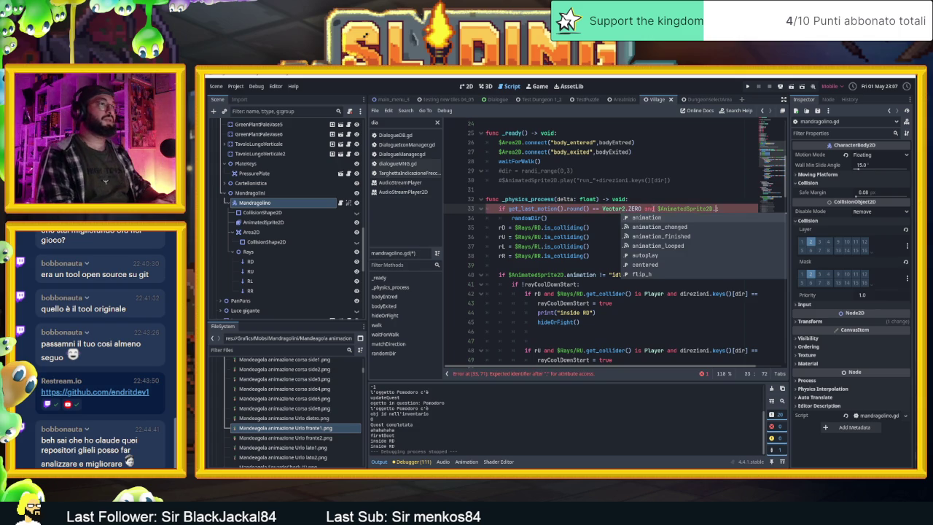
pyautogui.write('anima')
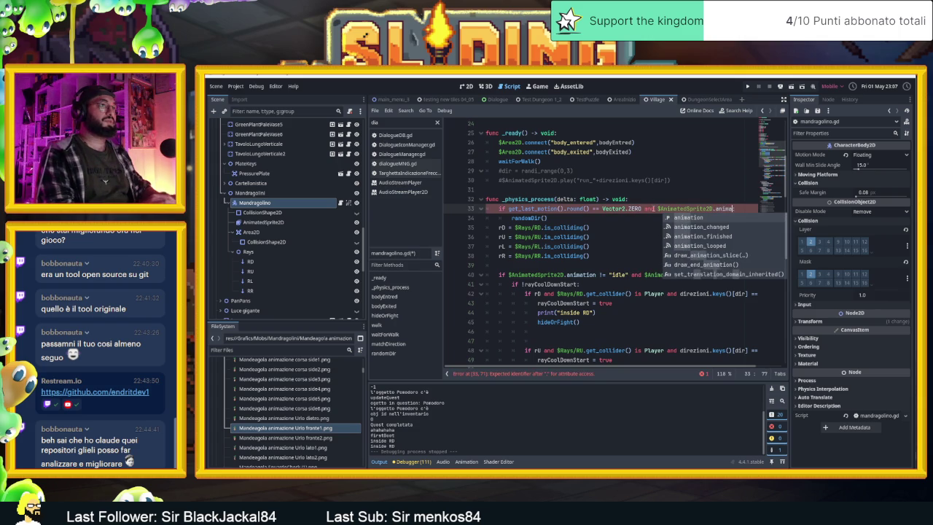
pyautogui.write('tio = ')
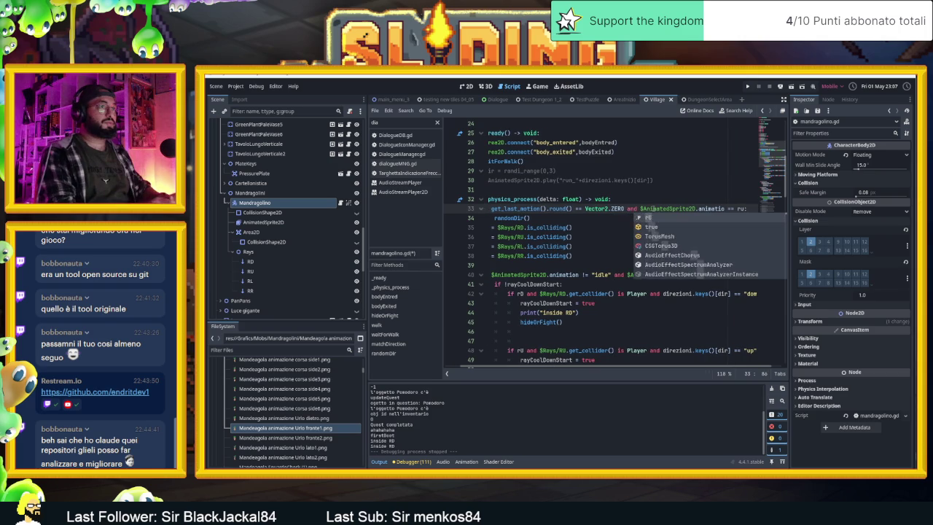
pyautogui.write(' "run')
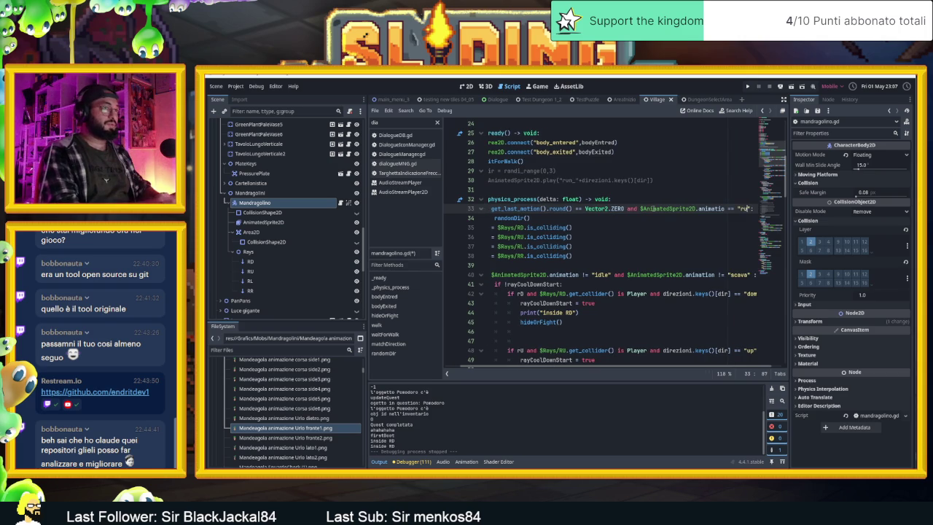
pyautogui.write('_')
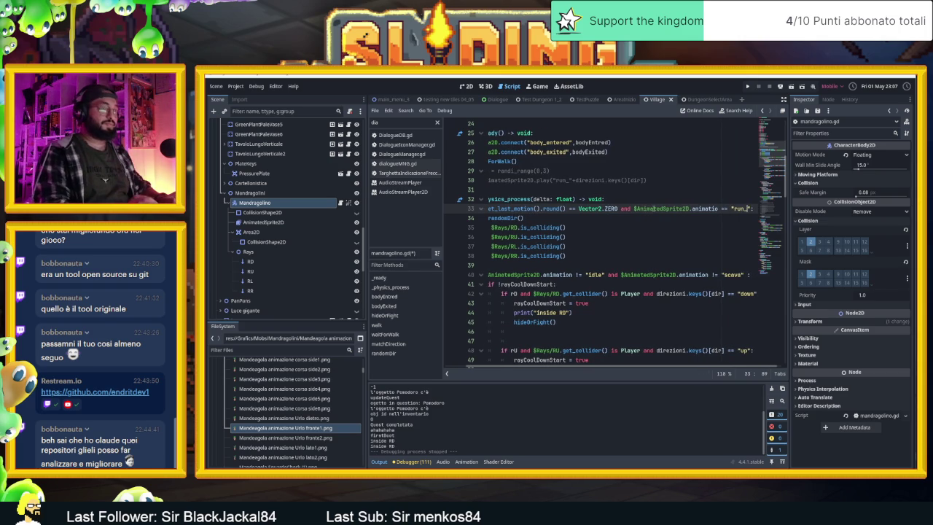
pyautogui.write('"+')
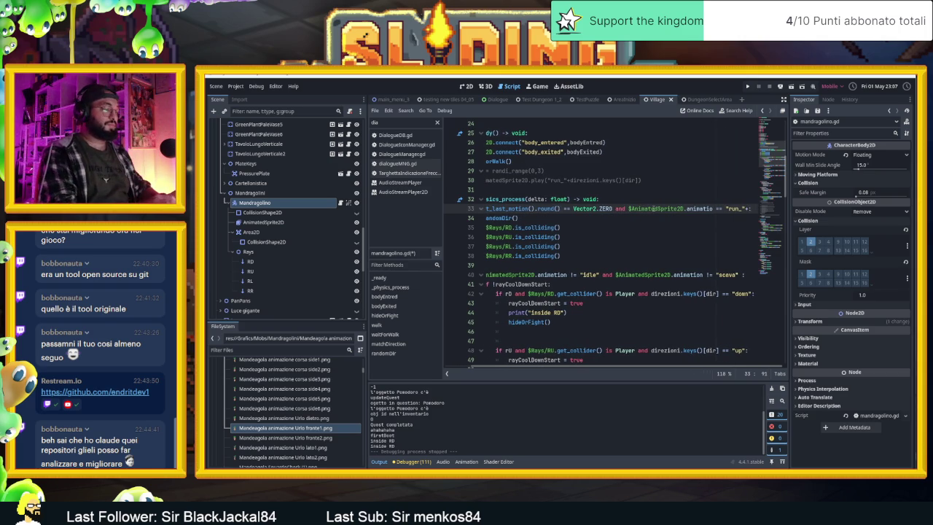
pyautogui.write('ir')
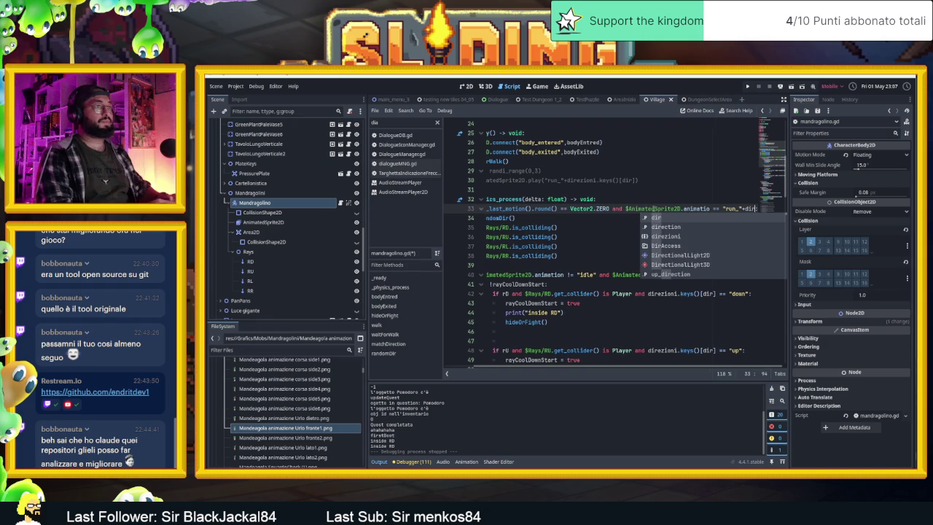
pyautogui.write('ezioni')
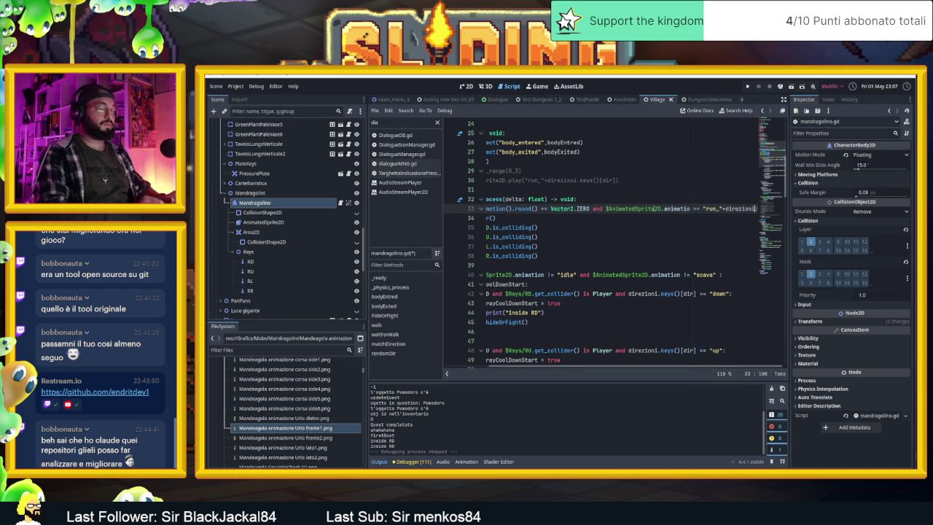
pyautogui.write('.keys()')
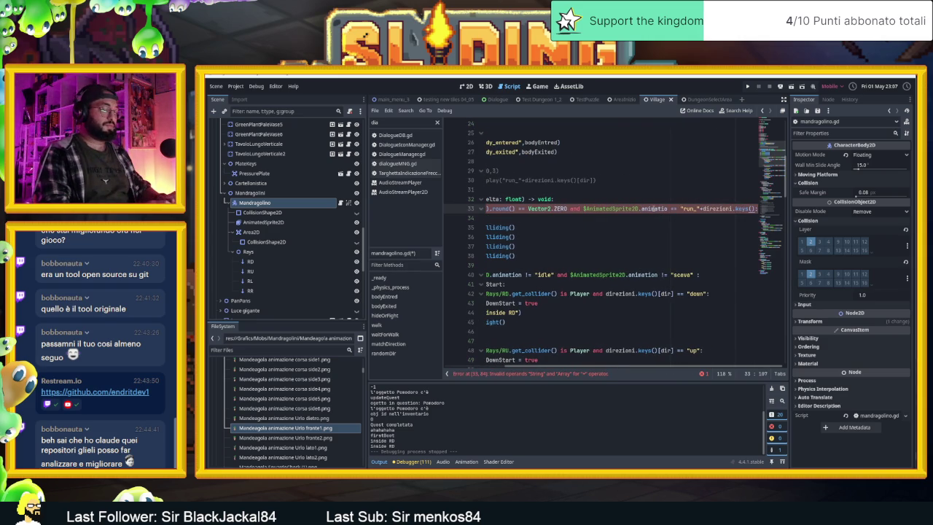
pyautogui.write('[dir')
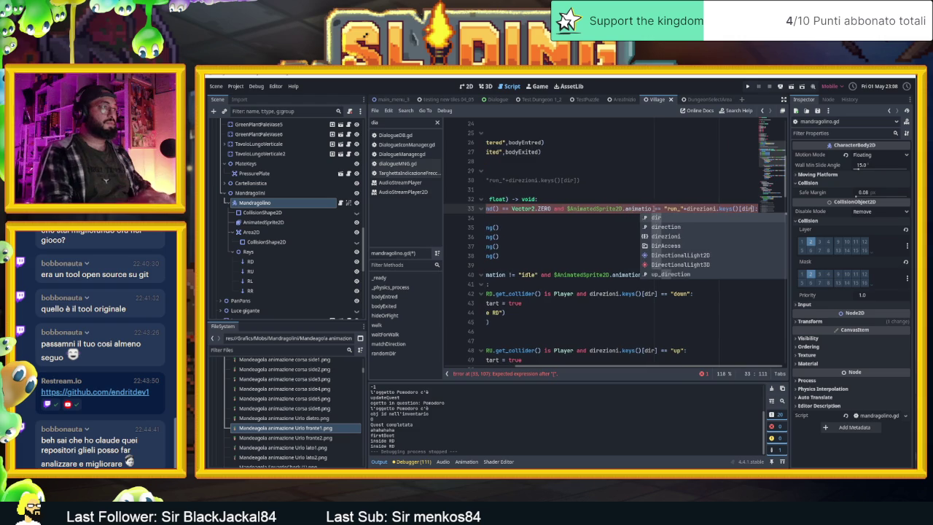
pyautogui.click(610, 209)
# Step: Review the rest of mandragolino.gd, then run the project with F5 to test the condition
pyautogui.hscroll(-3, 629, 223)
pyautogui.scroll(-10, 627, 224)
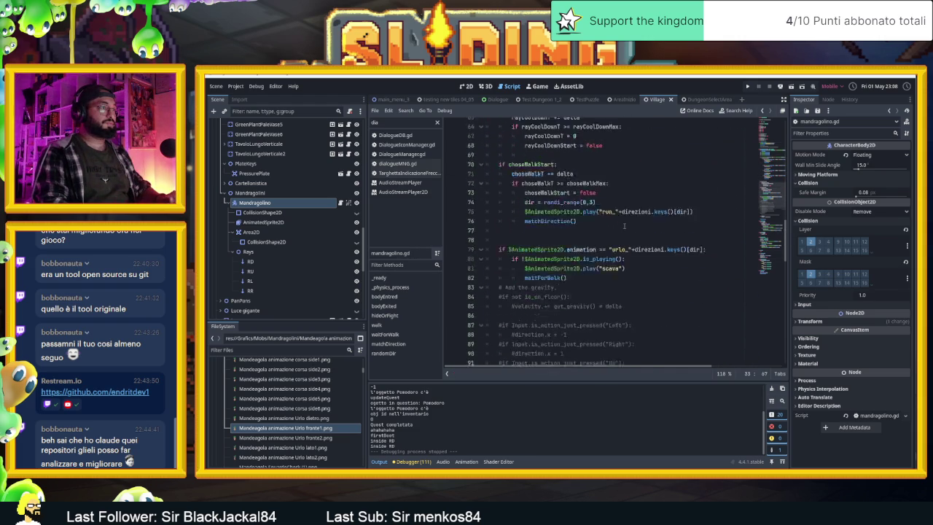
pyautogui.scroll(-15, 624, 226)
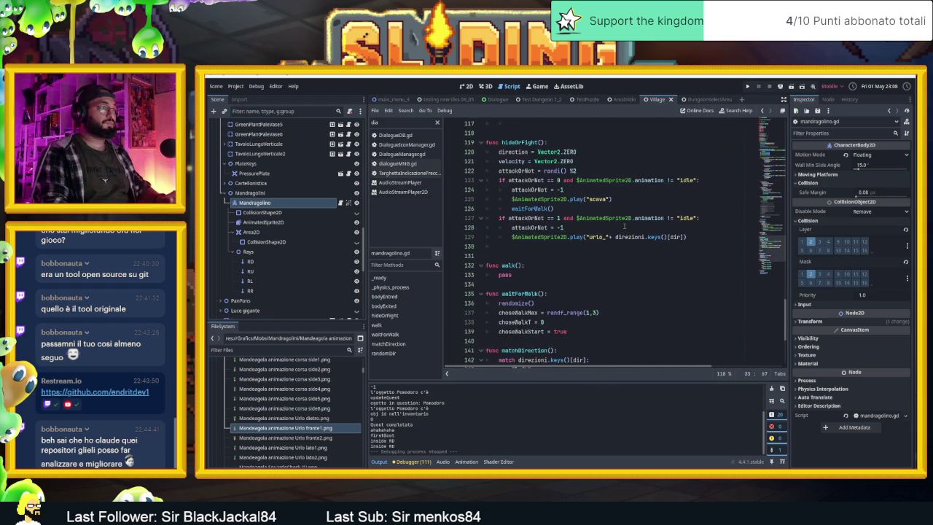
pyautogui.scroll(-5, 624, 226)
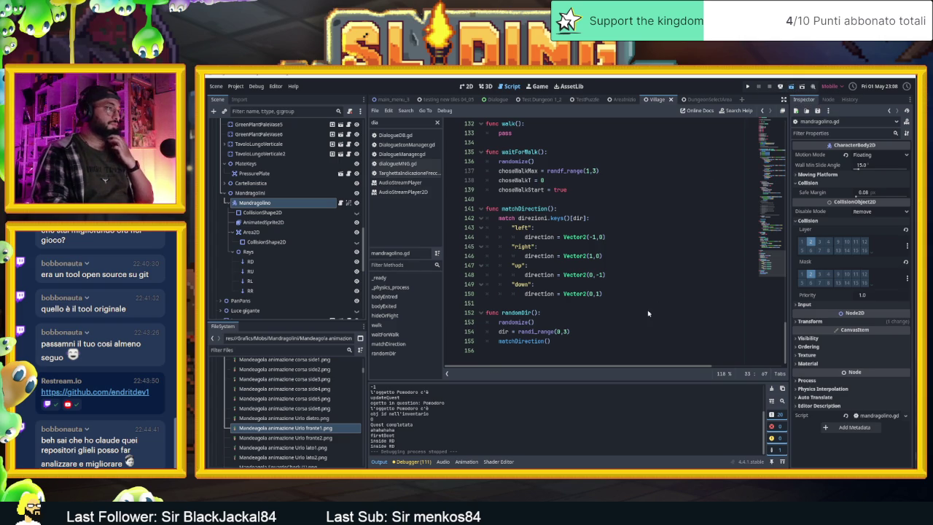
pyautogui.press('F5')
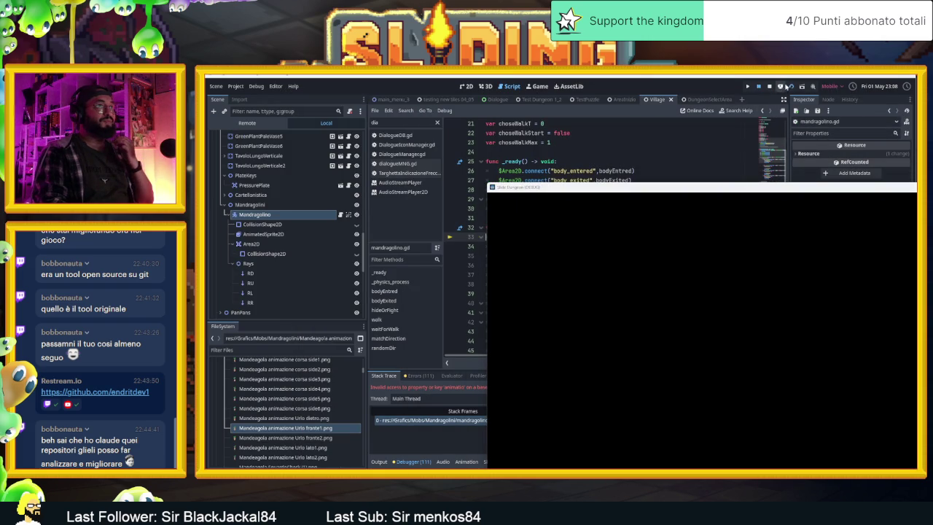
# Step: Fix 'animatio' to 'animation' on line 33, rerun the game, and move its window lower
pyautogui.click(769, 87)
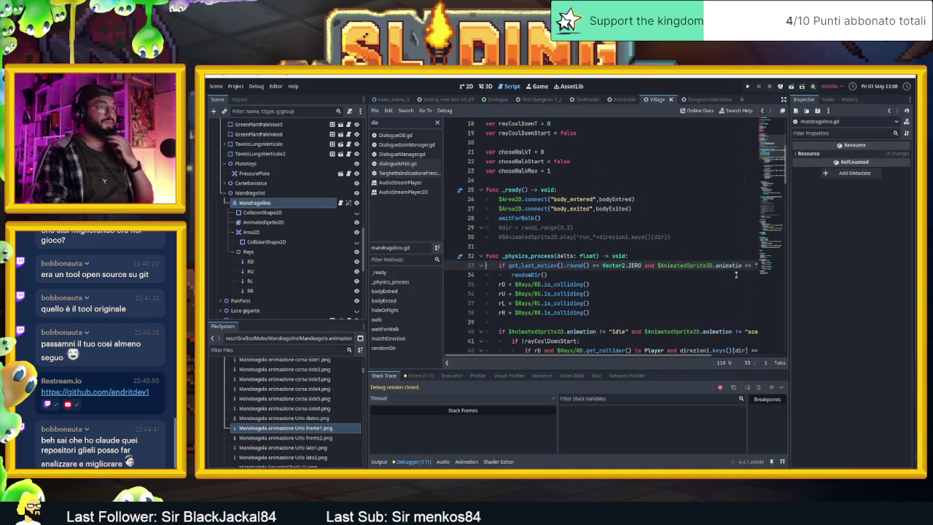
pyautogui.write('n')
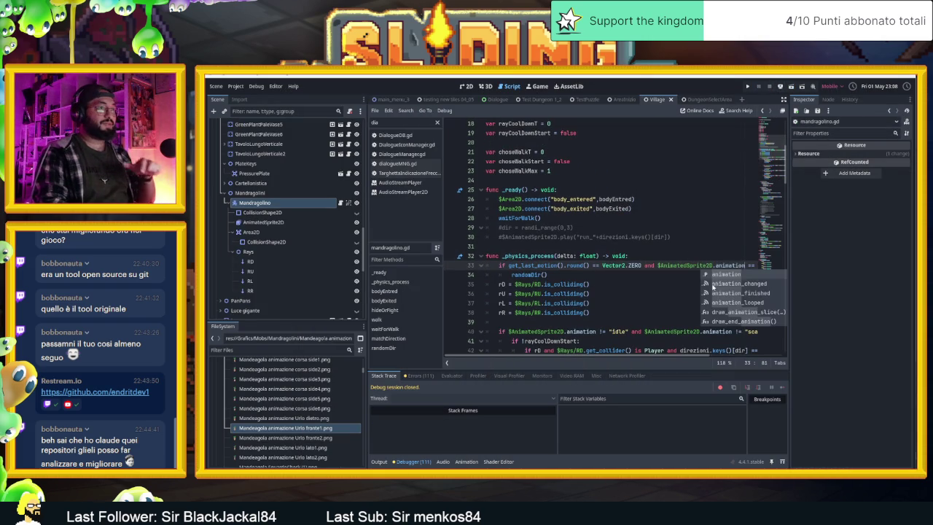
pyautogui.click(683, 285)
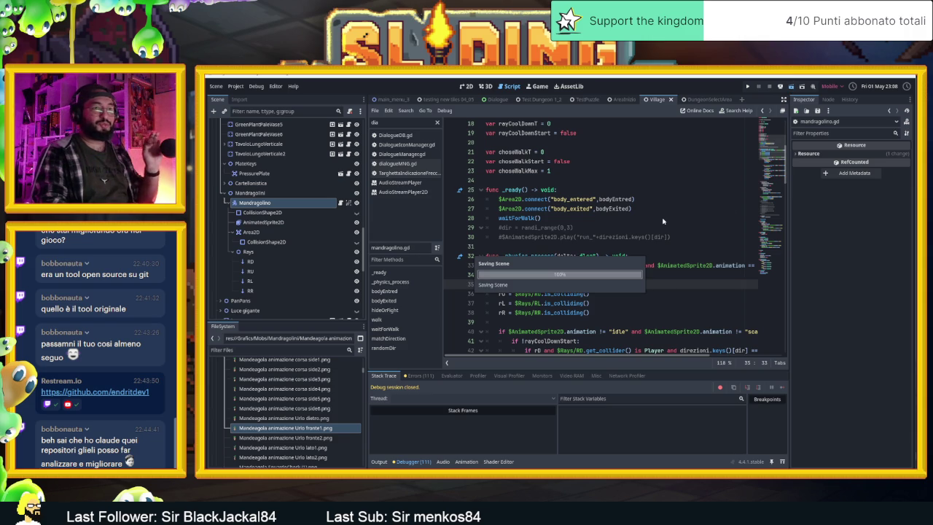
pyautogui.press('F5')
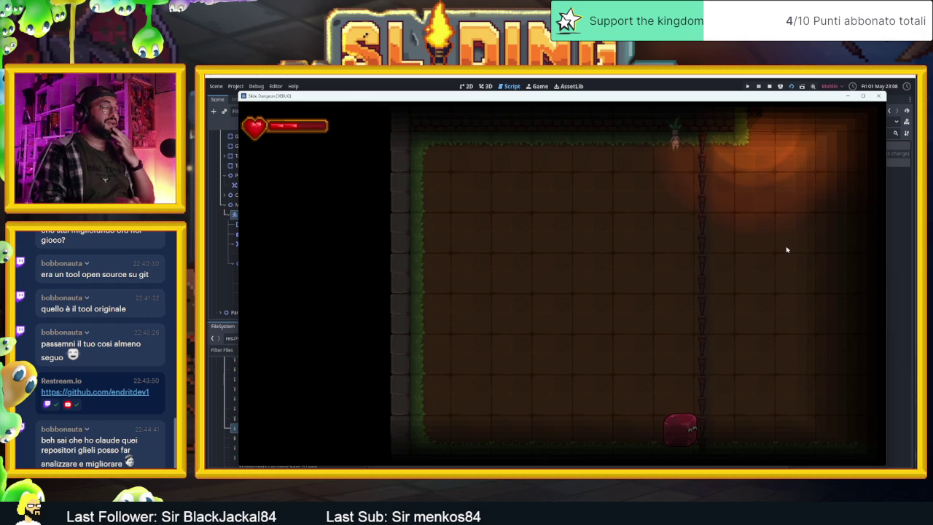
pyautogui.moveTo(660, 100)
pyautogui.mouseDown()
pyautogui.moveTo(832, 203)
pyautogui.moveTo(718, 299)
pyautogui.moveTo(792, 252)
pyautogui.moveTo(902, 131)
pyautogui.mouseUp()
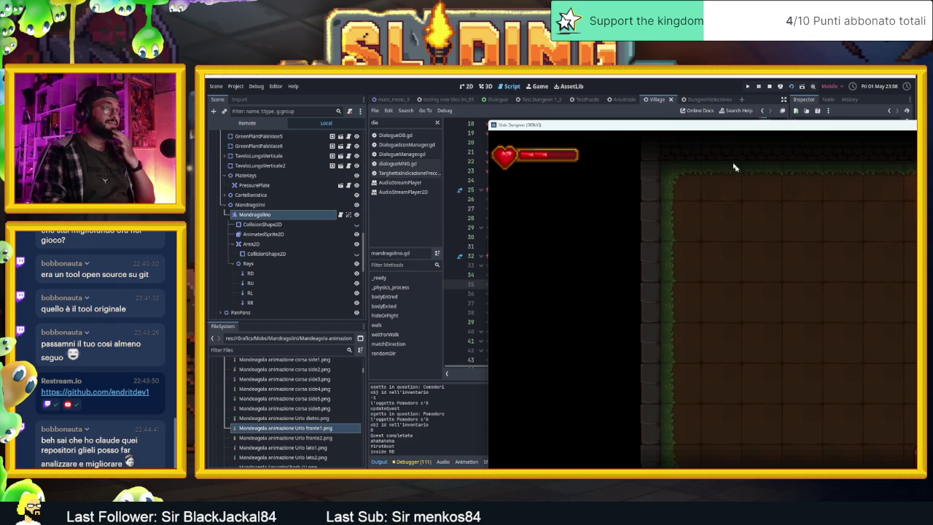
pyautogui.moveTo(711, 128)
pyautogui.mouseDown()
pyautogui.moveTo(676, 186)
pyautogui.moveTo(610, 246)
pyautogui.mouseUp()
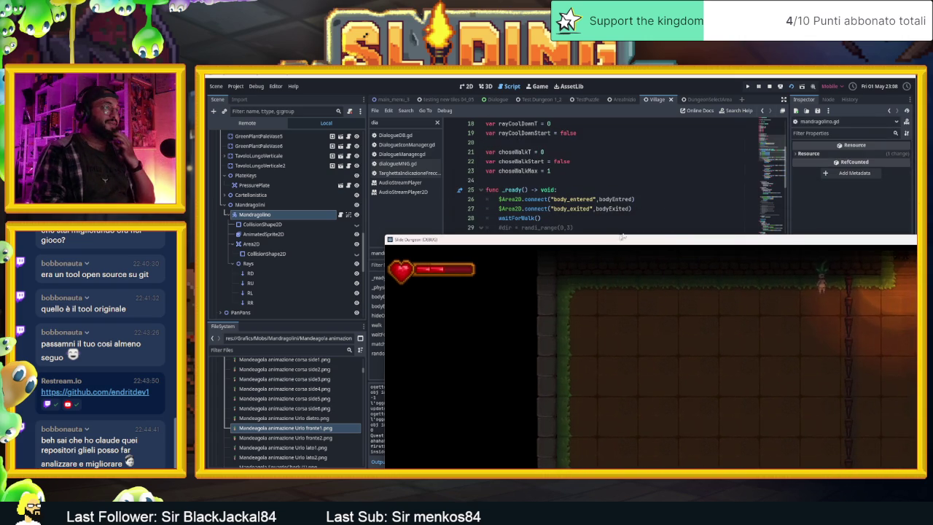
# Step: Stop the game and remove the get_last_motion().round() == Vector2.ZERO check from line 33
pyautogui.click(769, 86)
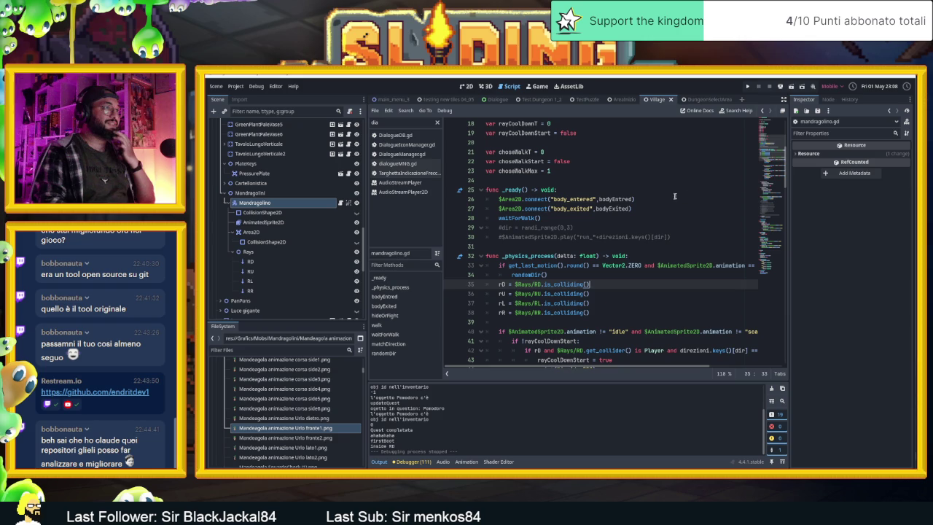
pyautogui.scroll(1, 627, 253)
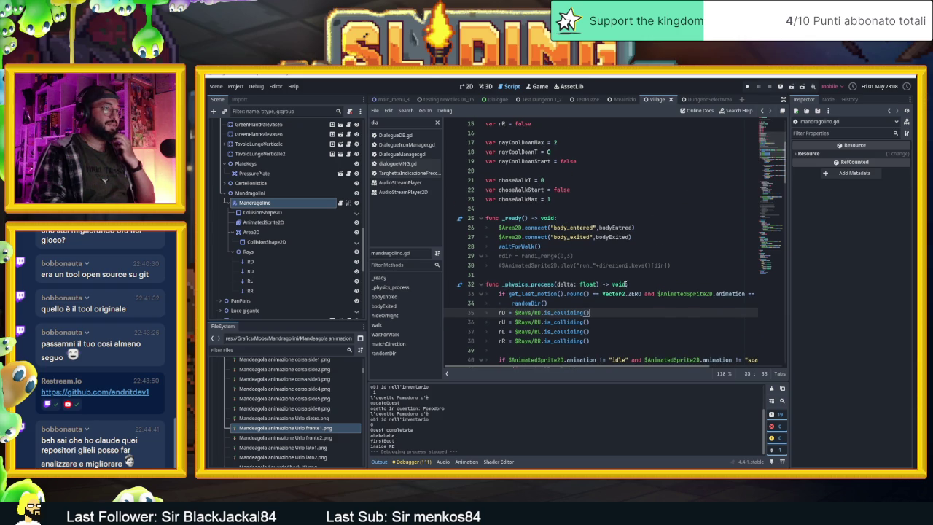
pyautogui.moveTo(654, 294); pyautogui.dragTo(508, 294)
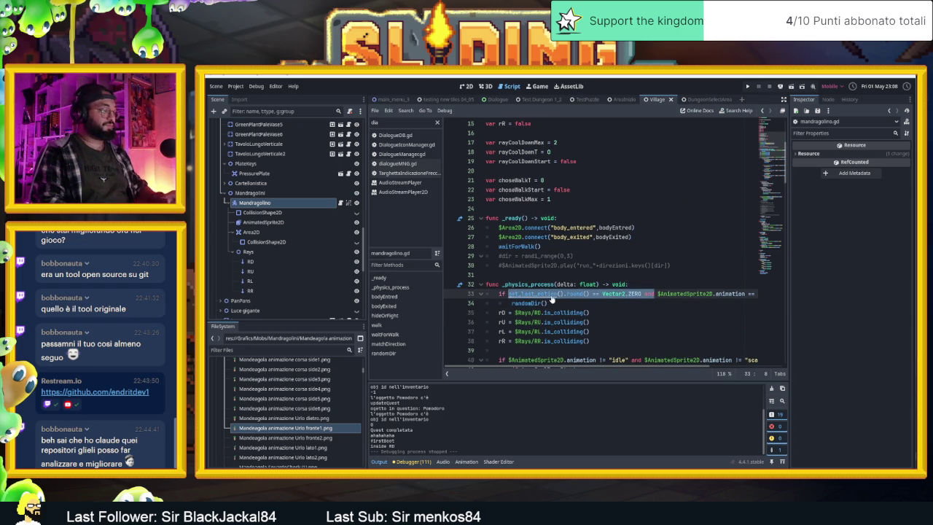
pyautogui.press('BackSpace')
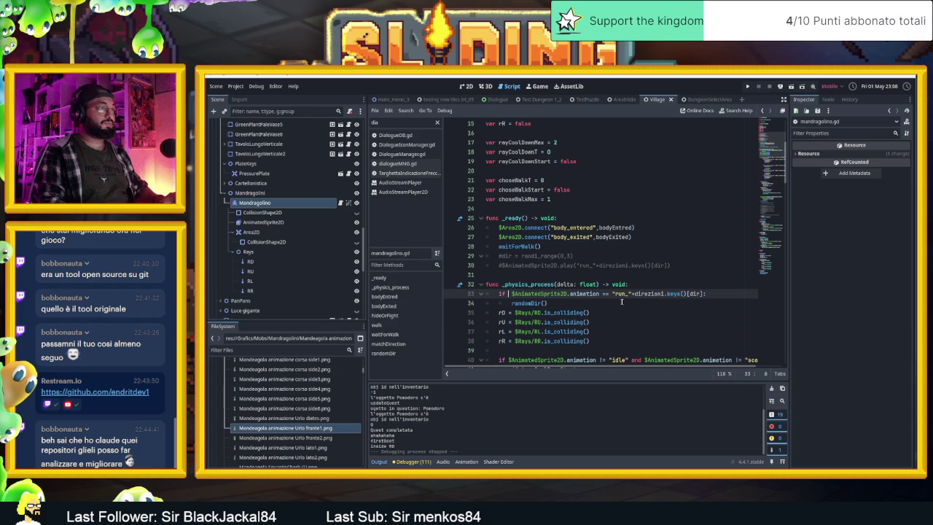
pyautogui.press('Delete')
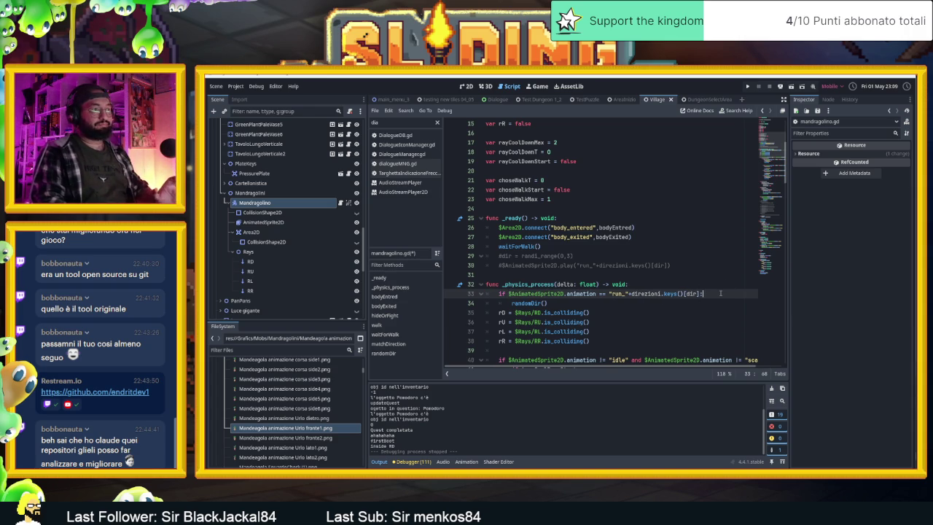
pyautogui.click(720, 293)
pyautogui.press('Return')
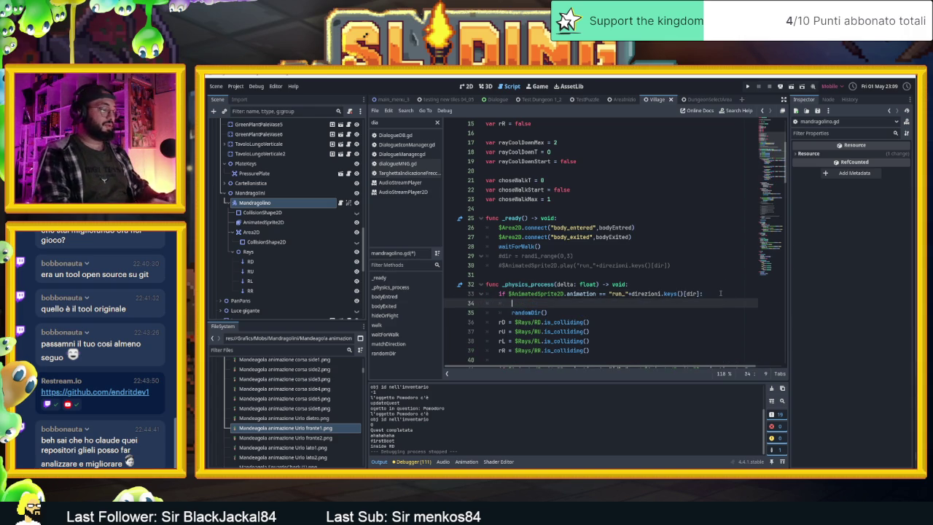
# Step: Add var isRunning = get_last_motion() and a print(isRunning) line below the animation check
pyautogui.write('var lastMo')
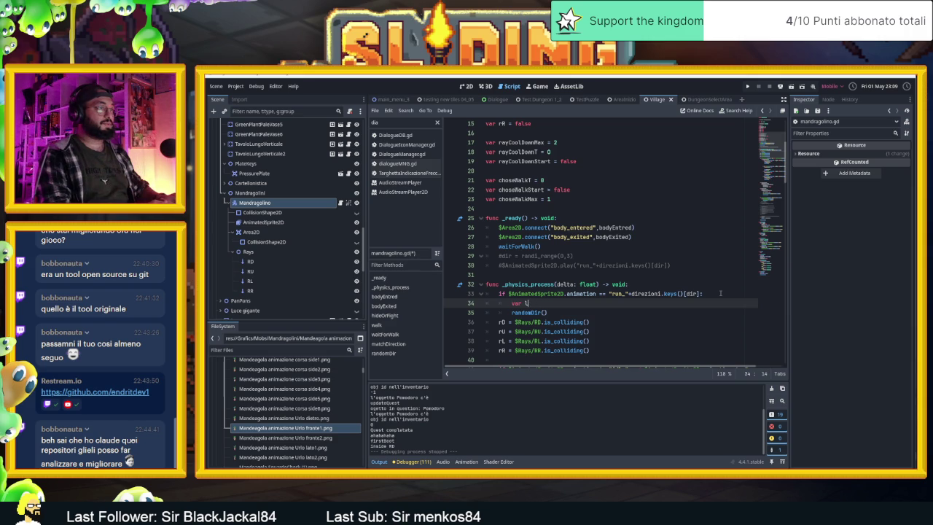
pyautogui.write('ove')
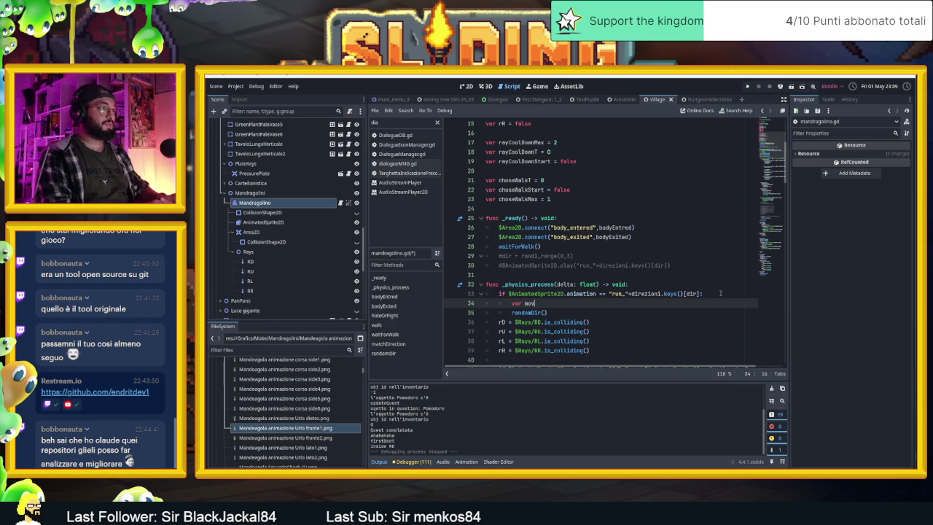
pyautogui.press('BackSpace')
pyautogui.write('isRunning')
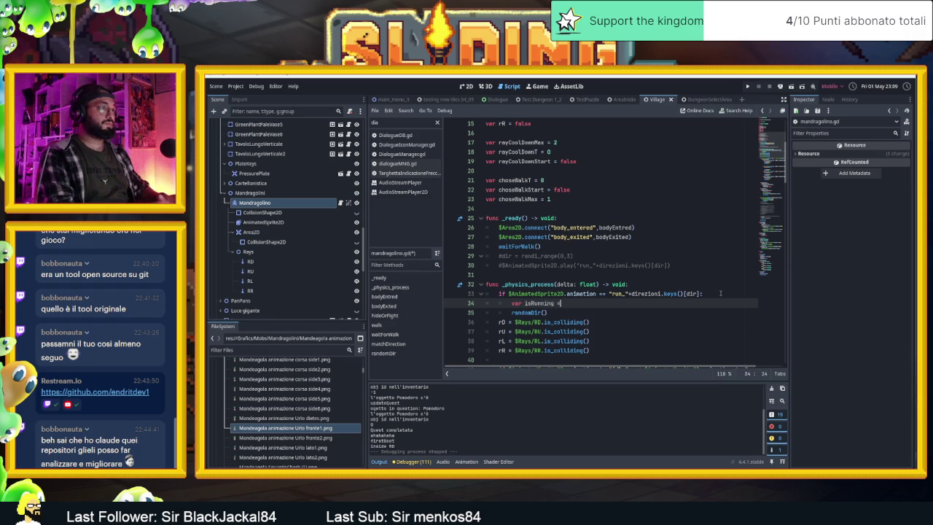
pyautogui.write(' = get_la')
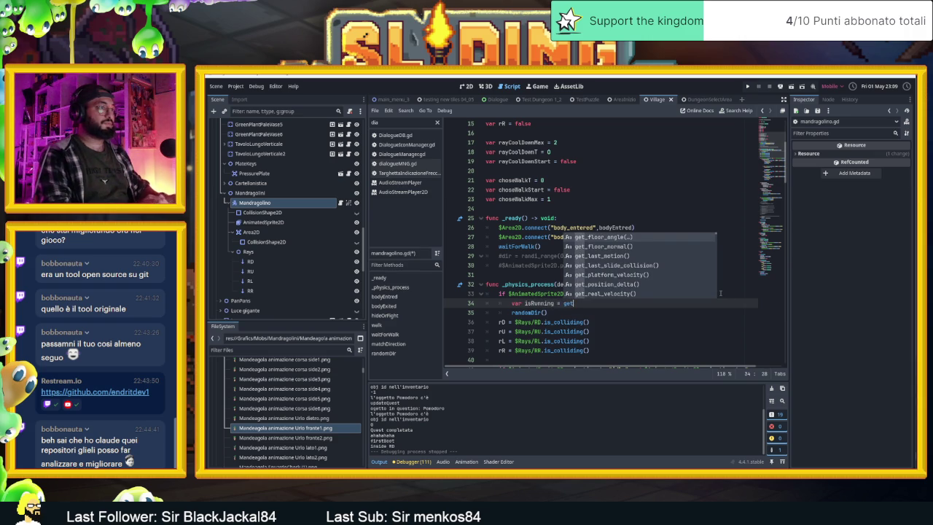
pyautogui.press('Return')
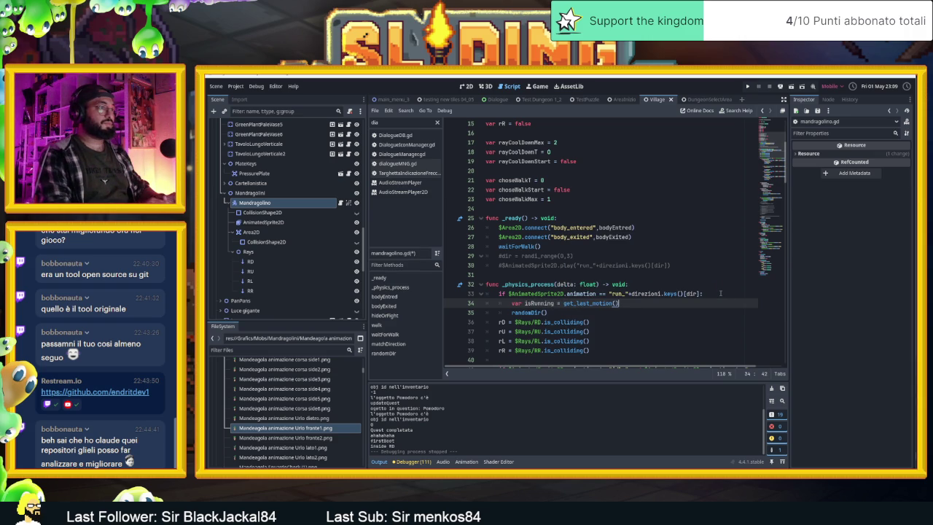
pyautogui.press('Return')
pyautogui.write('print(')
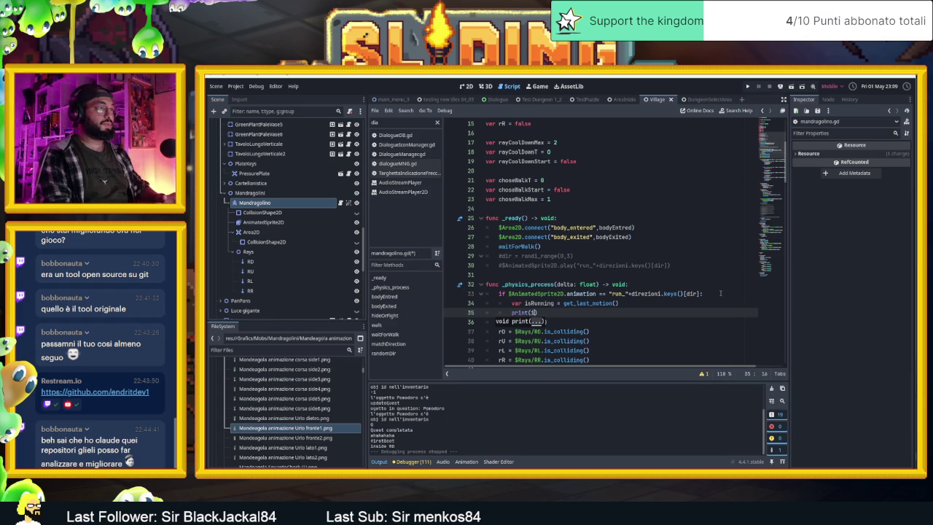
pyautogui.write('isRunning')
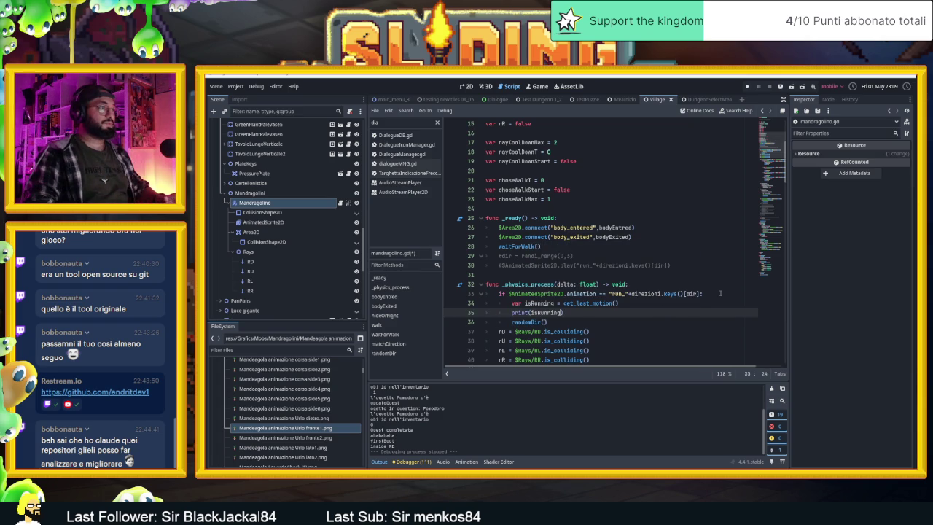
# Step: Add `if isRunning == Vector2.ZERO:` above randomDir() and round the last motion value
pyautogui.press('Down')
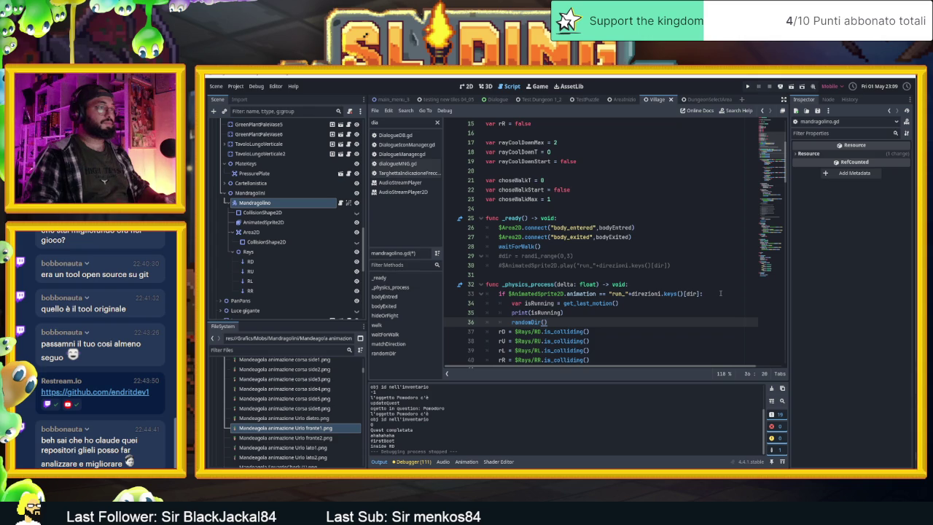
pyautogui.hotkey('ctrl', 'shift', 'Return')
pyautogui.write('if isR')
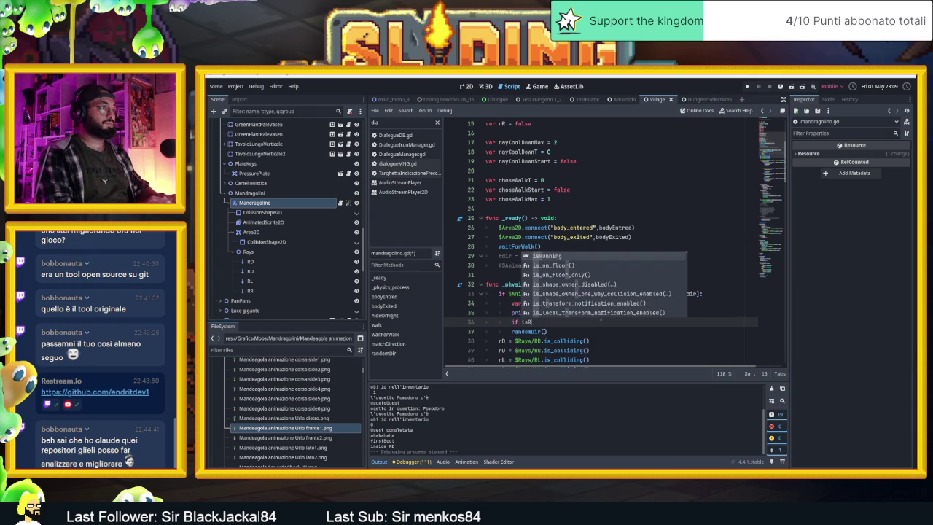
pyautogui.press('Return')
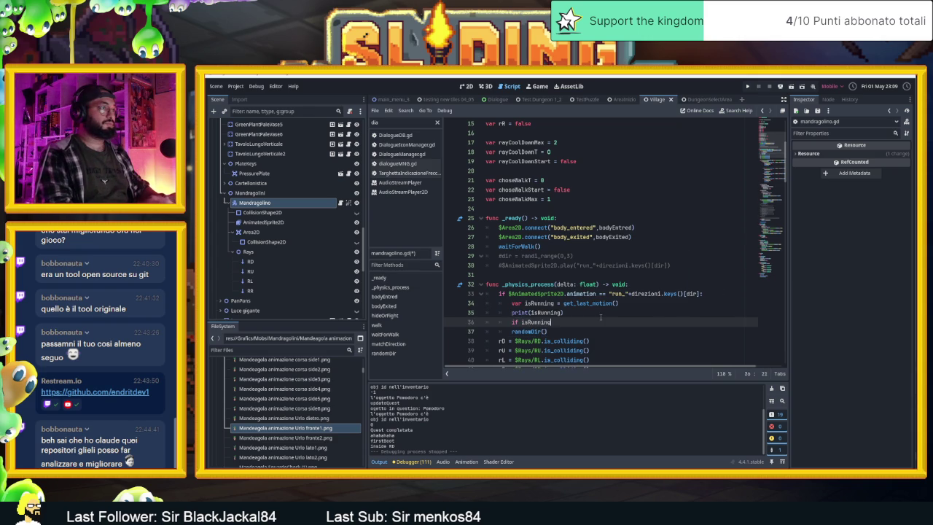
pyautogui.write(' == Ve')
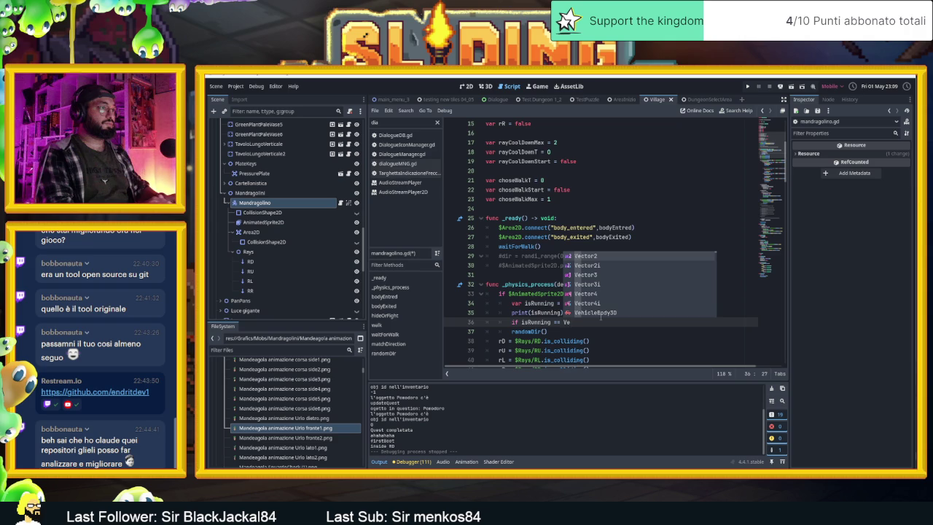
pyautogui.press('Return')
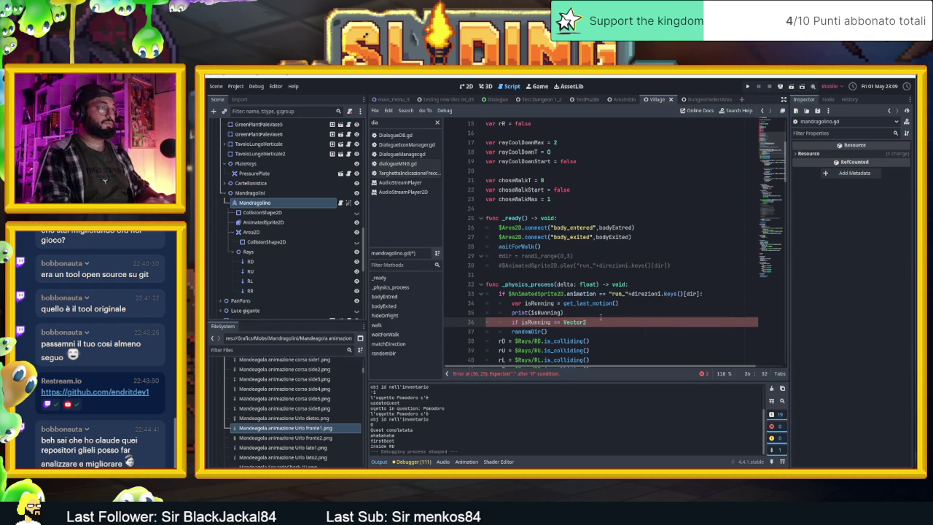
pyautogui.click(623, 304)
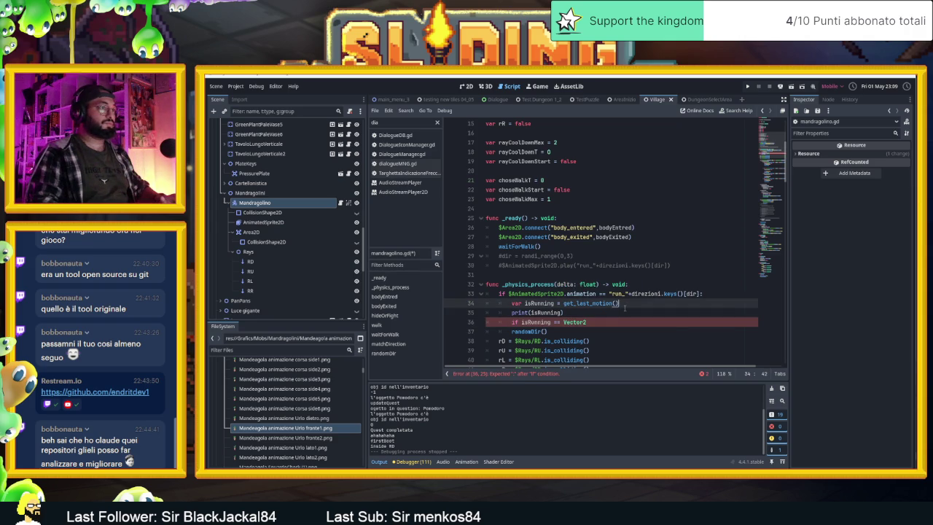
pyautogui.write('.rou')
pyautogui.press('Return')
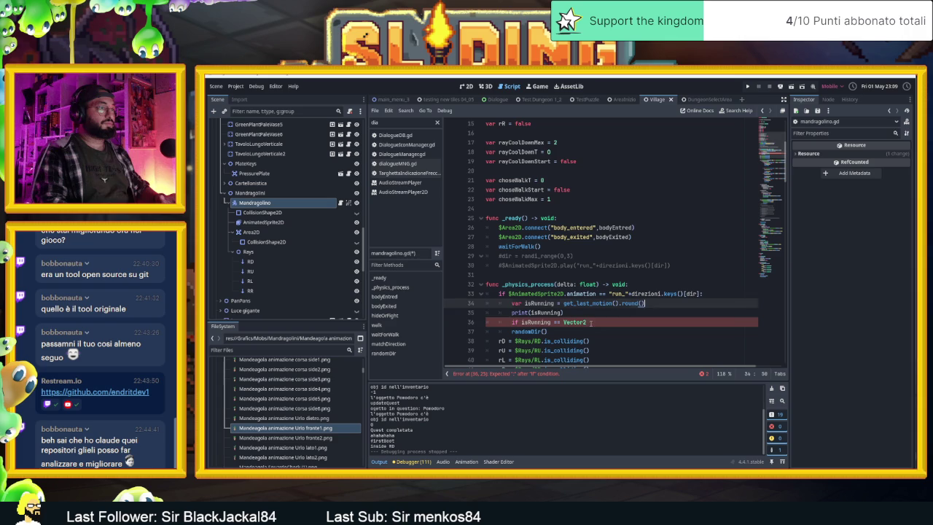
pyautogui.click(619, 323)
pyautogui.write('e')
pyautogui.press('Return')
pyautogui.press('Return')
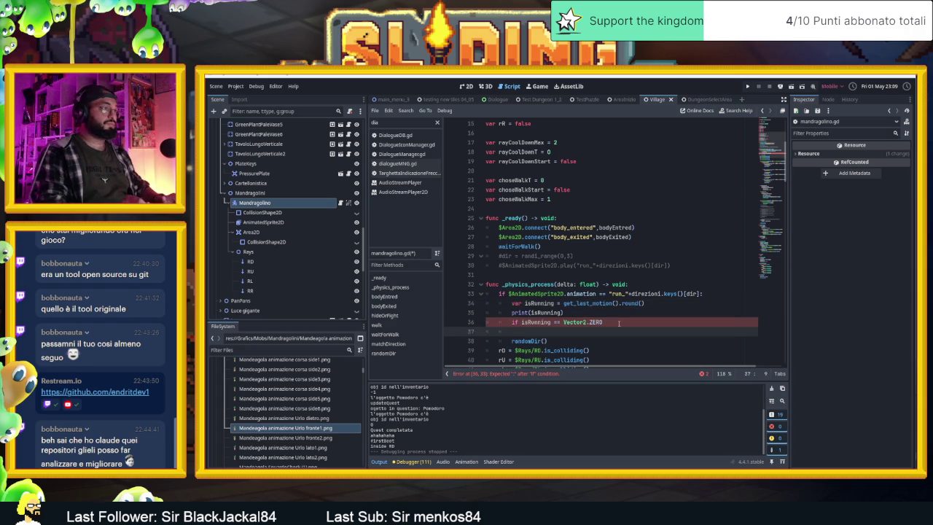
# Step: Indent randomDir() under the new if, tidy the blank lines, and run the game
pyautogui.click(513, 340)
pyautogui.press('Tab')
pyautogui.click(558, 331)
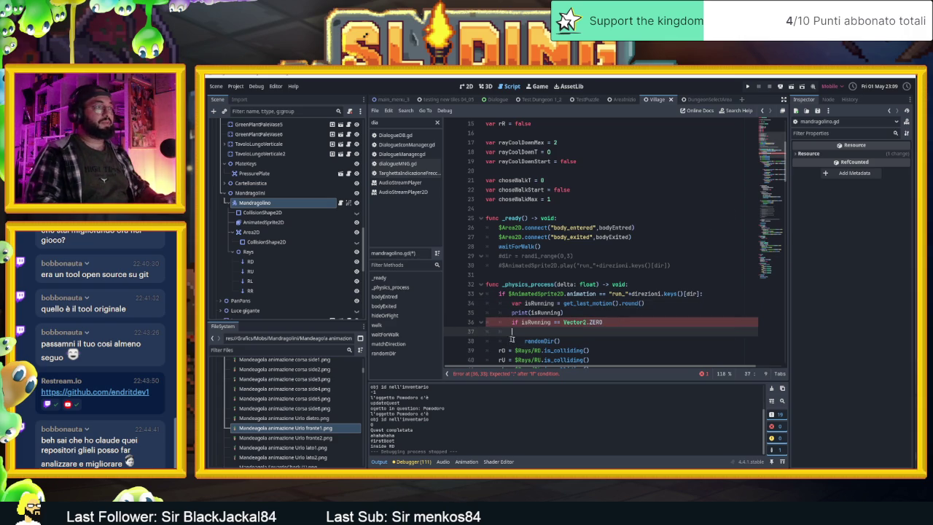
pyautogui.press('BackSpace')
pyautogui.press('BackSpace')
pyautogui.write(':')
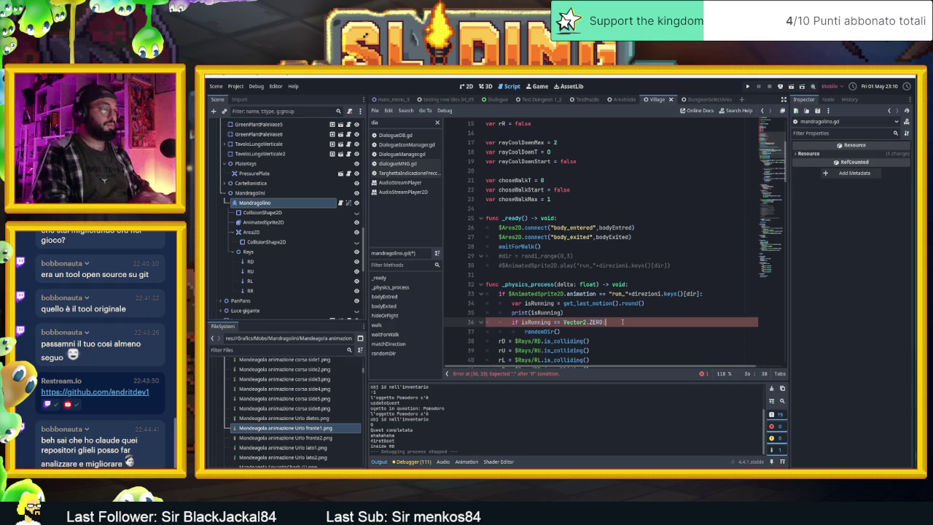
pyautogui.click(649, 332)
pyautogui.press('Return')
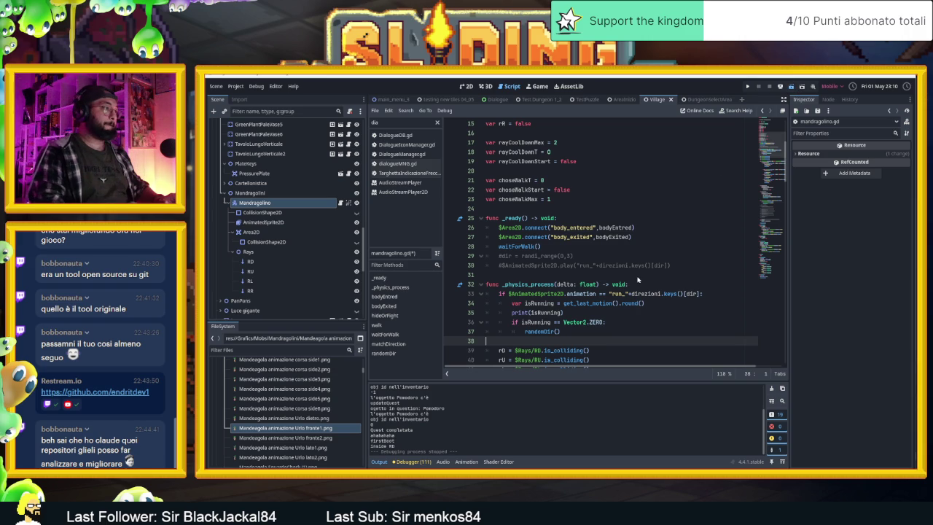
pyautogui.press('F5')
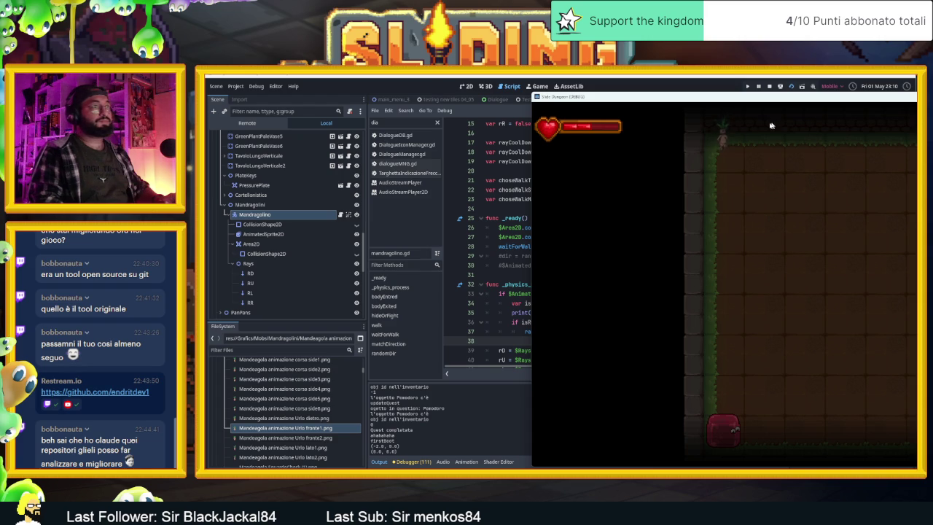
# Step: Stop the dungeon run and scroll the script down to randomDir()
pyautogui.click(769, 86)
pyautogui.scroll(-3, 607, 293)
pyautogui.scroll(-20, 607, 293)
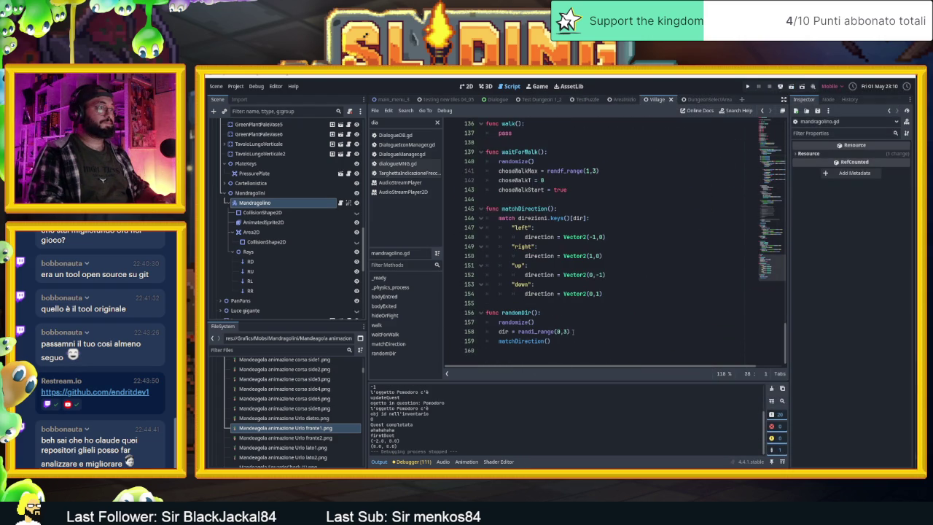
# Step: Switch randomDir from randf_range to randi_range and add a print(dir) line
pyautogui.click(538, 322)
pyautogui.doubleClick(532, 332)
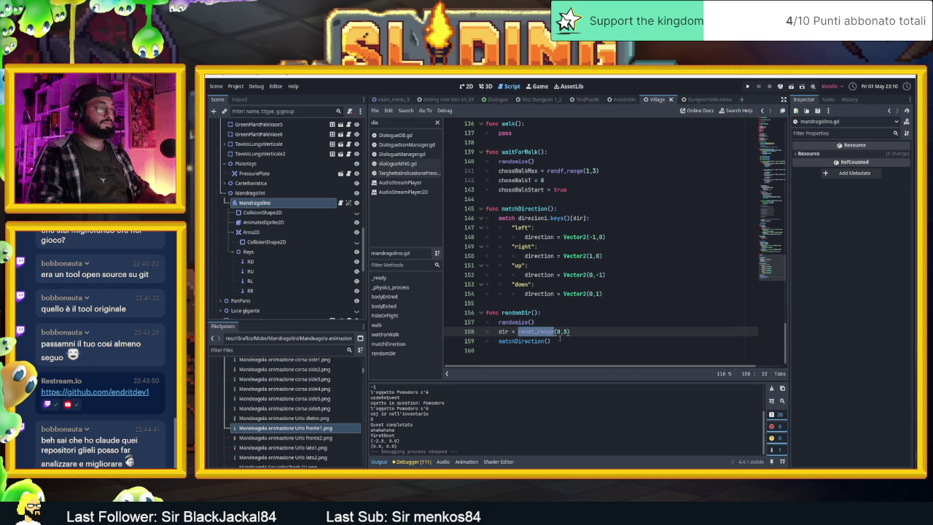
pyautogui.write('randi_range')
pyautogui.click(560, 341)
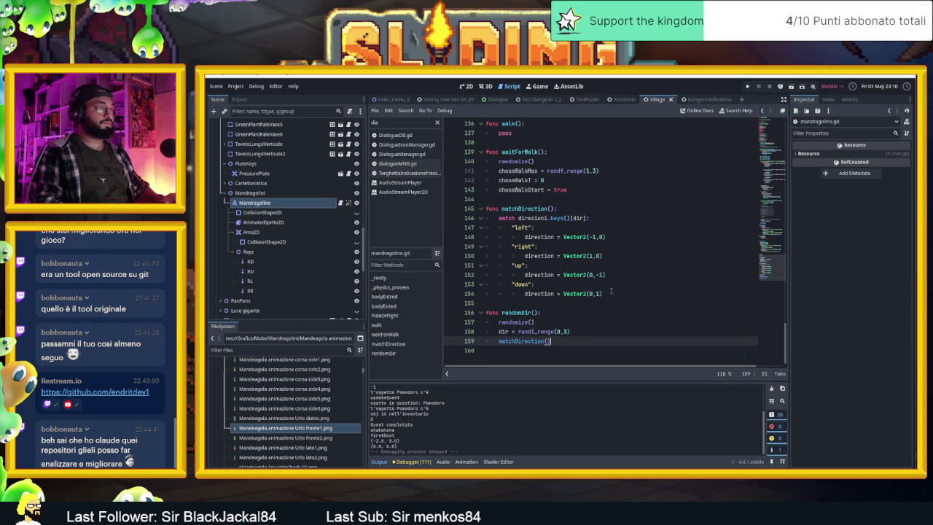
pyautogui.hotkey('ctrl', 'shift', 'Return')
pyautogui.write('prin')
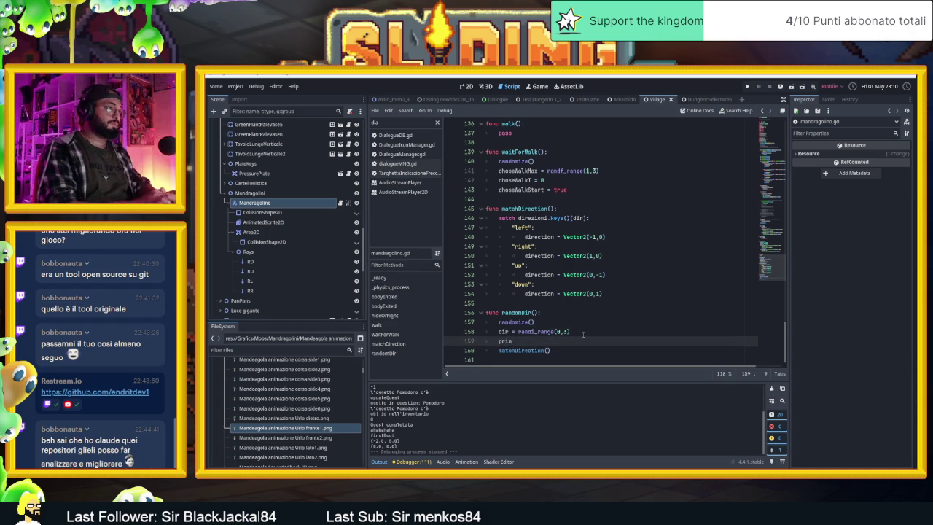
pyautogui.write('t(dir')
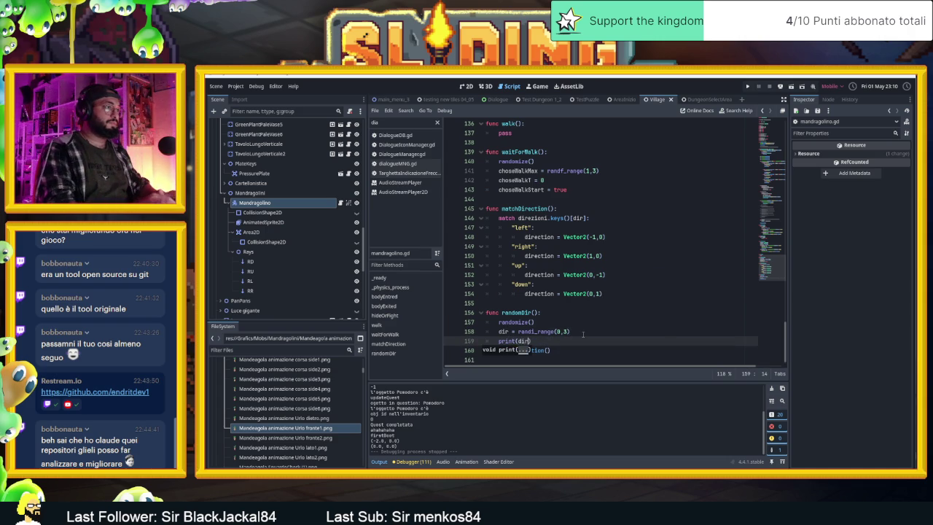
pyautogui.press('Escape')
# Step: Add print("insideRandom Dir") above it, test-run with F6, then stop the game
pyautogui.click(586, 333)
pyautogui.press('Return')
pyautogui.write('t("insi')
pyautogui.write('de')
pyautogui.write('Rando')
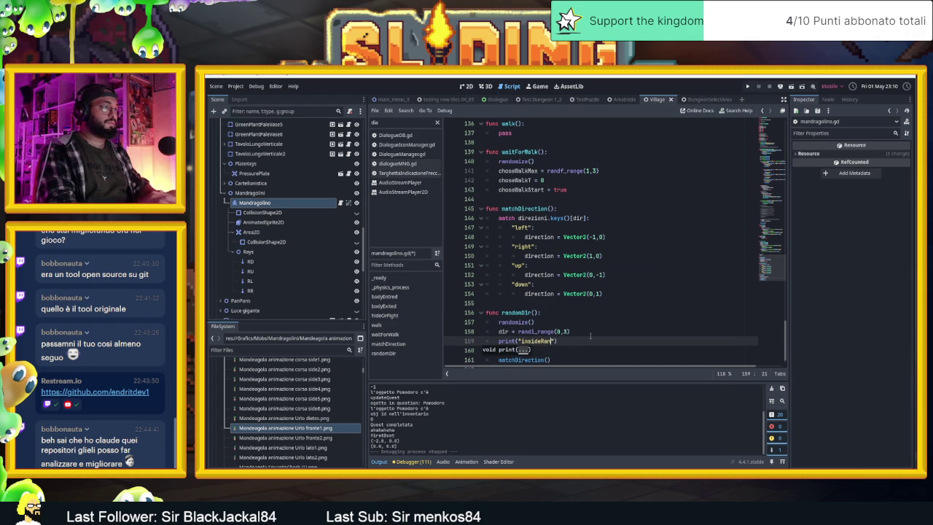
pyautogui.write('m Dir')
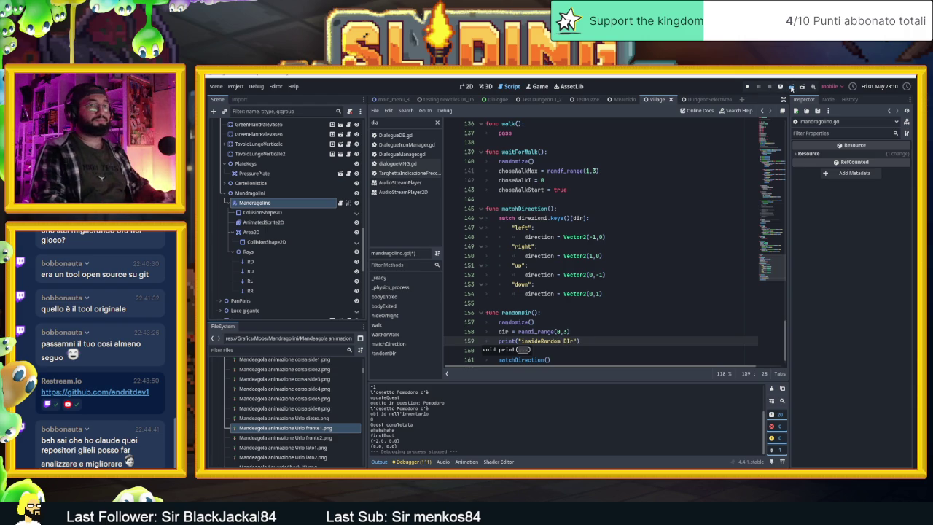
pyautogui.press('F6')
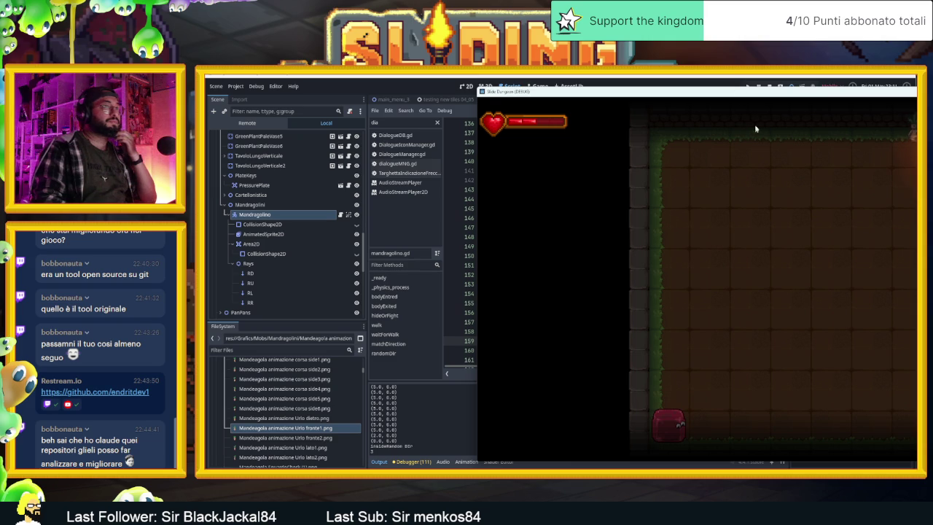
pyautogui.click(769, 86)
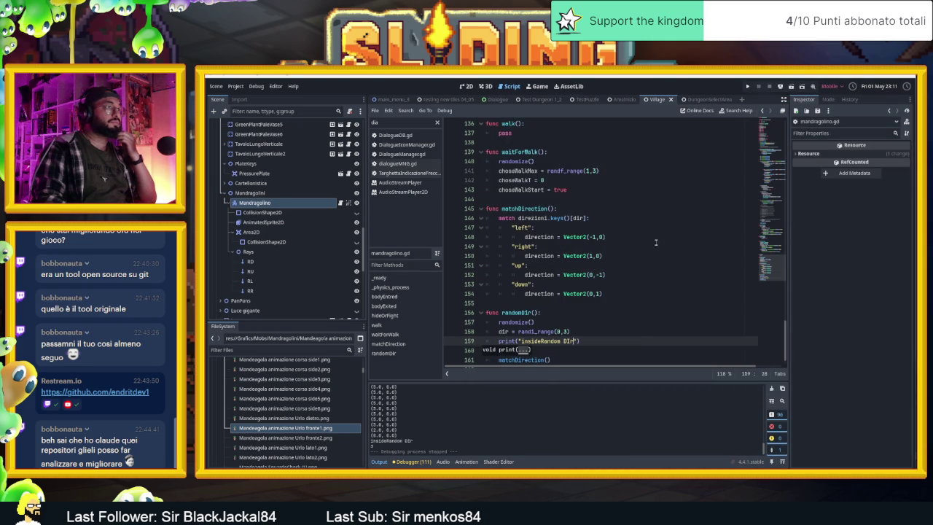
pyautogui.click(661, 300)
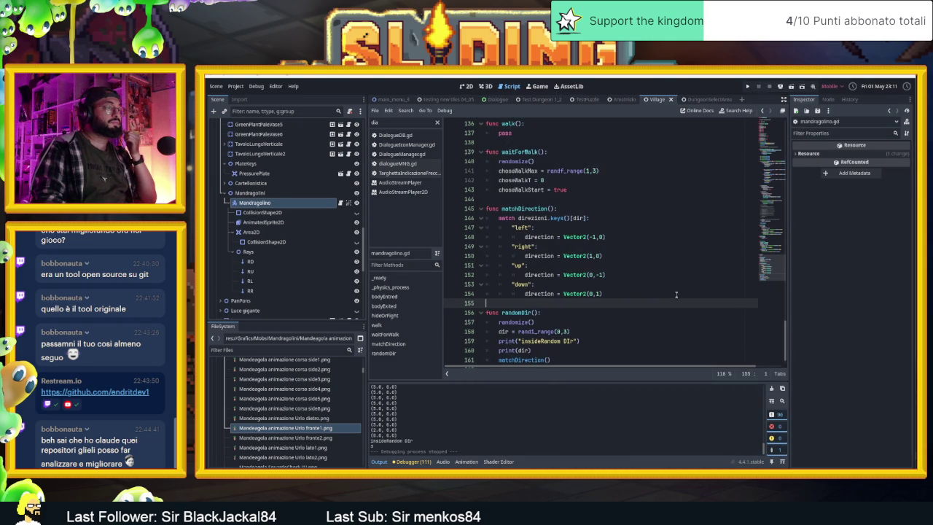
# Step: End randomDir with $AnimatedSprite2D.play("run_"+direzioni.keys()[dir])
pyautogui.scroll(1, 650, 301)
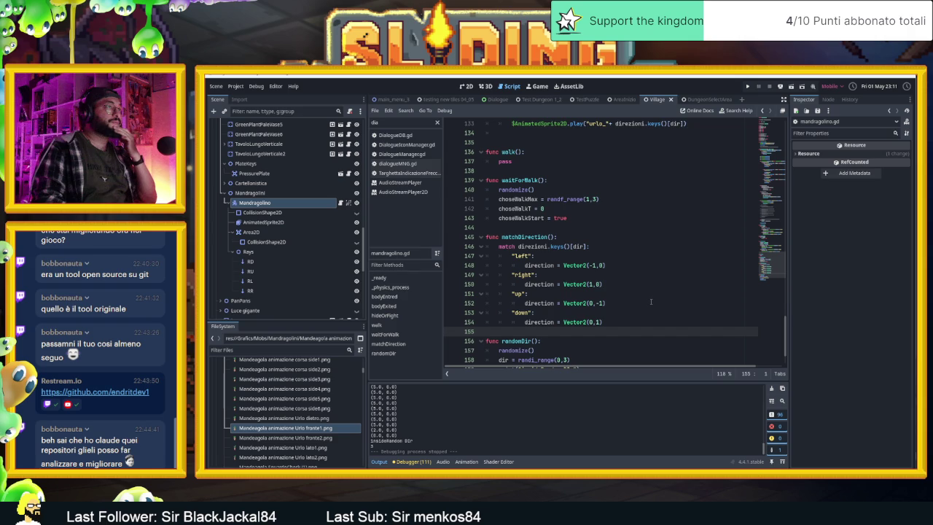
pyautogui.scroll(2, 650, 301)
pyautogui.scroll(-1, 651, 302)
pyautogui.scroll(2, 651, 302)
pyautogui.scroll(6, 651, 302)
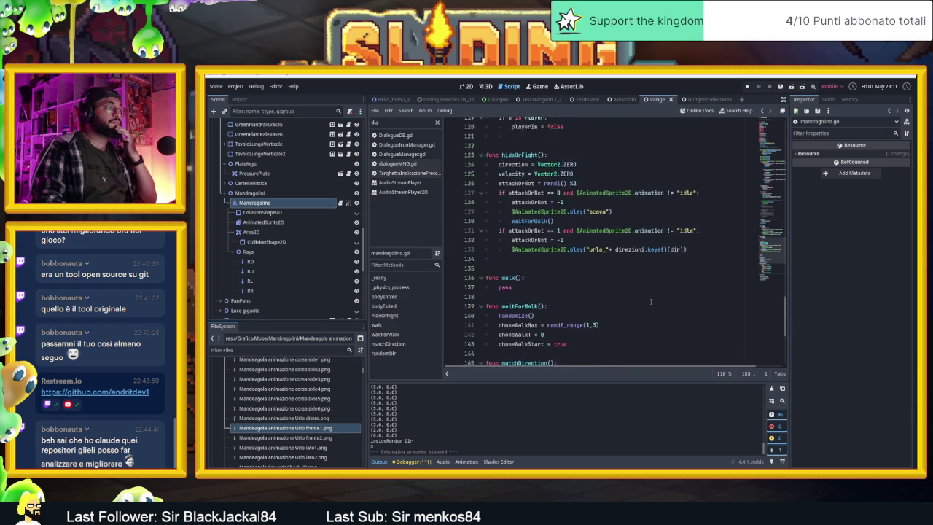
pyautogui.scroll(-4, 651, 302)
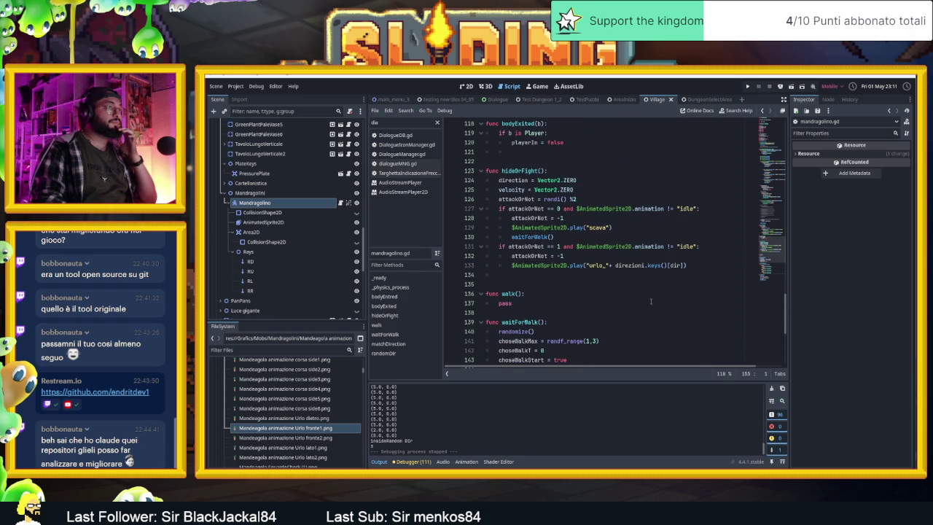
pyautogui.scroll(-3, 651, 302)
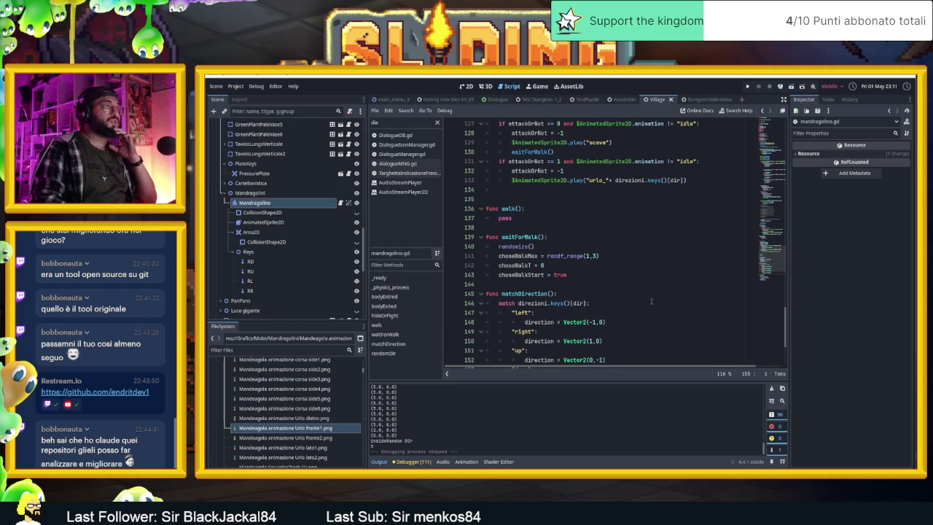
pyautogui.scroll(-4, 651, 301)
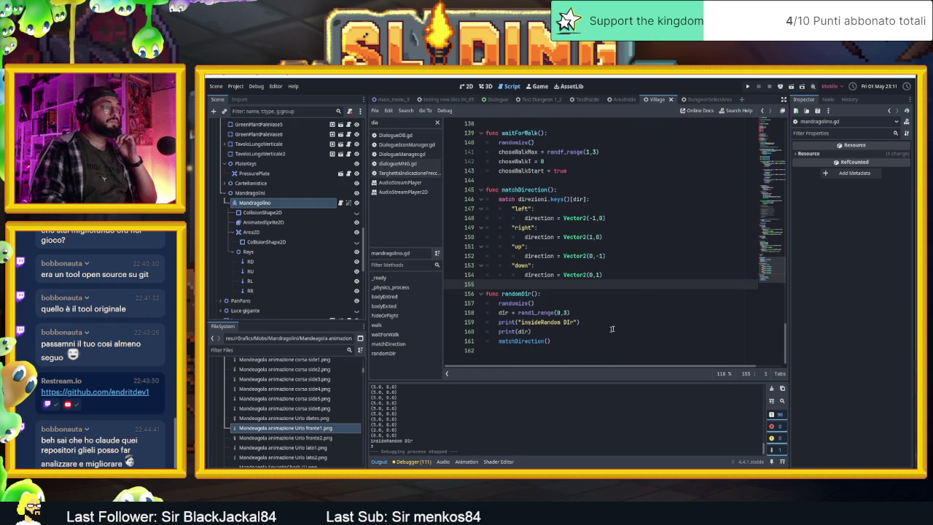
pyautogui.scroll(18, 606, 331)
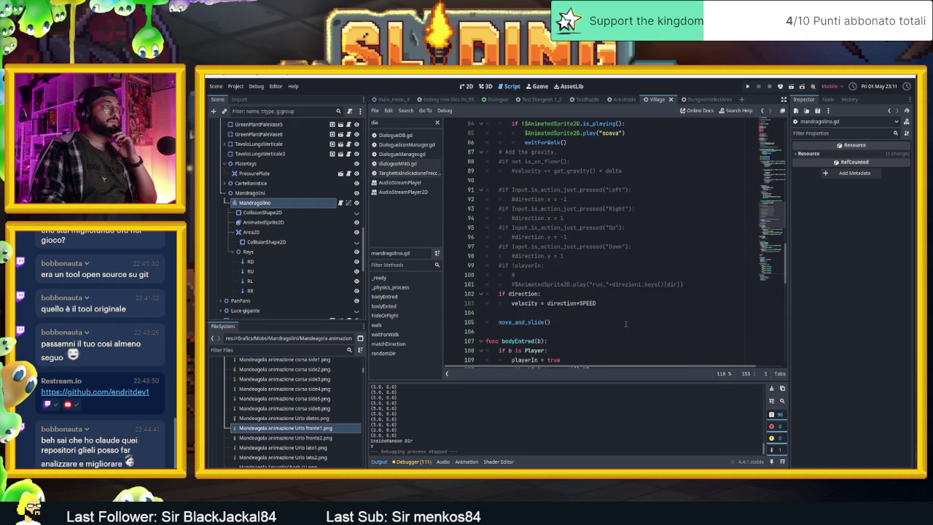
pyautogui.scroll(-18, 626, 323)
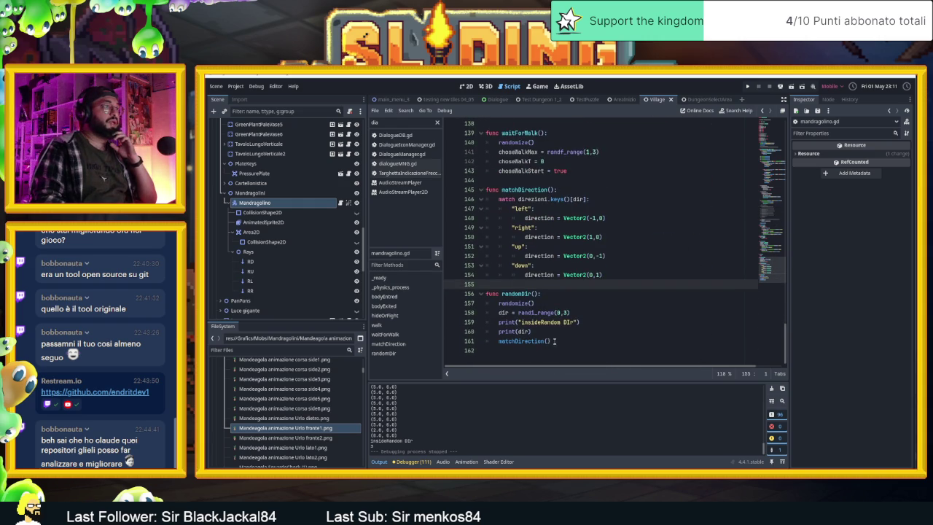
pyautogui.scroll(8, 614, 299)
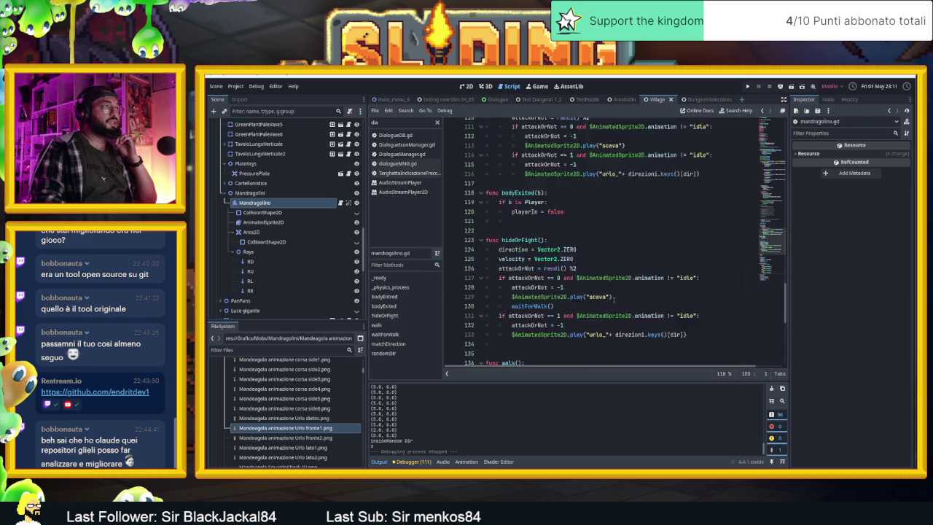
pyautogui.scroll(-6, 604, 316)
pyautogui.scroll(-2, 580, 345)
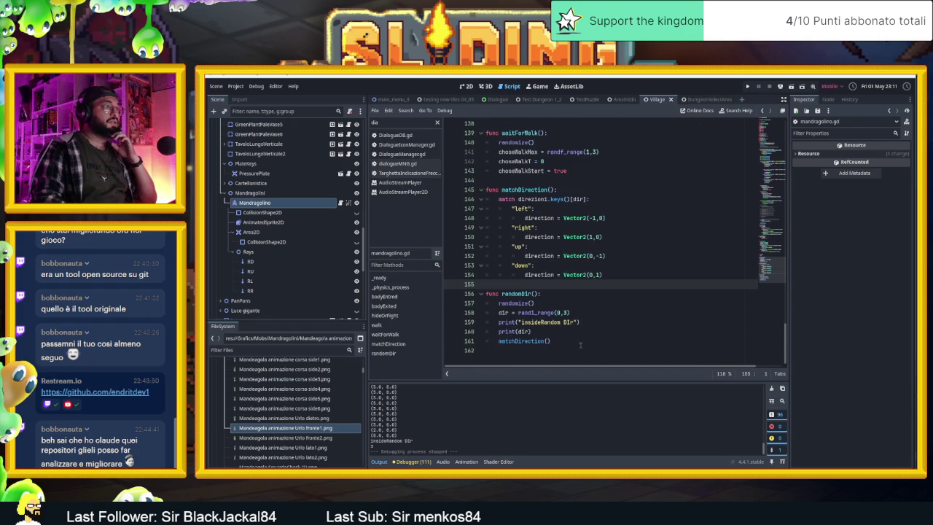
pyautogui.click(577, 343)
pyautogui.press('Return')
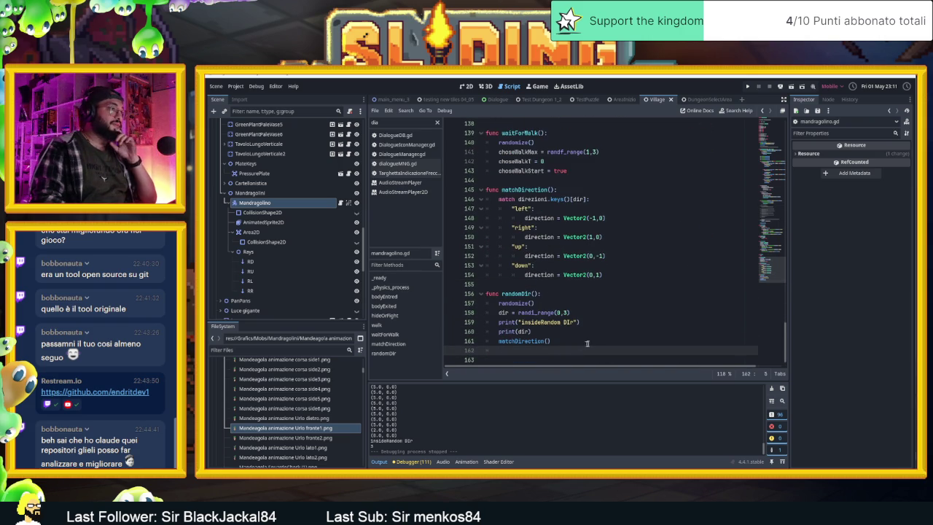
pyautogui.write('$')
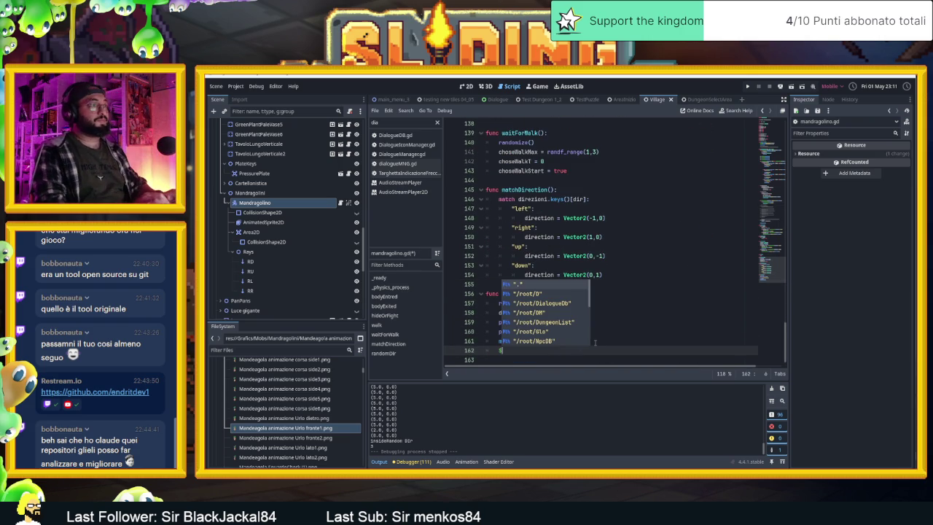
pyautogui.write('p')
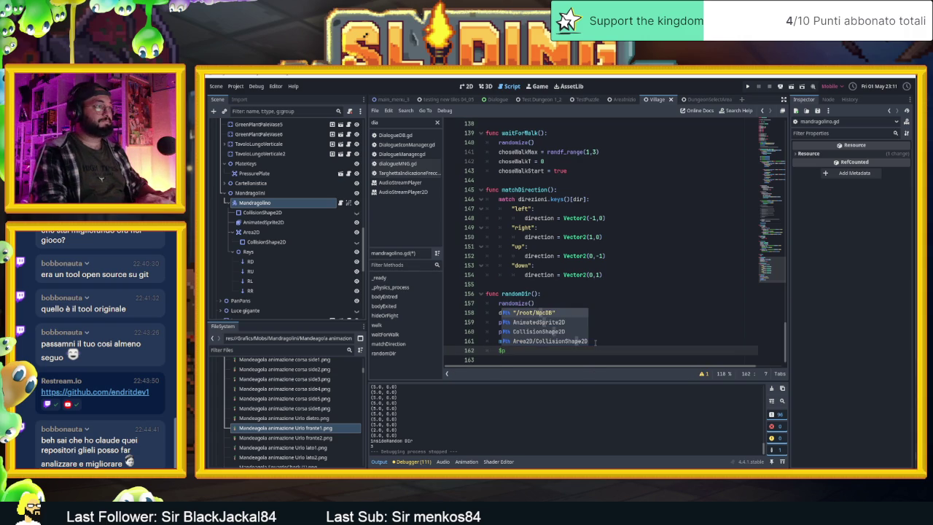
pyautogui.press('BackSpace')
pyautogui.write('An')
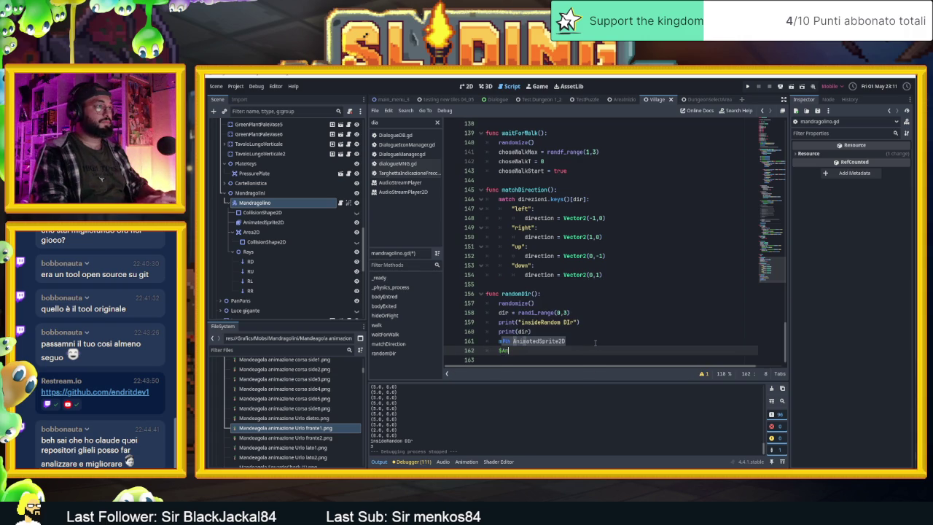
pyautogui.press('Return')
pyautogui.write('.')
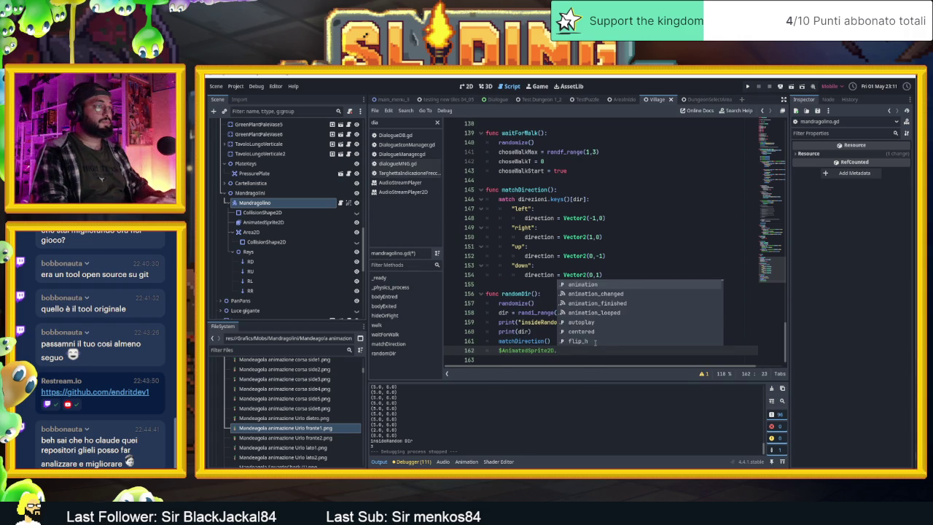
pyautogui.write('play(run')
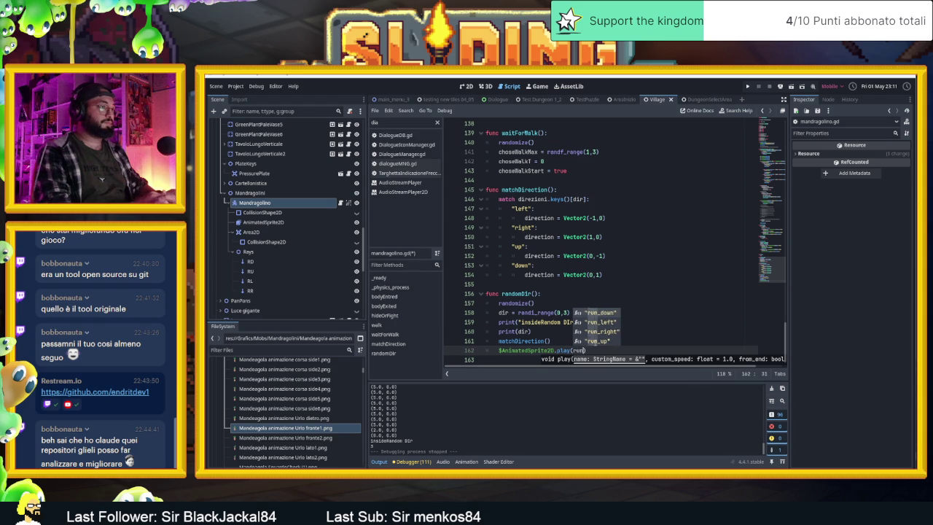
pyautogui.write('"')
pyautogui.press('Escape')
pyautogui.write('run_')
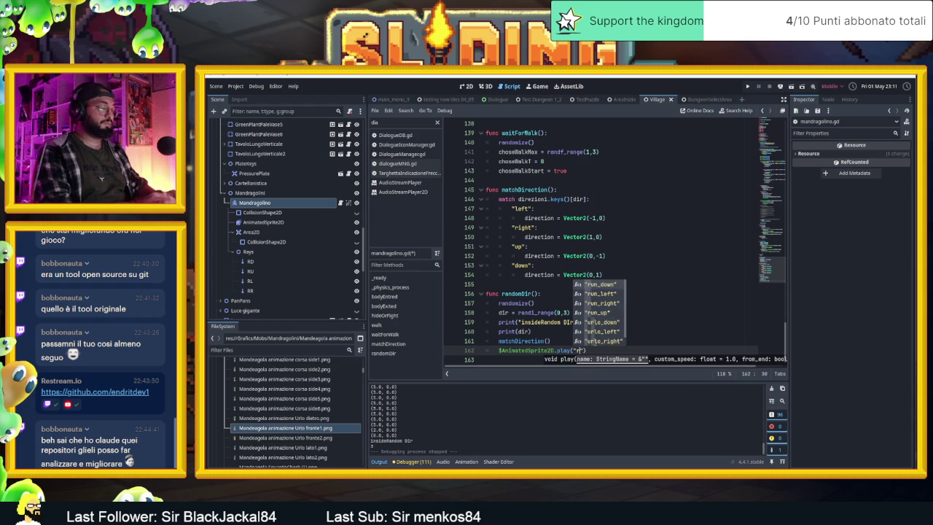
pyautogui.press('Right')
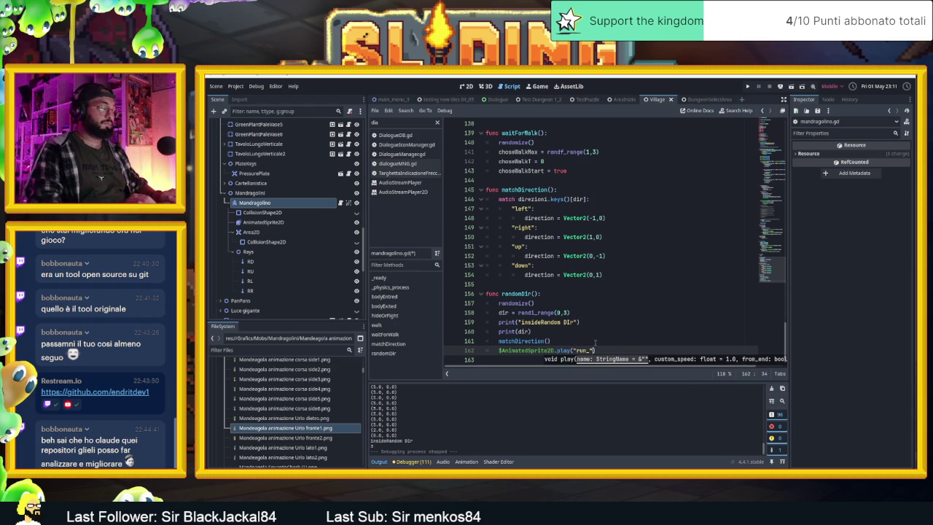
pyautogui.write('+dire')
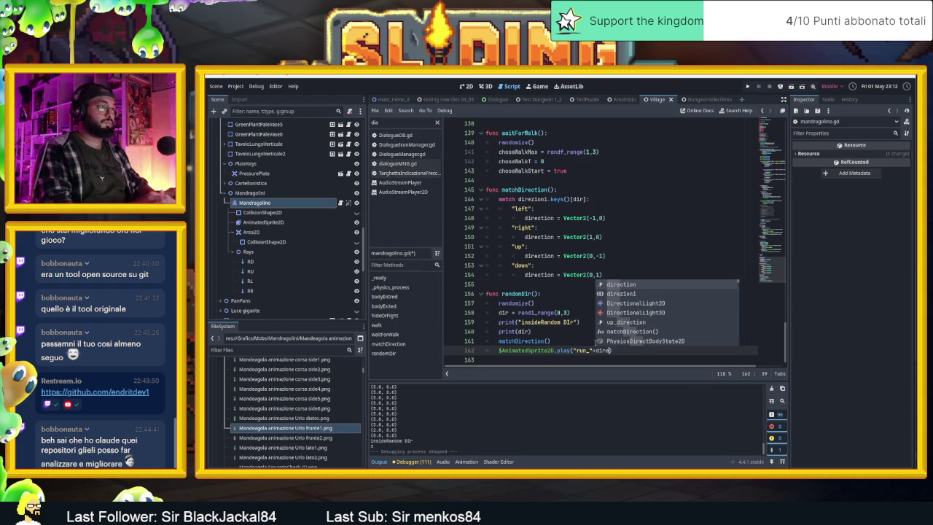
pyautogui.write('z')
pyautogui.press('Return')
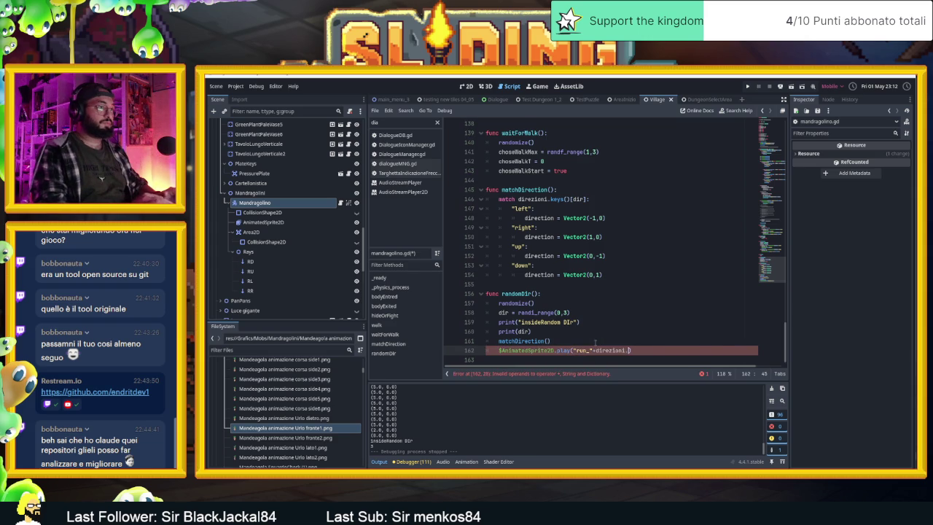
pyautogui.write('ke')
pyautogui.press('Return')
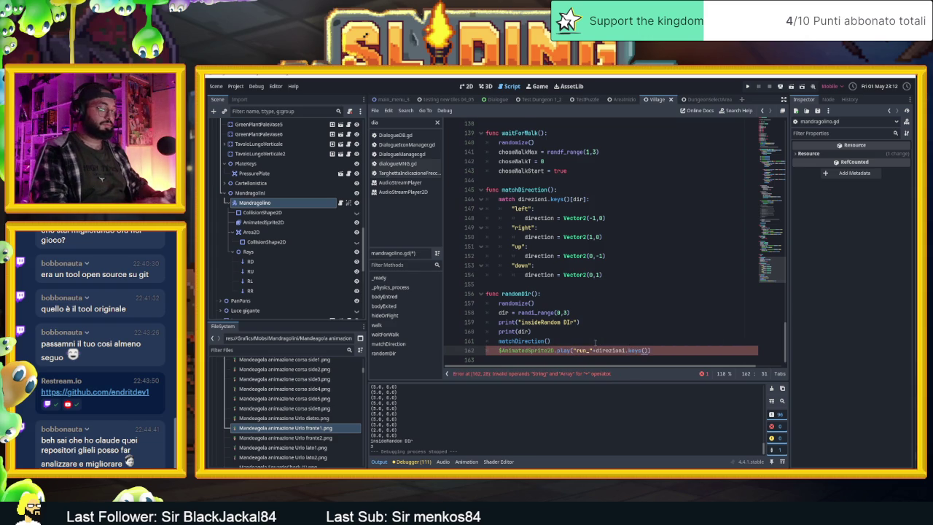
pyautogui.write('[dir')
pyautogui.click(595, 343)
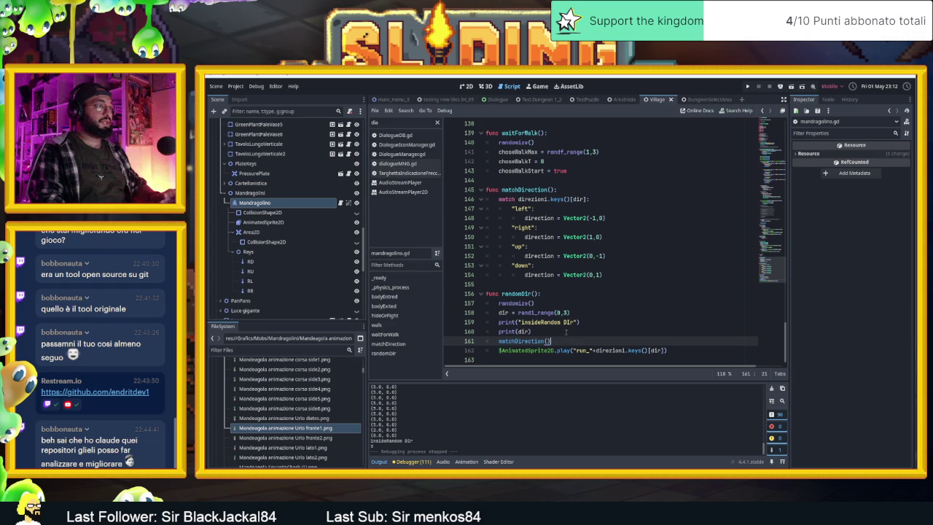
# Step: Comment out the two debug print lines with Ctrl+K and save
pyautogui.moveTo(488, 341); pyautogui.dragTo(467, 322)
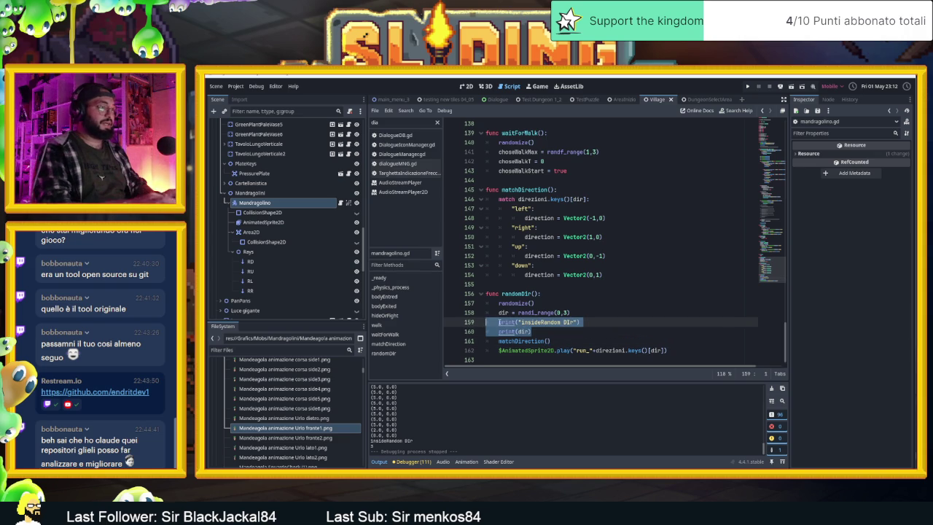
pyautogui.hotkey('ctrl', 'k')
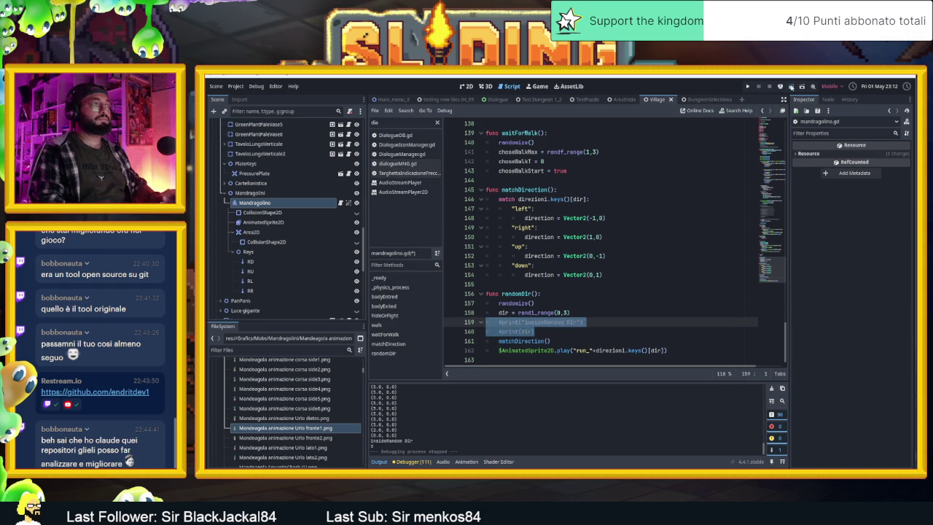
pyautogui.hotkey('ctrl', 's')
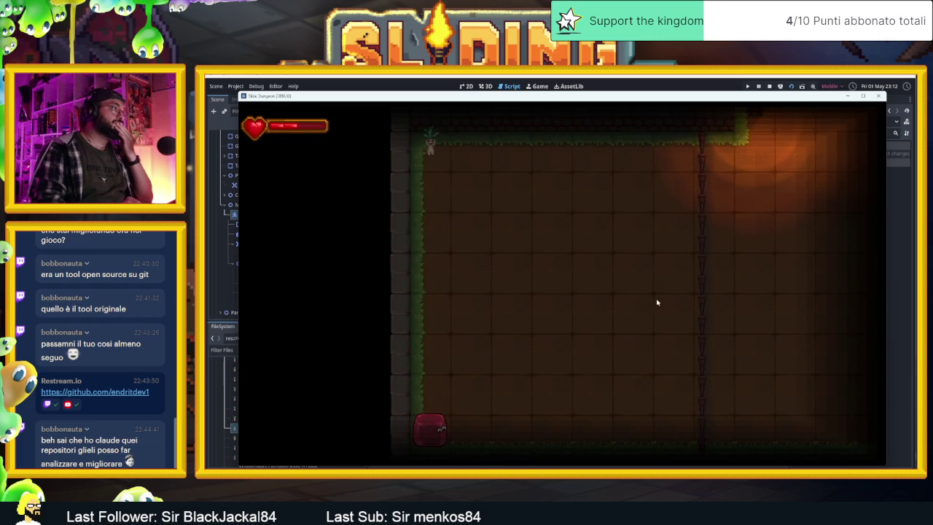
# Step: Steer the slime around the dungeon room's walls with the arrow keys, then stop the playtest
pyautogui.press('Down')
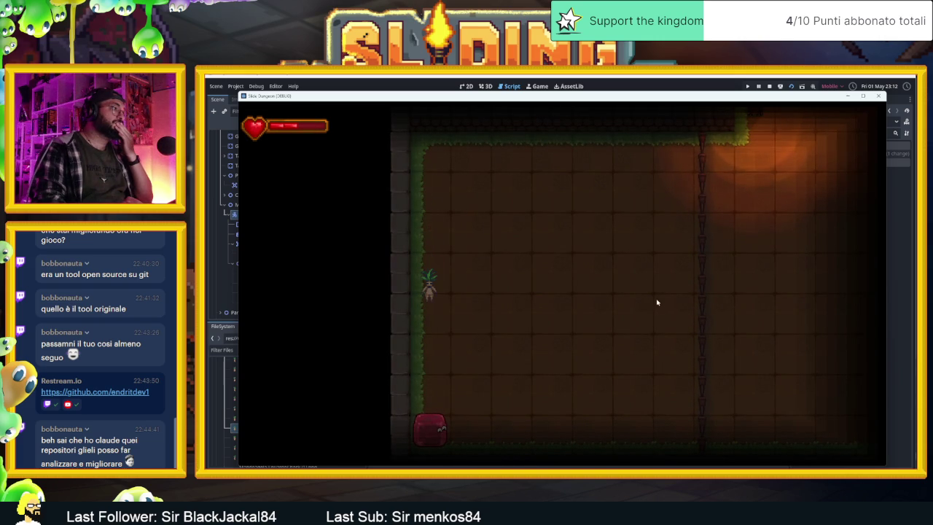
pyautogui.press('Up')
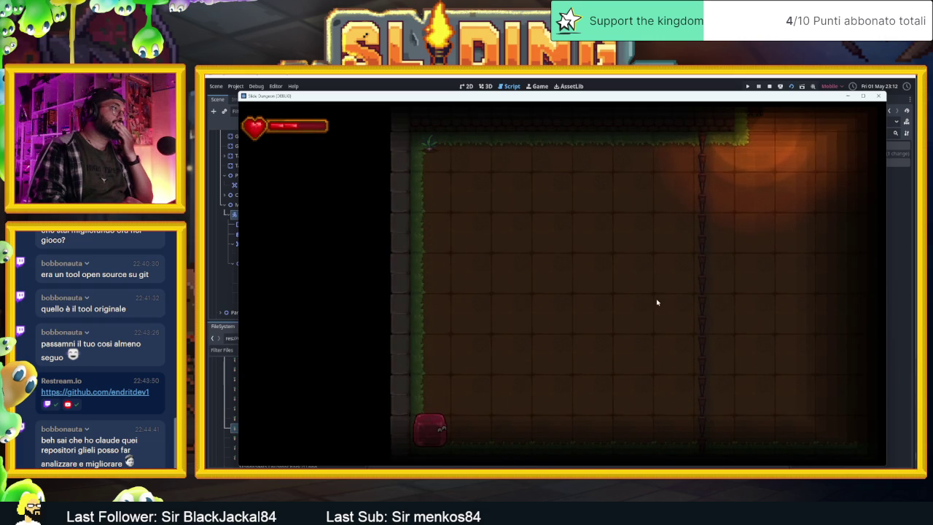
pyautogui.press('Down')
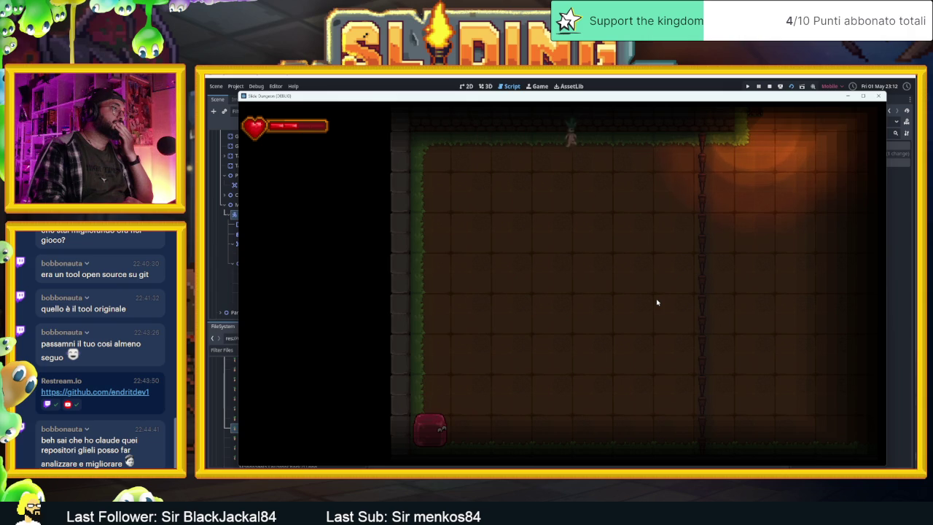
pyautogui.press('Down')
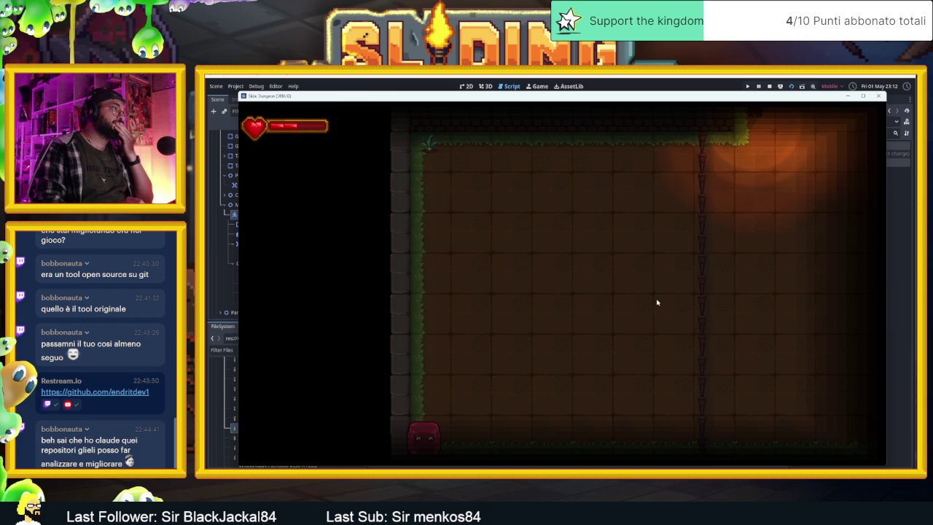
pyautogui.press('Right')
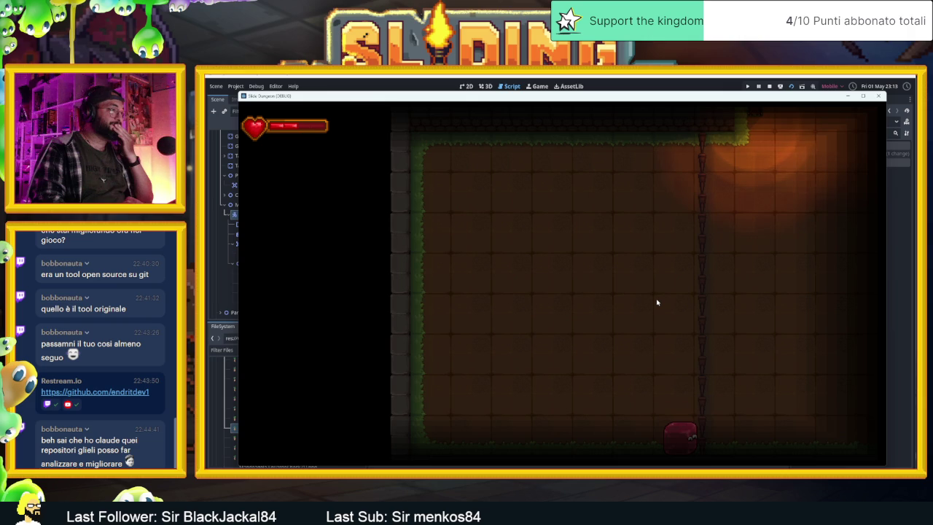
pyautogui.press('Up')
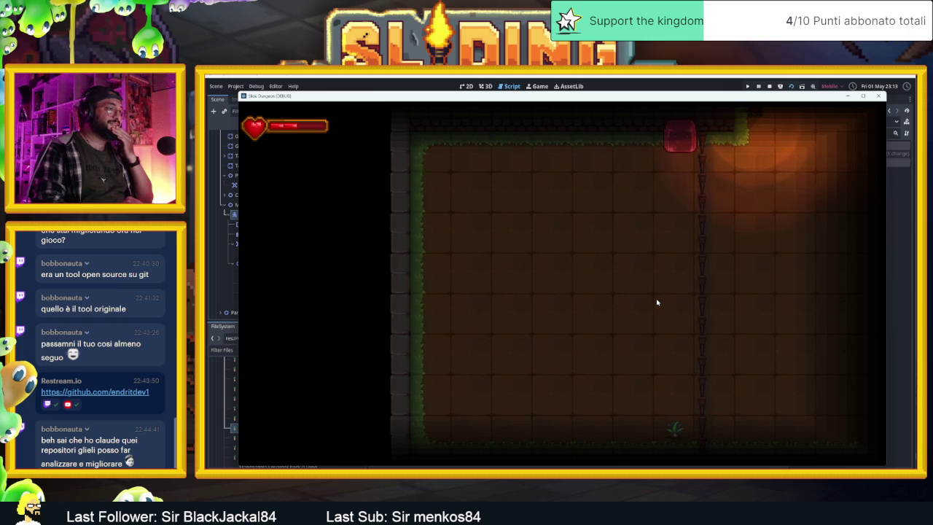
pyautogui.press('Left')
pyautogui.press('Down')
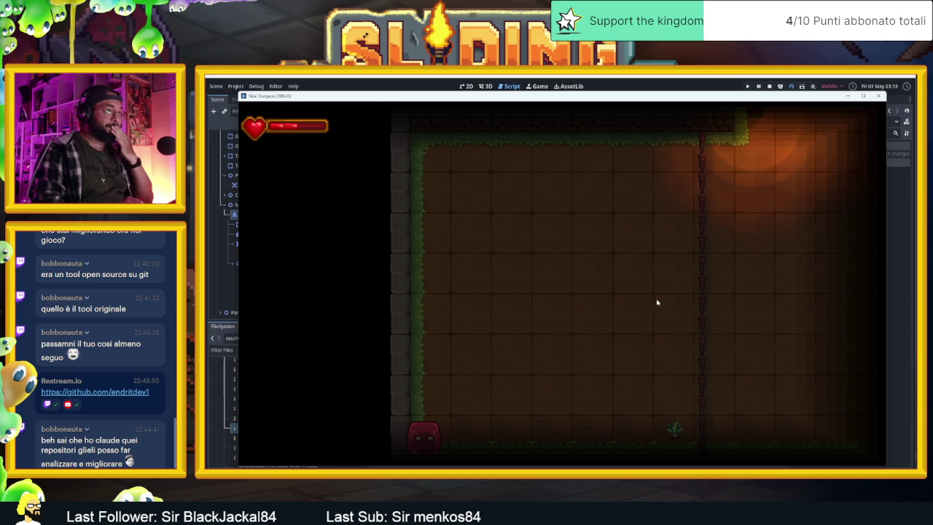
pyautogui.press('Up')
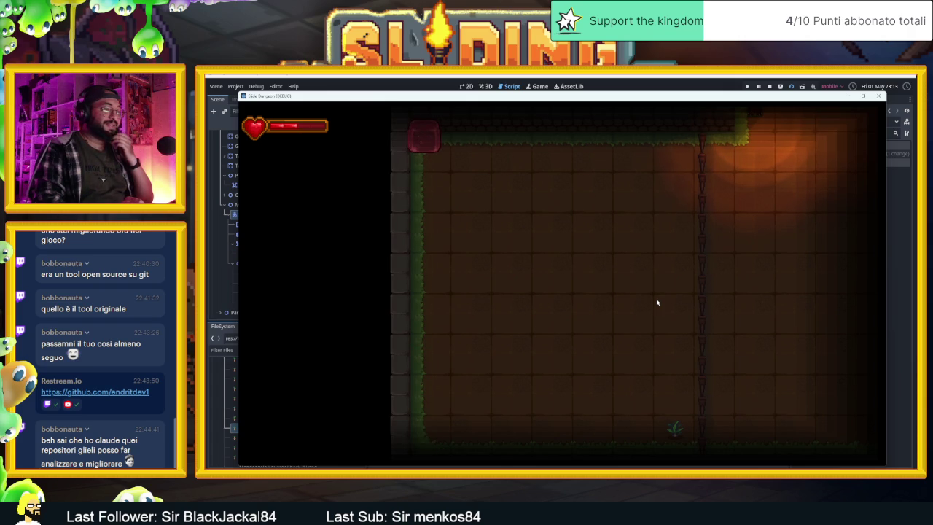
pyautogui.click(769, 86)
# Step: Scroll up to bodyEntred and adjust the lines around the attack branch near line 113
pyautogui.click(601, 314)
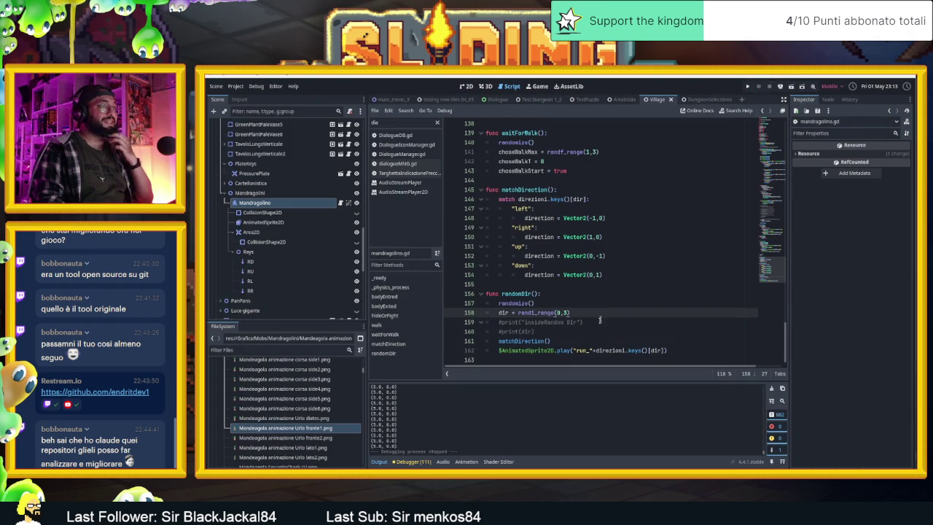
pyautogui.scroll(5, 600, 324)
pyautogui.scroll(8, 566, 293)
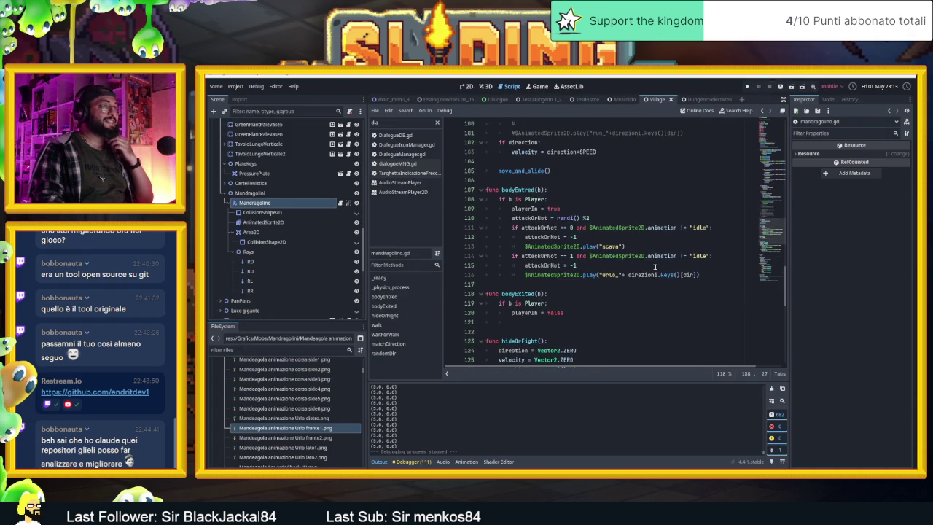
pyautogui.moveTo(723, 274); pyautogui.dragTo(516, 256)
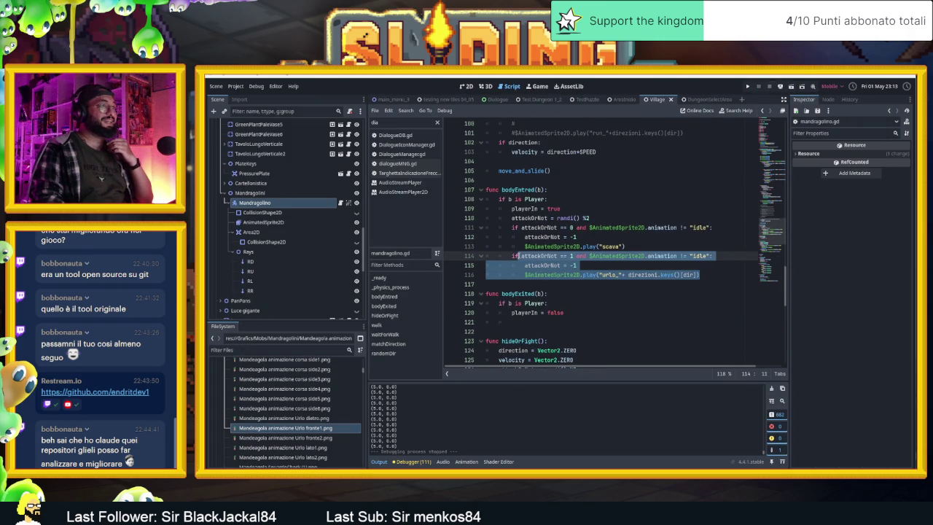
pyautogui.click(649, 275)
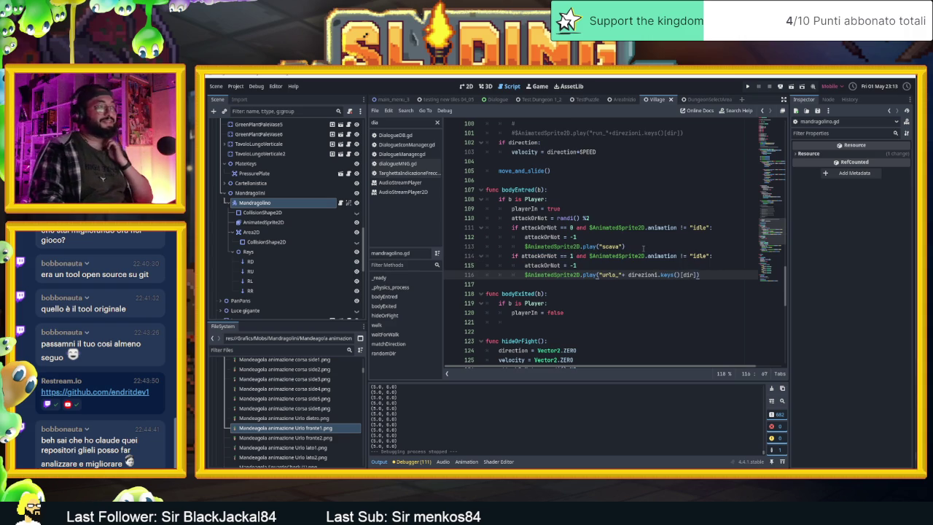
pyautogui.click(637, 246)
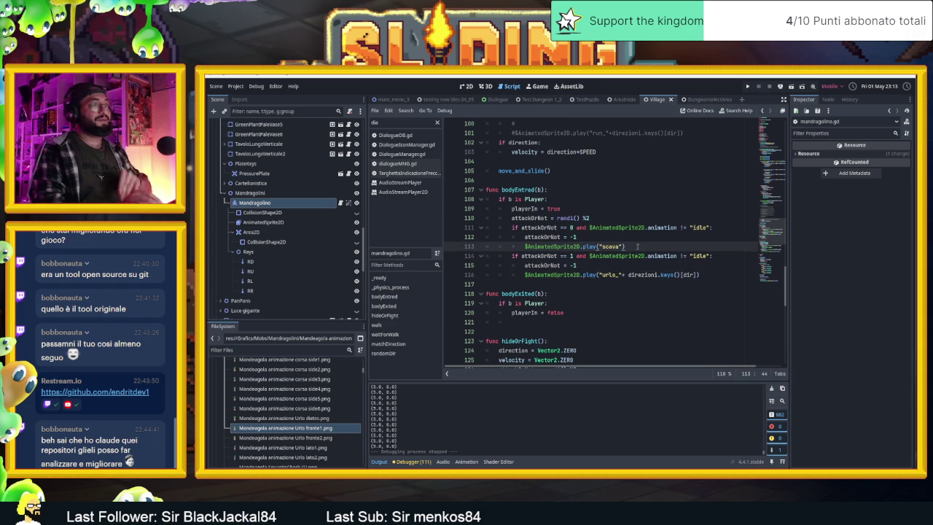
pyautogui.press('Return')
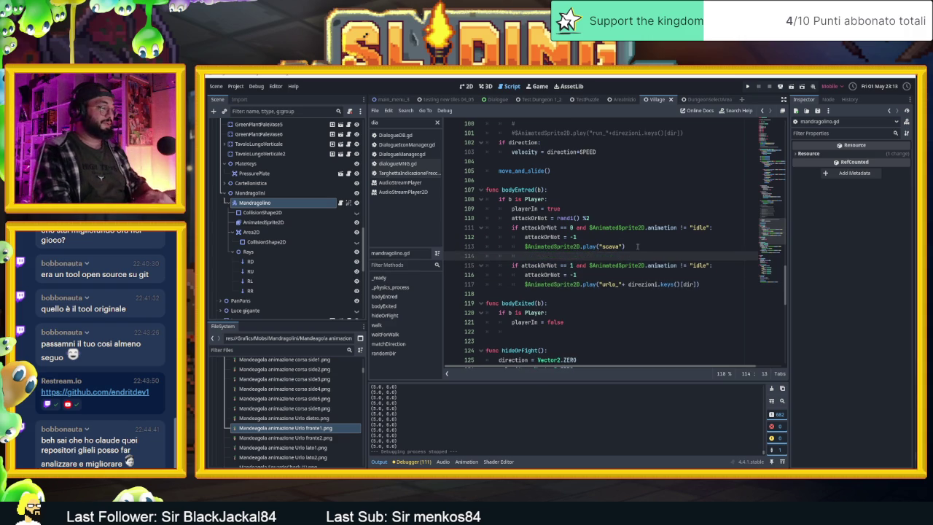
pyautogui.write('wait')
pyautogui.press('BackSpace')
pyautogui.press('BackSpace')
pyautogui.press('BackSpace')
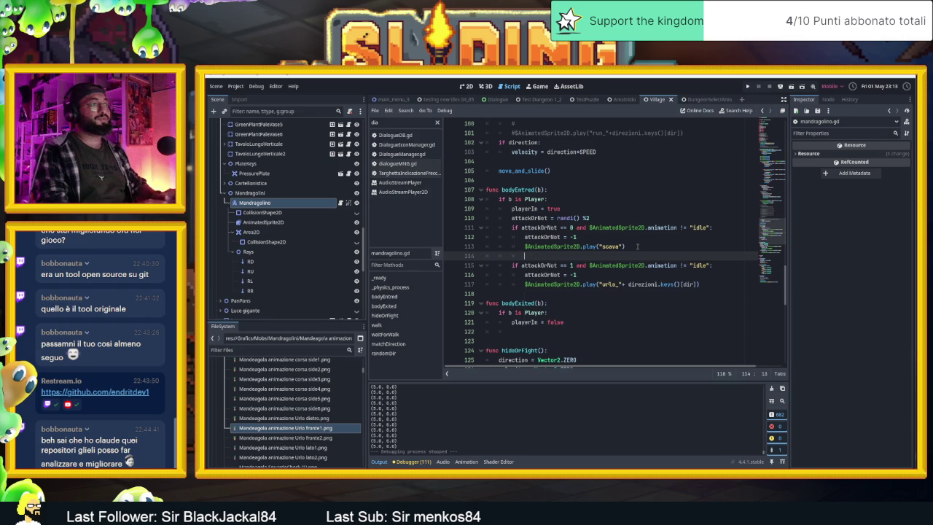
# Step: Comment out lines 110–117 of bodyEntred with Ctrl+K and save
pyautogui.moveTo(701, 285)
pyautogui.mouseDown()
pyautogui.moveTo(510, 251)
pyautogui.moveTo(443, 219)
pyautogui.mouseUp()
pyautogui.hotkey('ctrl', 'k')
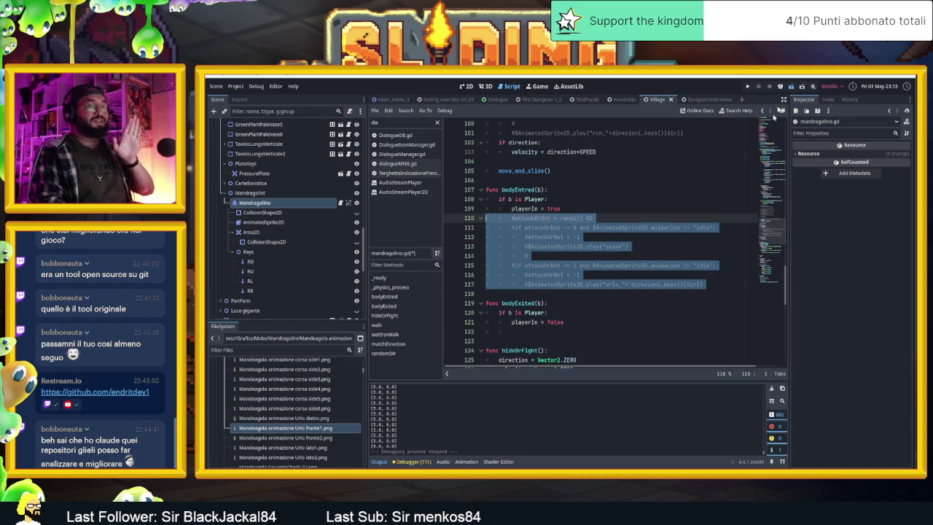
pyautogui.hotkey('ctrl', 's')
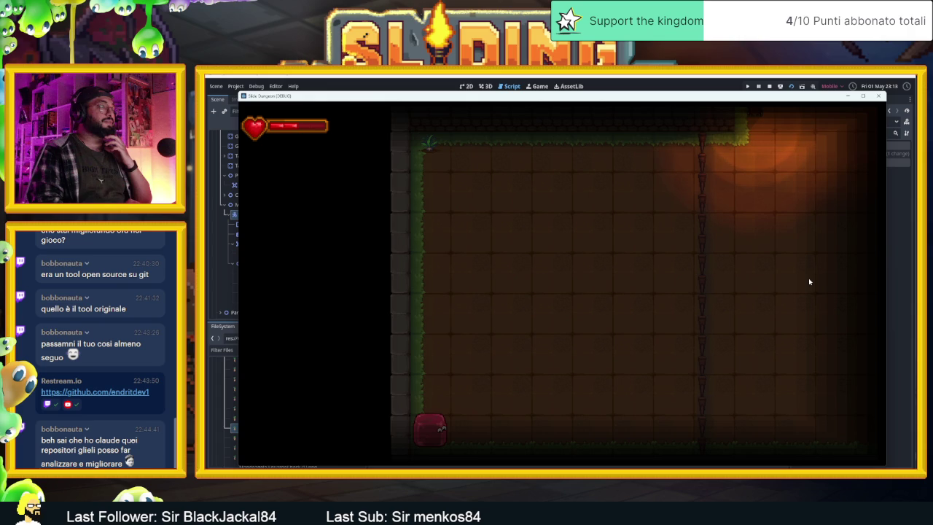
pyautogui.press('Right')
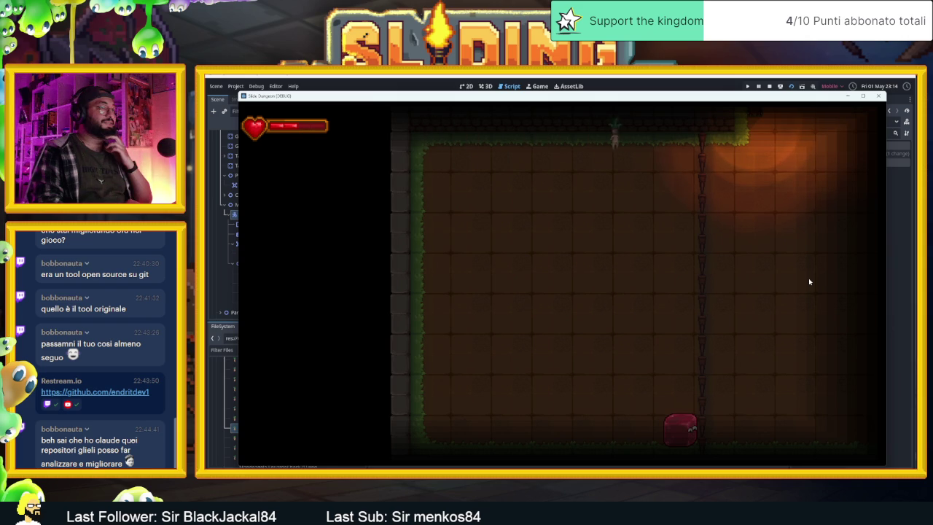
pyautogui.press('Left')
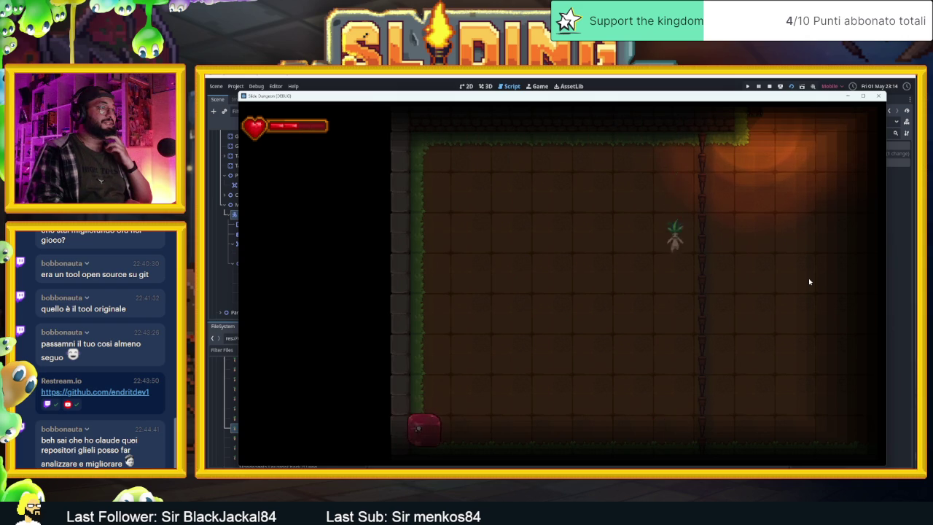
pyautogui.press('Up')
pyautogui.press('Right')
pyautogui.press('Down')
pyautogui.press('Up')
pyautogui.press('Left')
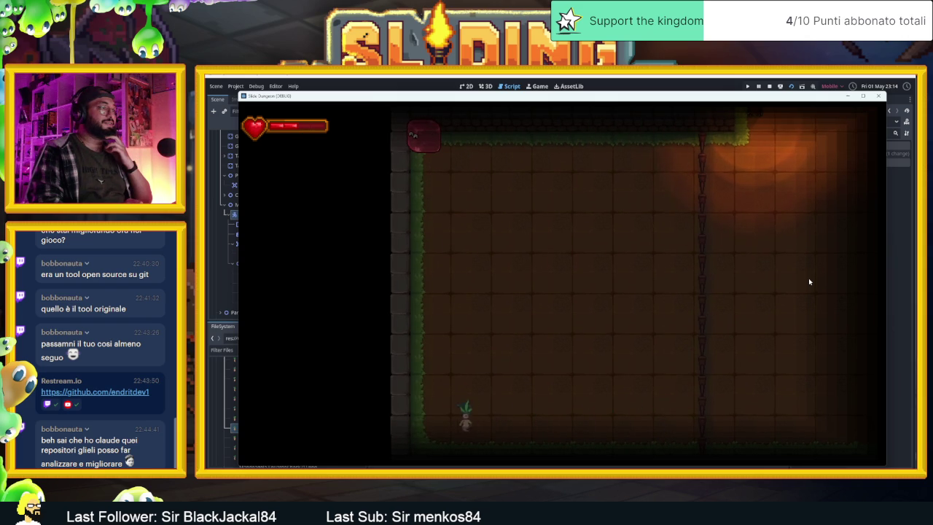
pyautogui.press('Down')
pyautogui.press('Up')
pyautogui.press('Right')
pyautogui.press('Down')
pyautogui.press('Left')
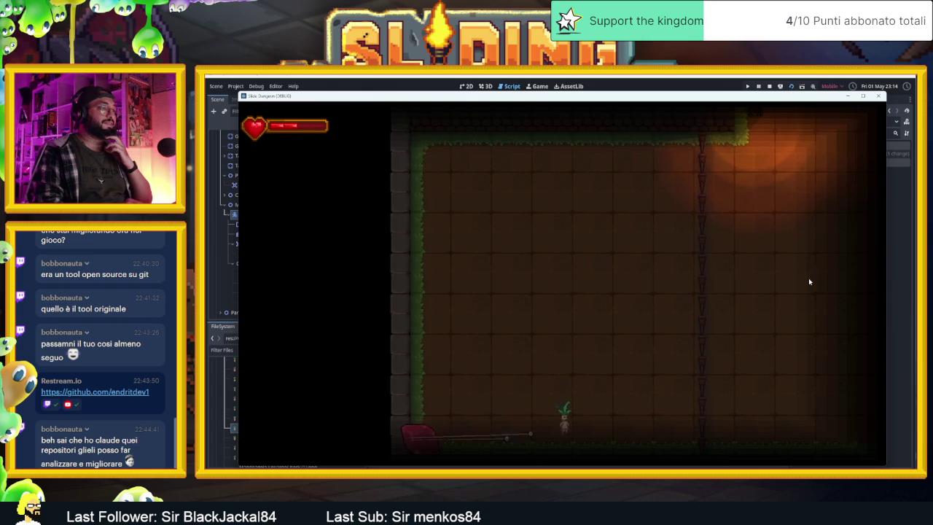
pyautogui.press('Up')
pyautogui.press('Right')
pyautogui.press('Left')
pyautogui.press('Down')
pyautogui.press('Right')
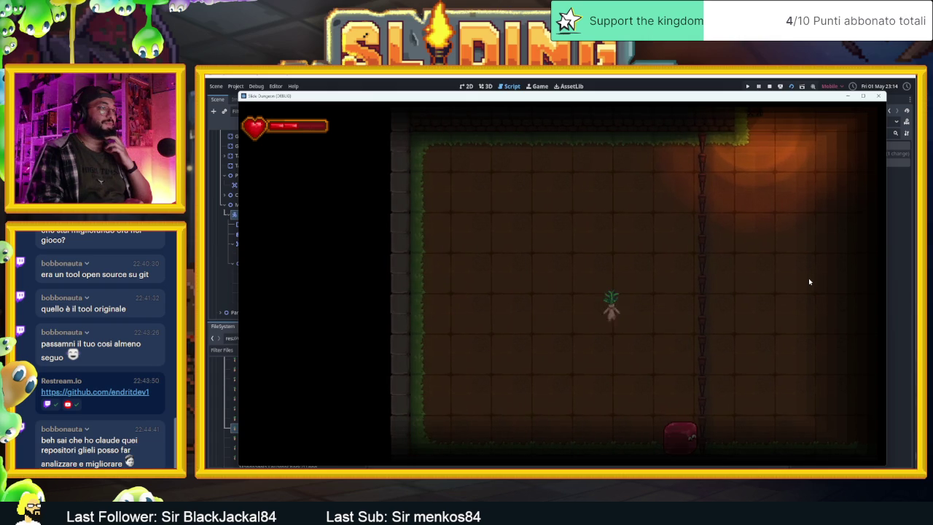
pyautogui.press('Up')
pyautogui.press('Left')
pyautogui.press('Down')
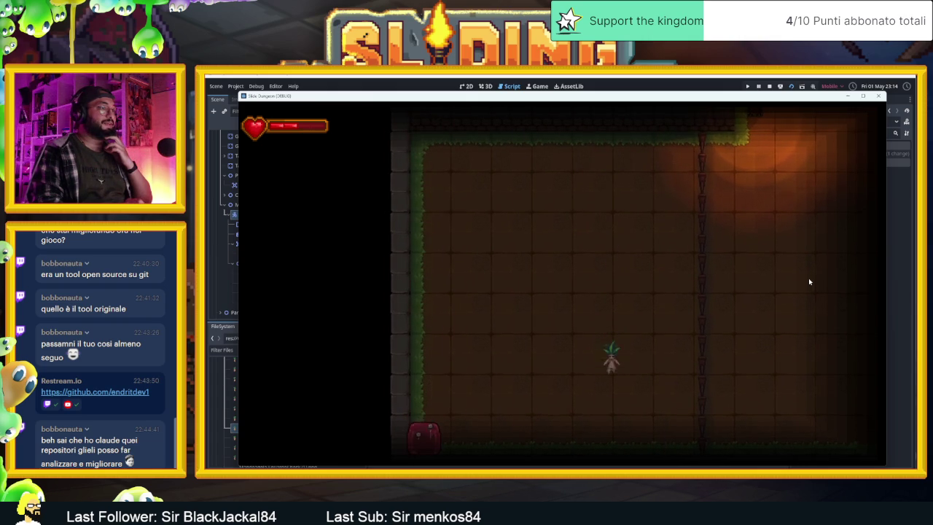
pyautogui.press('Right')
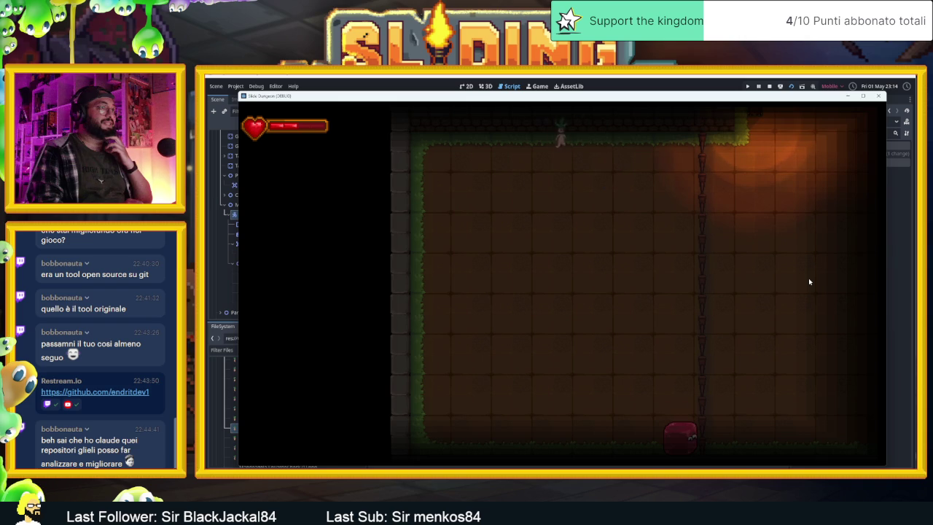
pyautogui.press('Up')
pyautogui.press('Left')
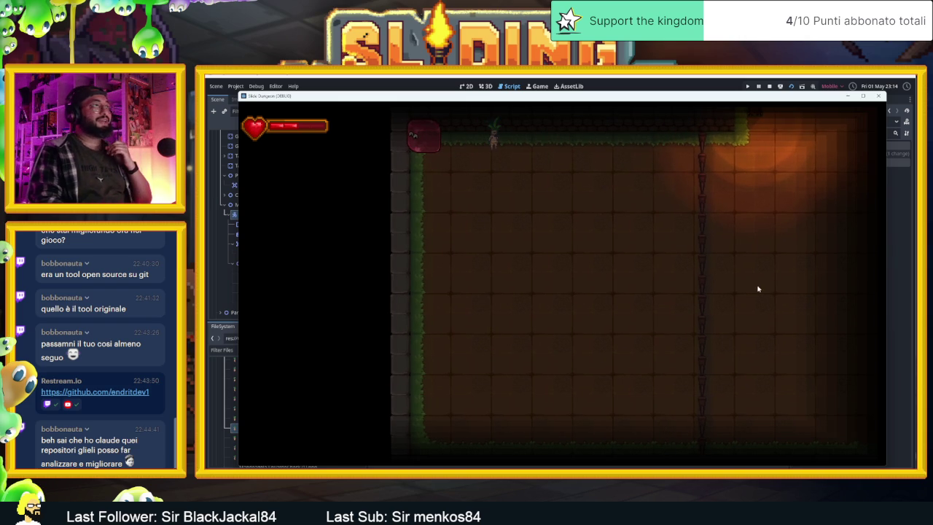
pyautogui.click(769, 87)
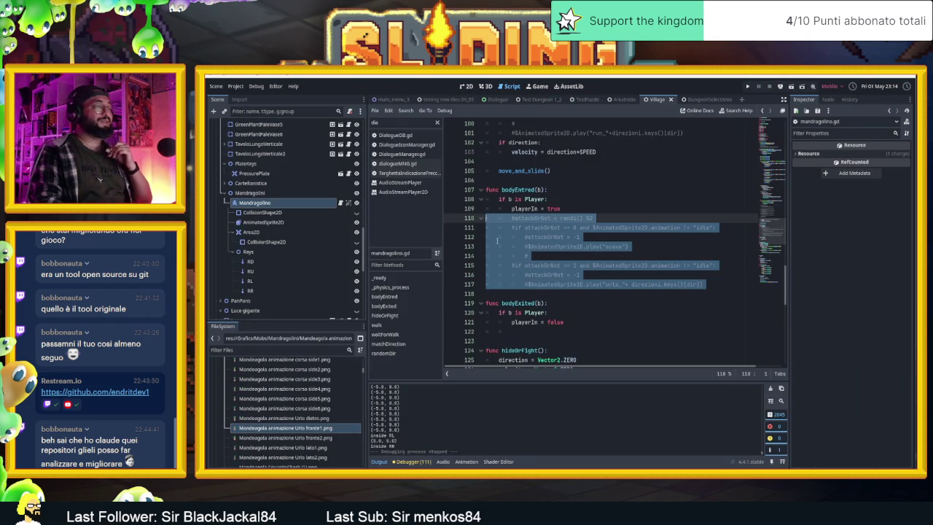
# Step: In the 2D view, duplicate Mandragolino, drag copies right along the upper corridor, then save and run
pyautogui.click(467, 86)
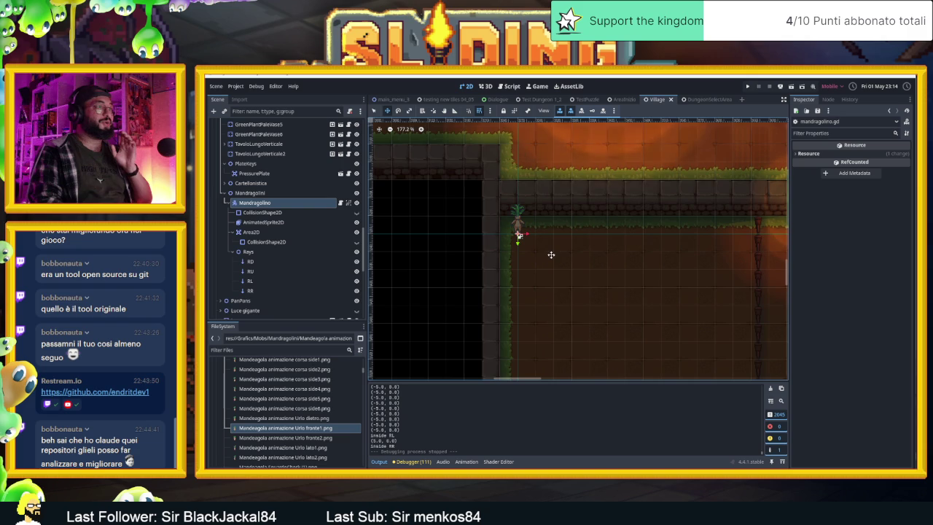
pyautogui.scroll(6, 517, 235)
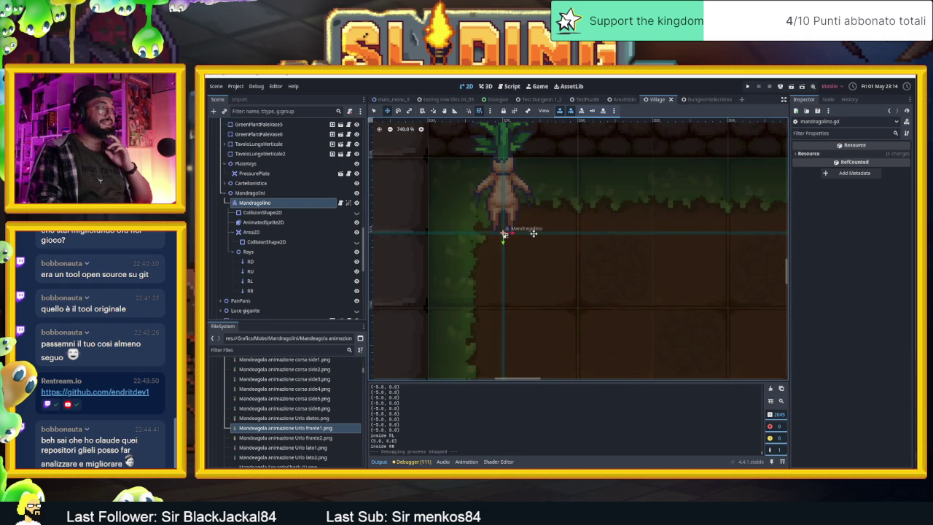
pyautogui.scroll(-7, 534, 235)
pyautogui.scroll(-3, 531, 254)
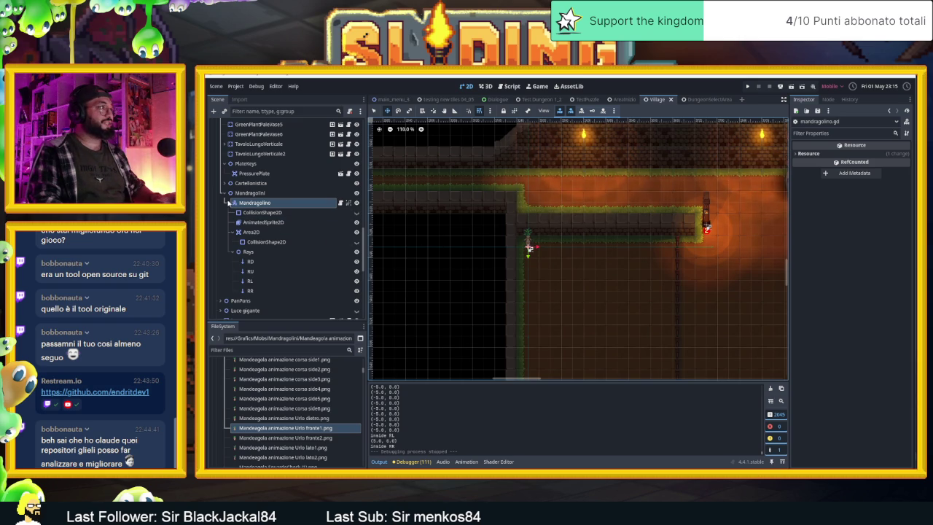
pyautogui.hotkey('ctrl', 'd')
pyautogui.moveTo(529, 246)
pyautogui.mouseDown()
pyautogui.moveTo(661, 247)
pyautogui.moveTo(574, 247)
pyautogui.moveTo(627, 247)
pyautogui.moveTo(618, 247)
pyautogui.mouseUp()
pyautogui.hotkey('ctrl', 'd')
pyautogui.hotkey('ctrl', 'd')
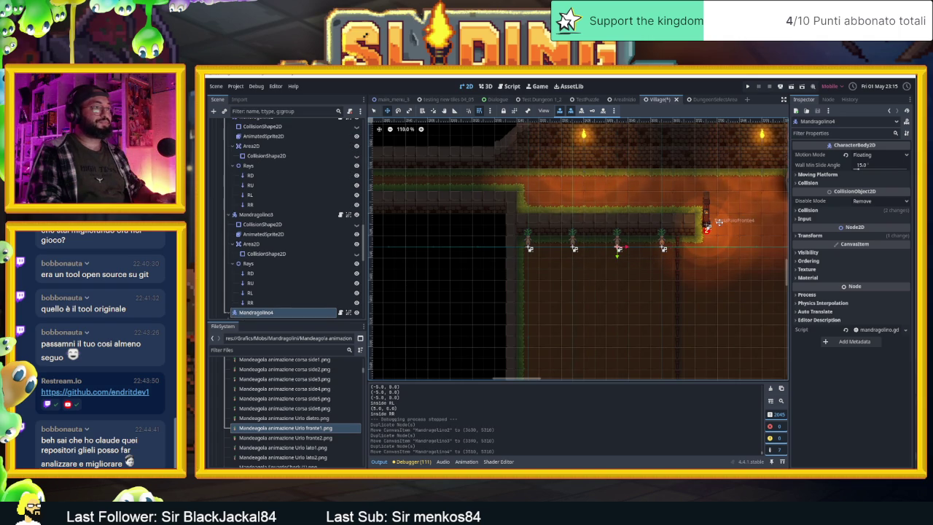
pyautogui.click(792, 88)
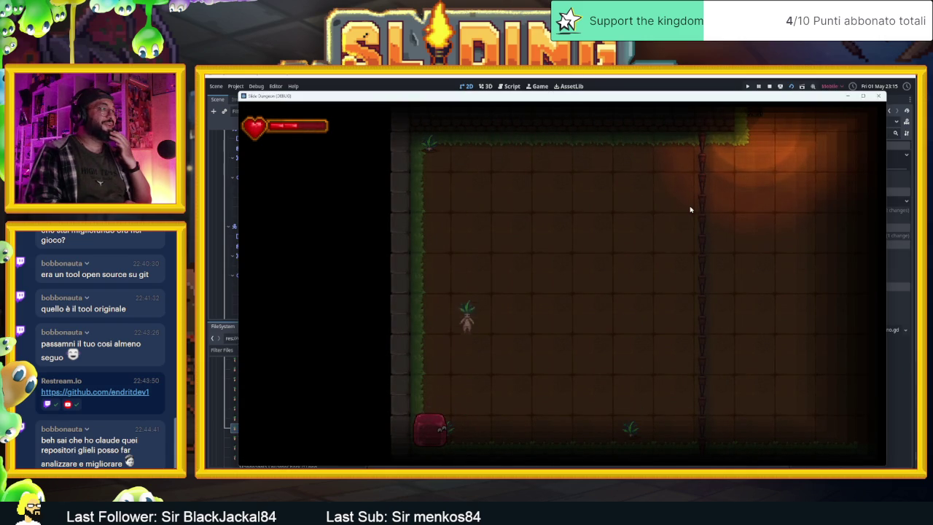
# Step: Slide the slime around the room's walls and corners among the wandering mandrakes
pyautogui.press('Right')
pyautogui.press('Up')
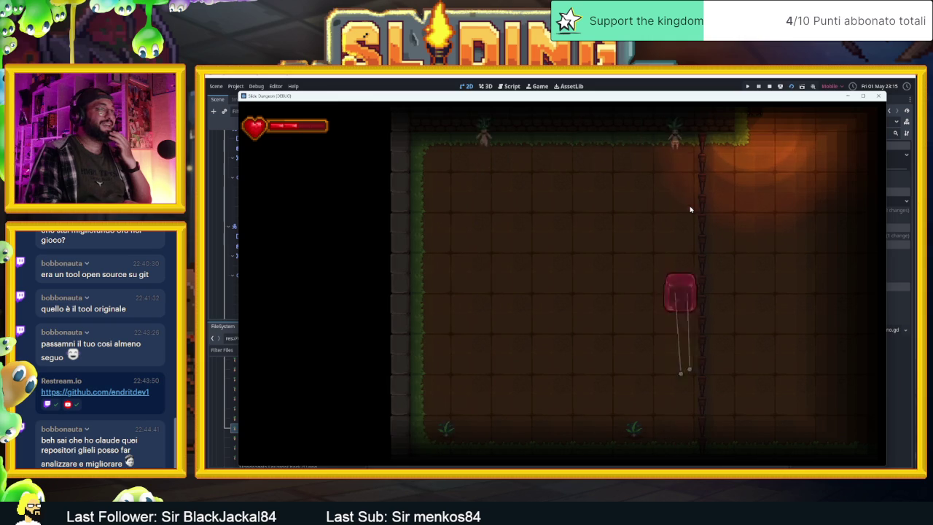
pyautogui.press('Left')
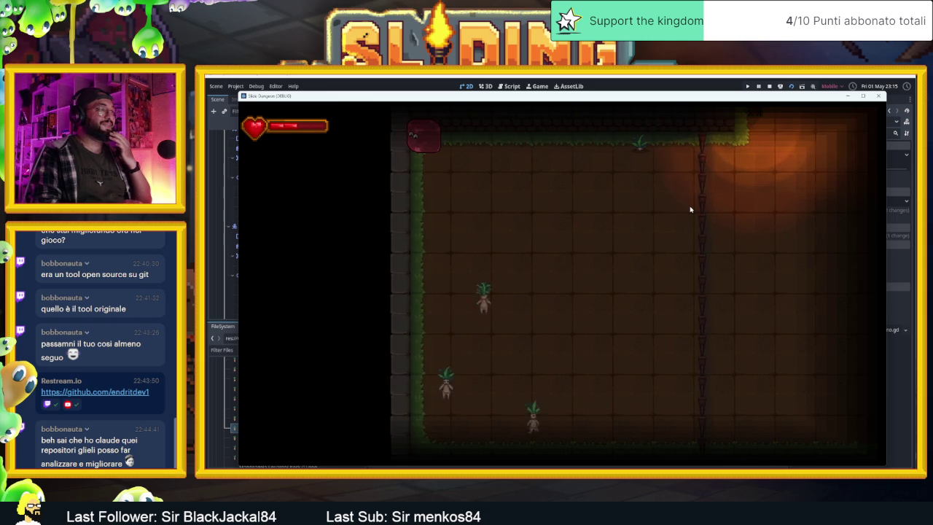
pyautogui.press('Down')
pyautogui.press('Right')
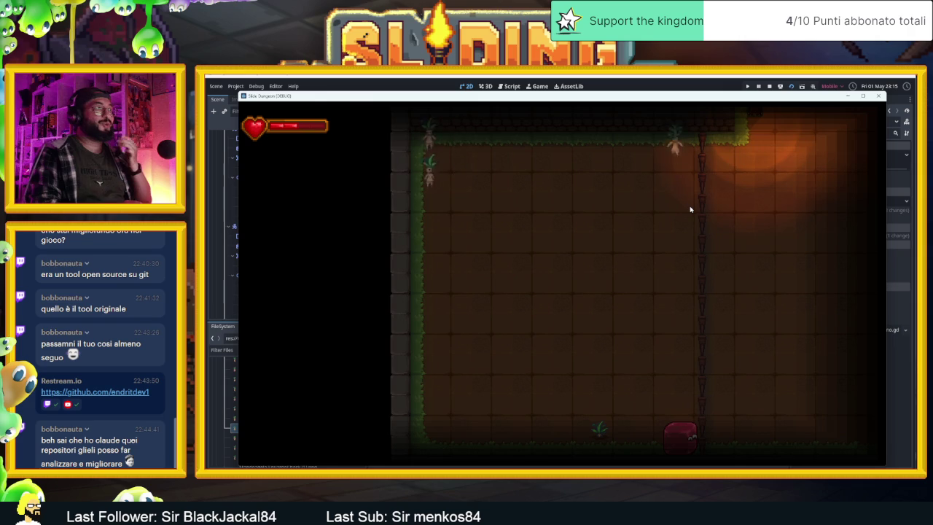
pyautogui.press('Left')
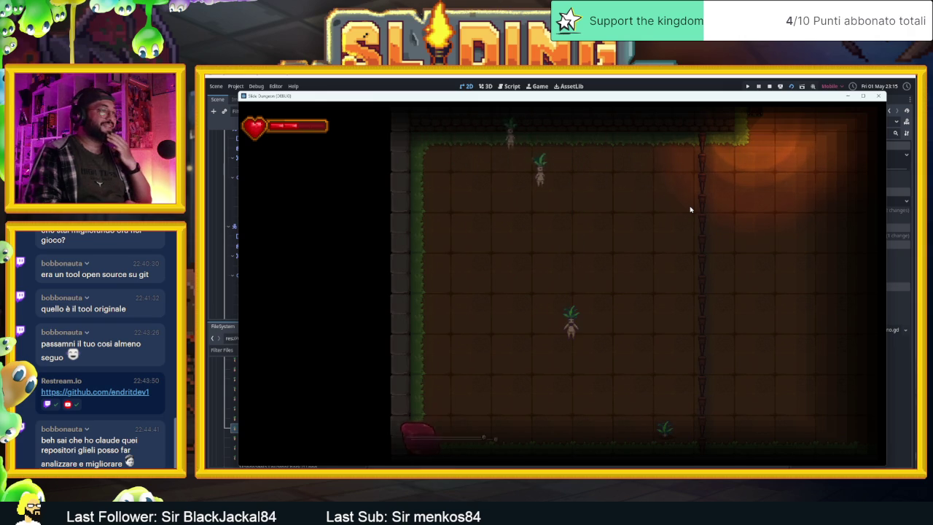
pyautogui.press('Up')
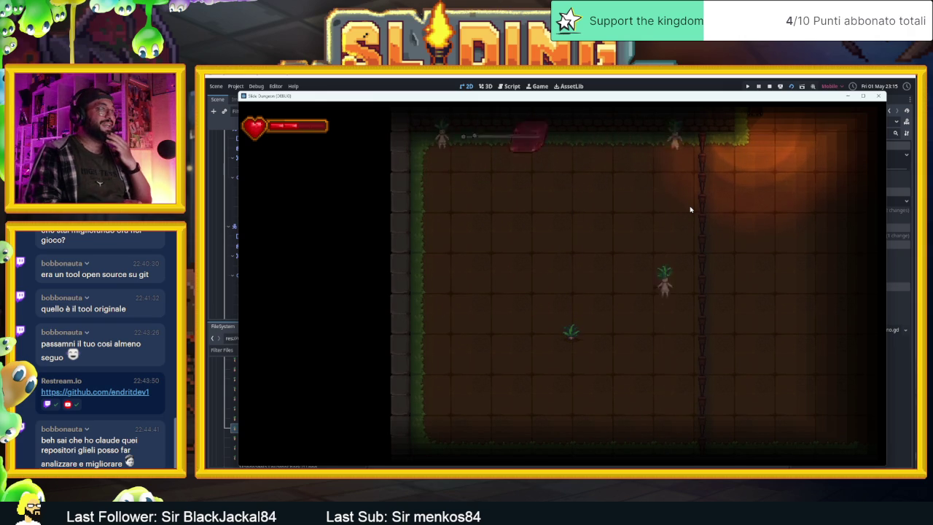
pyautogui.press('Right')
pyautogui.press('Left')
pyautogui.press('Down')
pyautogui.press('Right')
pyautogui.press('Up')
pyautogui.press('Left')
pyautogui.press('Down')
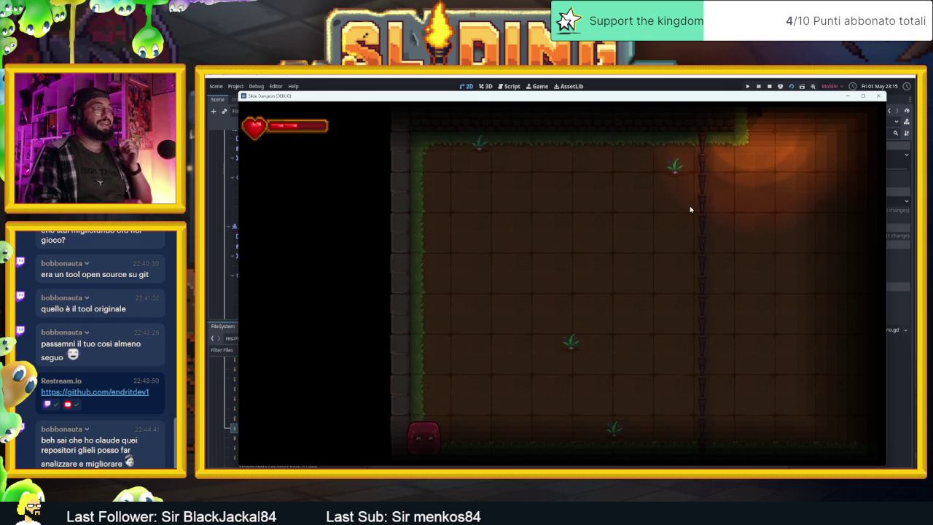
pyautogui.press('Up')
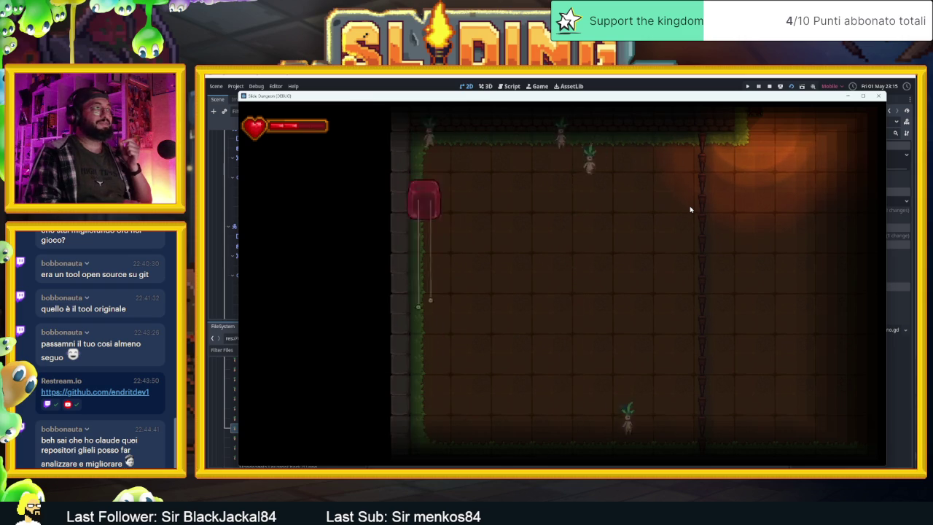
pyautogui.press('Right')
pyautogui.press('Down')
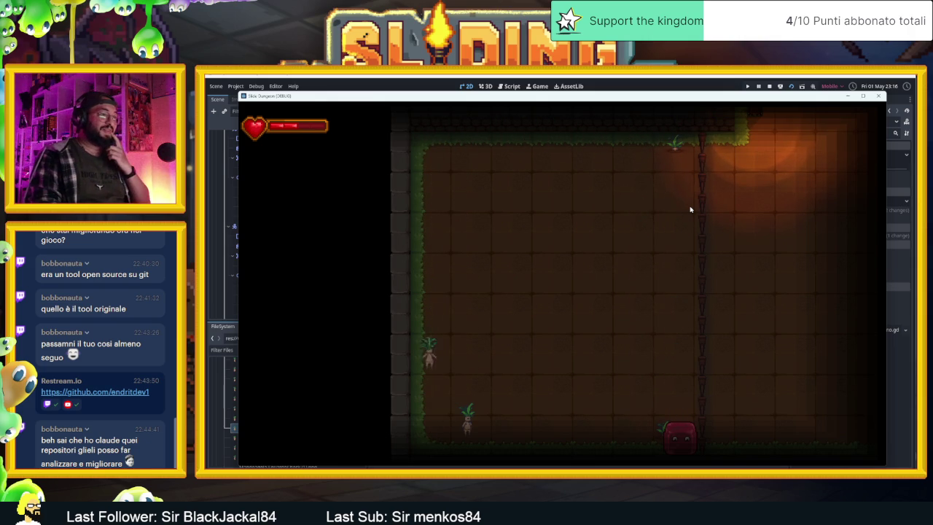
# Step: Slide the slime up, left, down and right once more, then stop the game
pyautogui.press('Up')
pyautogui.press('Left')
pyautogui.press('Down')
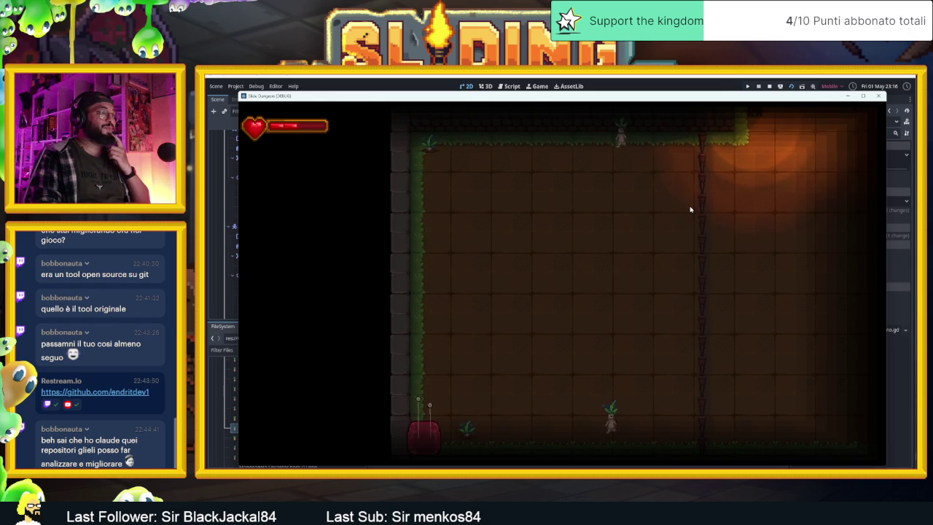
pyautogui.press('Right')
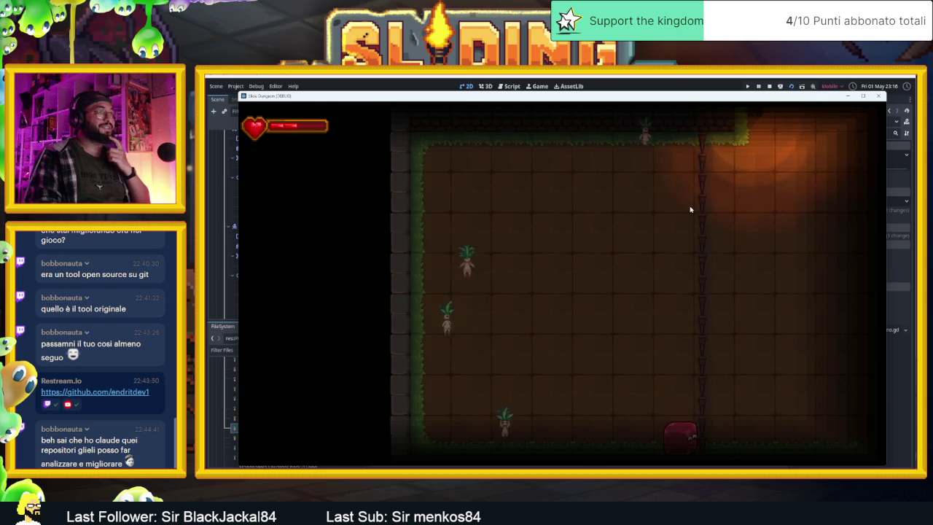
pyautogui.press('Up')
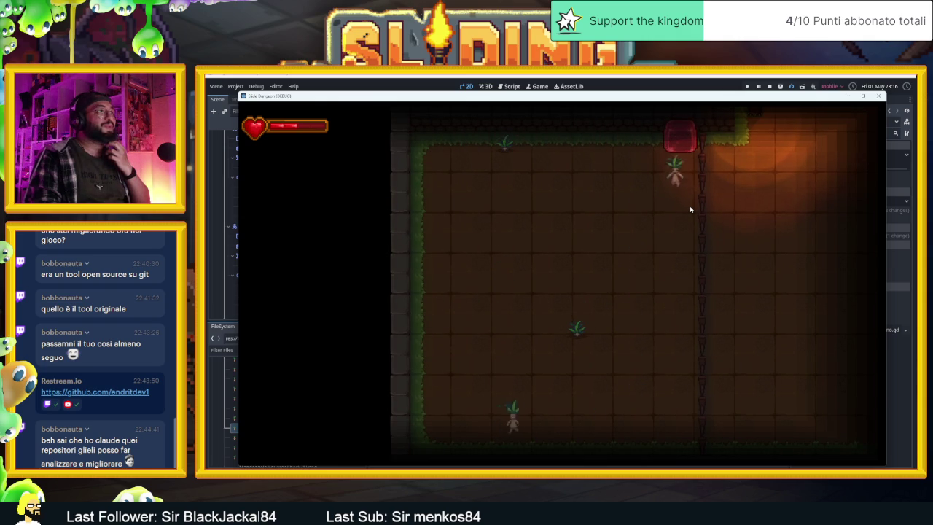
pyautogui.click(770, 86)
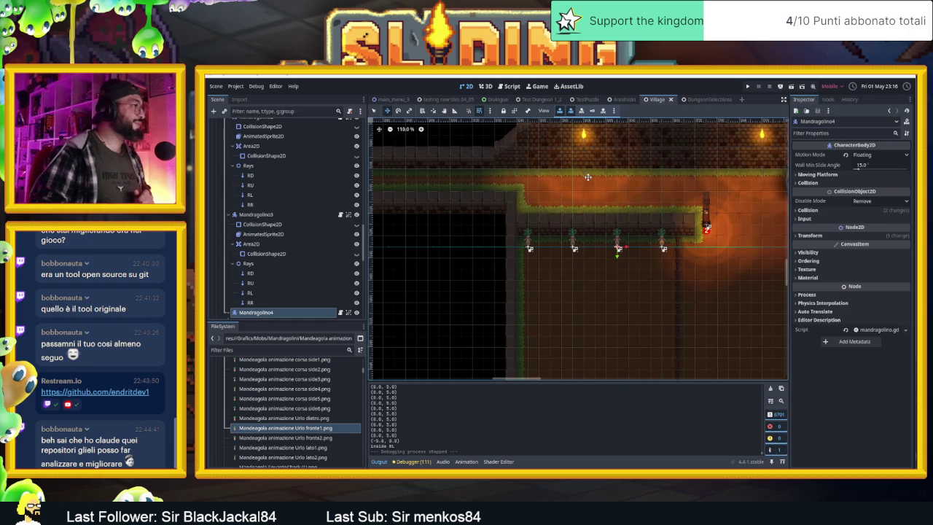
# Step: Undo the Mandragolino4 and Mandragolino3 copies and the last move, then save the Village scene
pyautogui.hotkey('ctrl', 'z')
pyautogui.hotkey('ctrl', 'z')
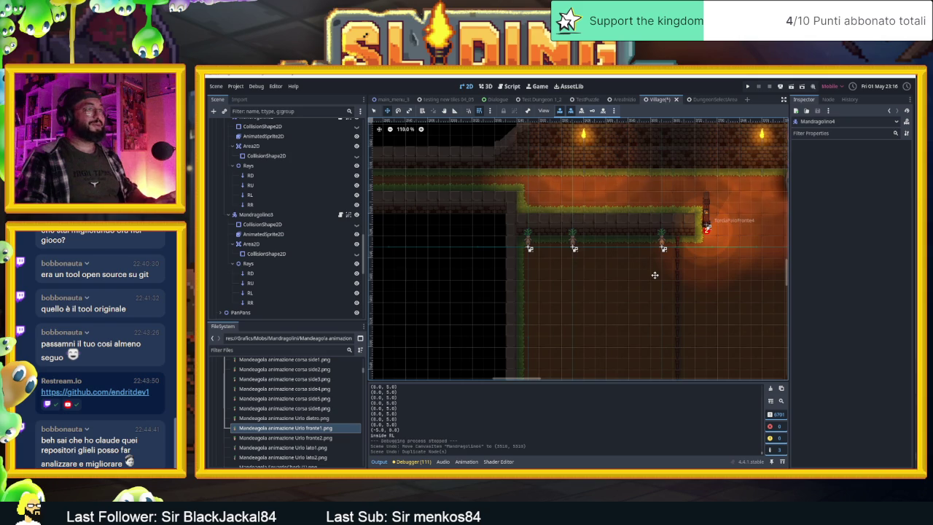
pyautogui.hotkey('ctrl', 'z')
pyautogui.hotkey('ctrl', 'z')
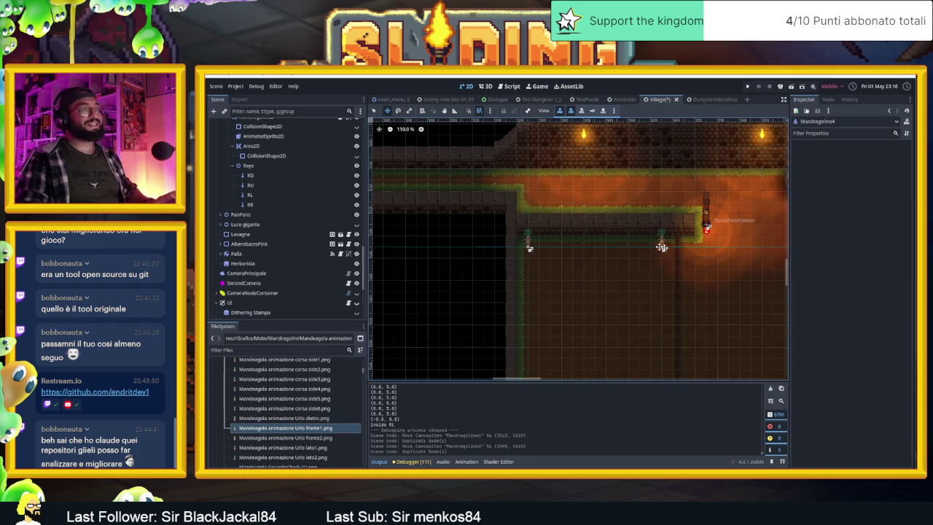
pyautogui.hotkey('ctrl', 'z')
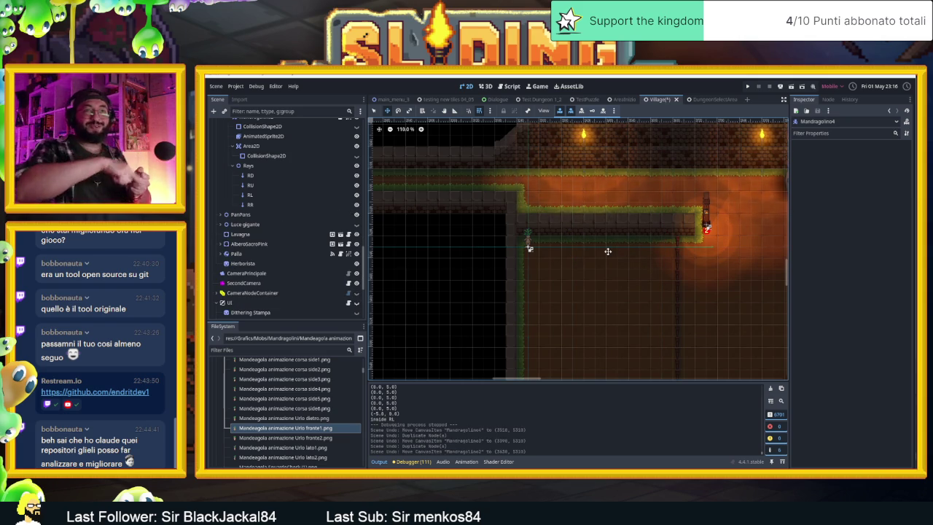
pyautogui.scroll(-5, 620, 257)
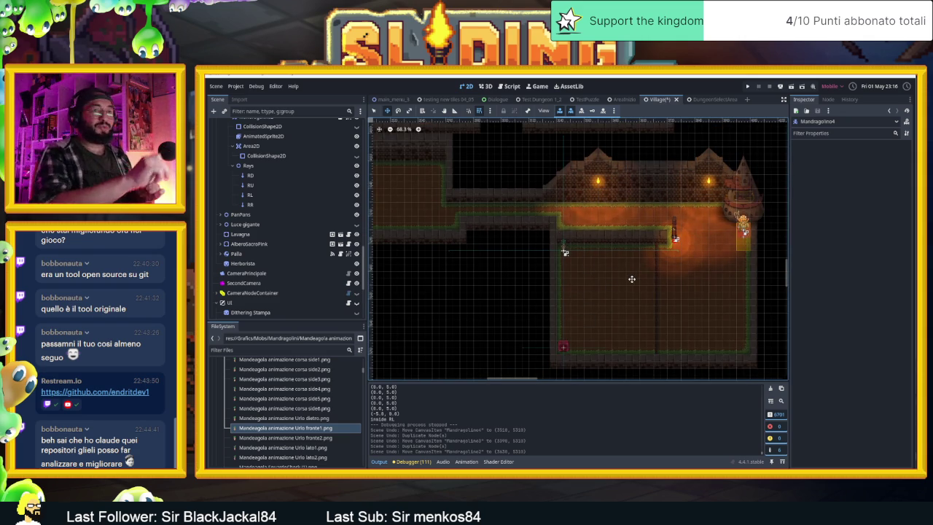
pyautogui.scroll(2, 632, 279)
pyautogui.hotkey('ctrl', 's')
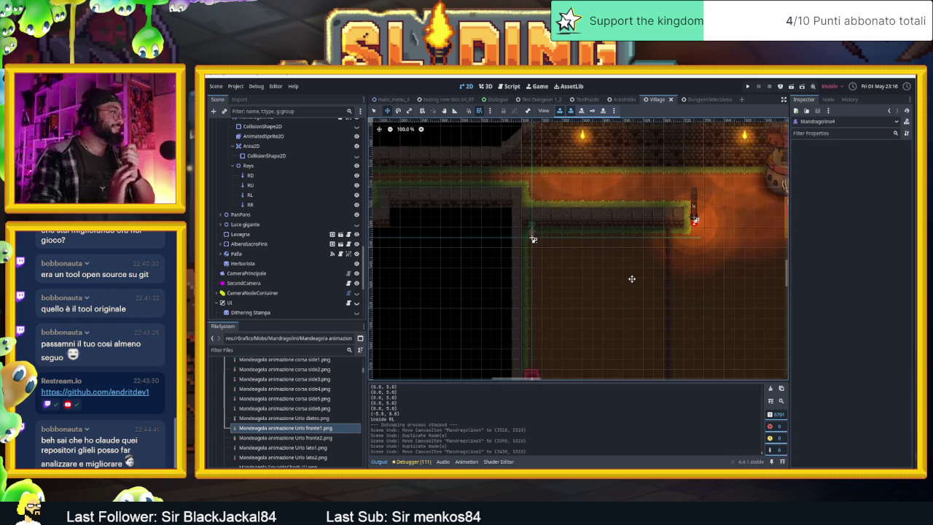
# Step: Collapse Mandragolino2, undo its addition, and bring up the mandragolino.gd script
pyautogui.scroll(1, 566, 240)
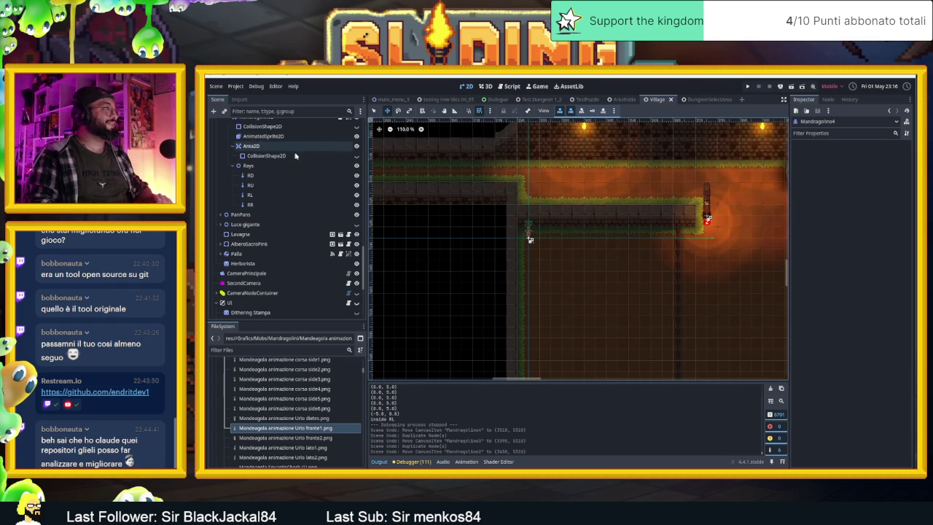
pyautogui.scroll(5, 255, 175)
pyautogui.click(228, 191)
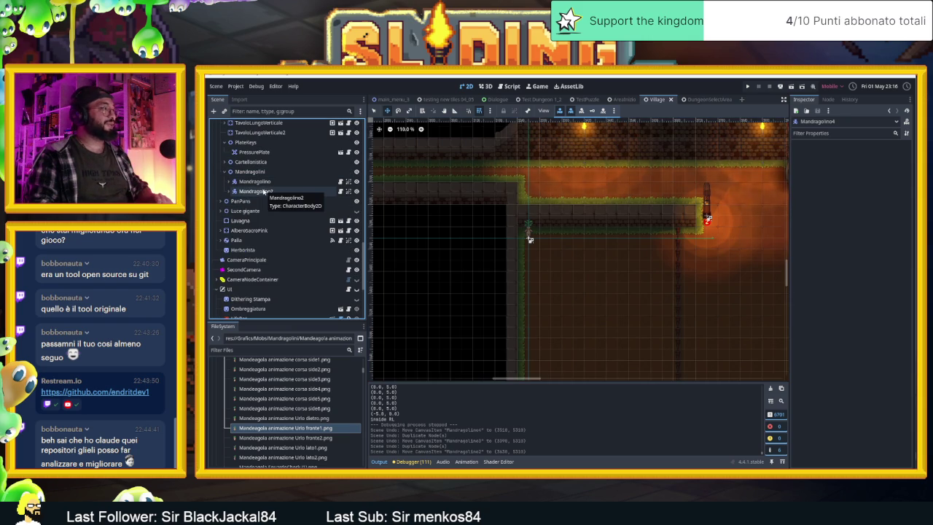
pyautogui.hotkey('ctrl', 'z')
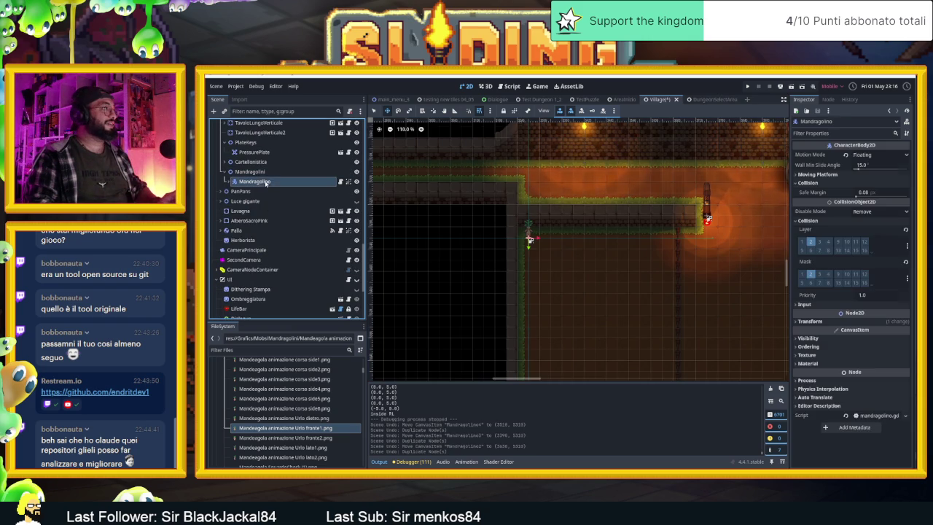
pyautogui.click(343, 181)
pyautogui.click(682, 274)
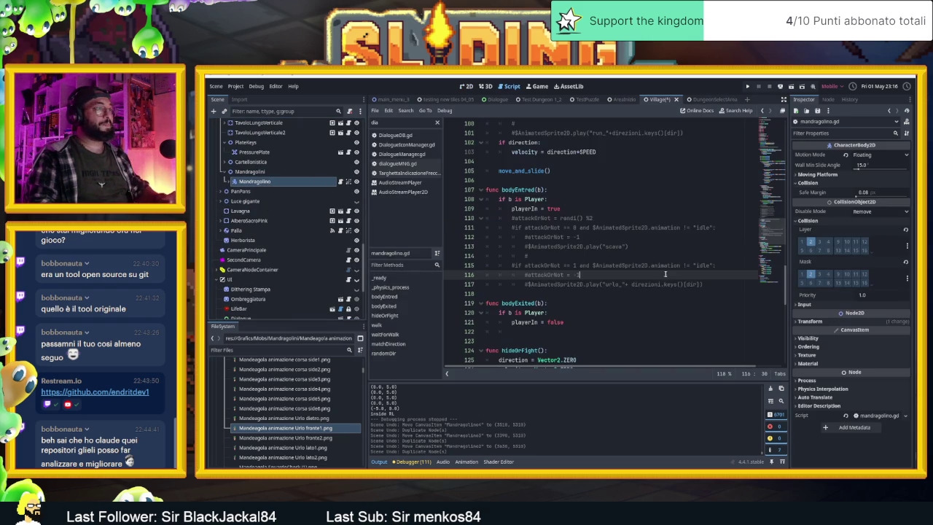
pyautogui.click(706, 284)
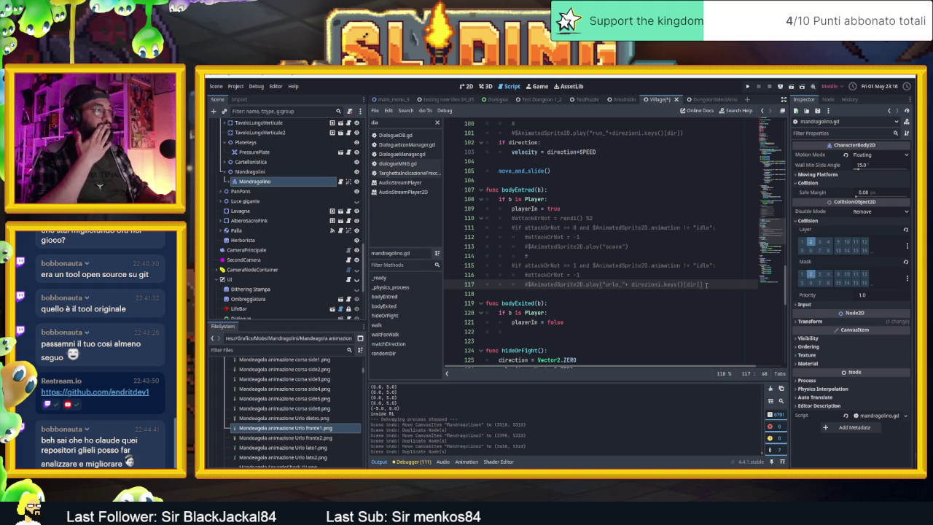
pyautogui.scroll(2, 596, 273)
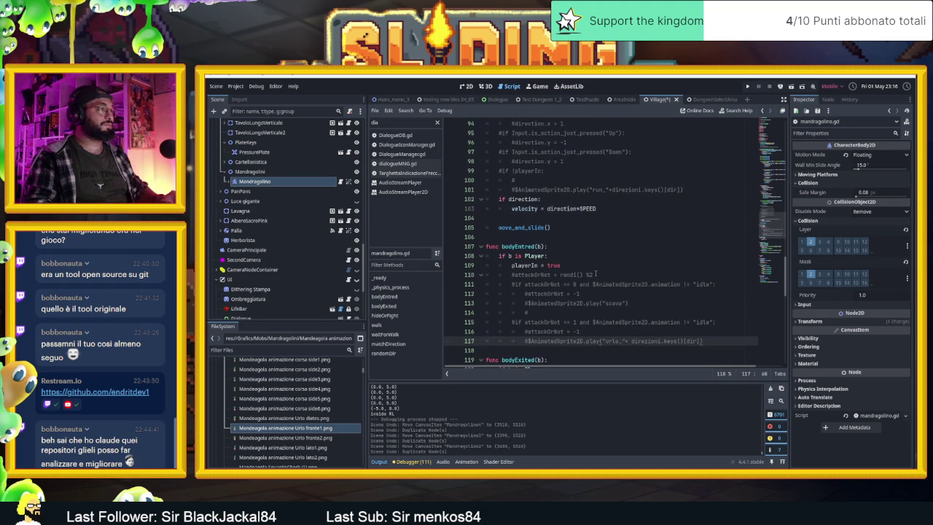
pyautogui.scroll(-1, 596, 273)
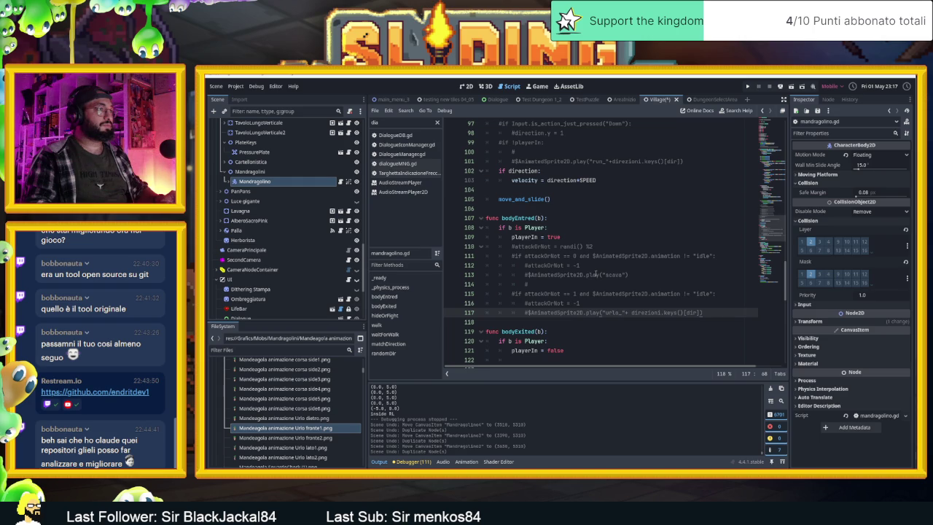
pyautogui.scroll(-1, 596, 273)
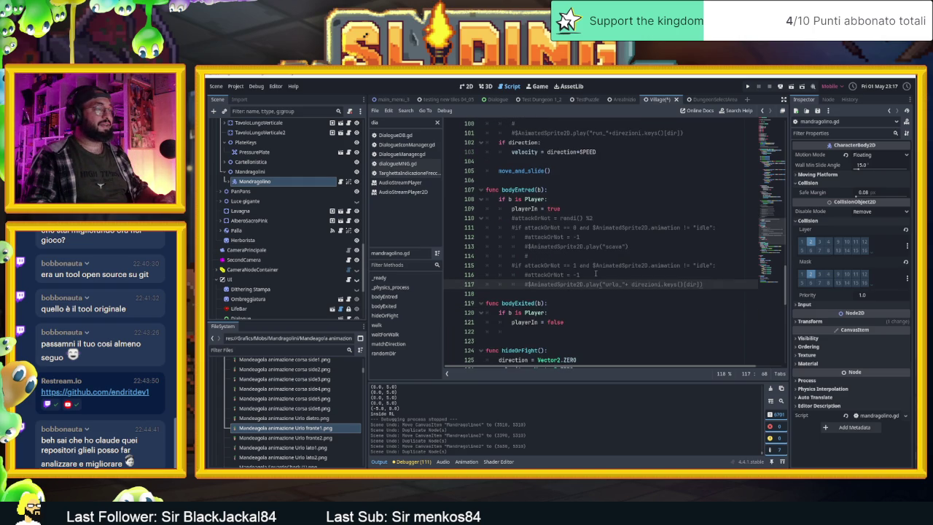
pyautogui.scroll(-1, 596, 273)
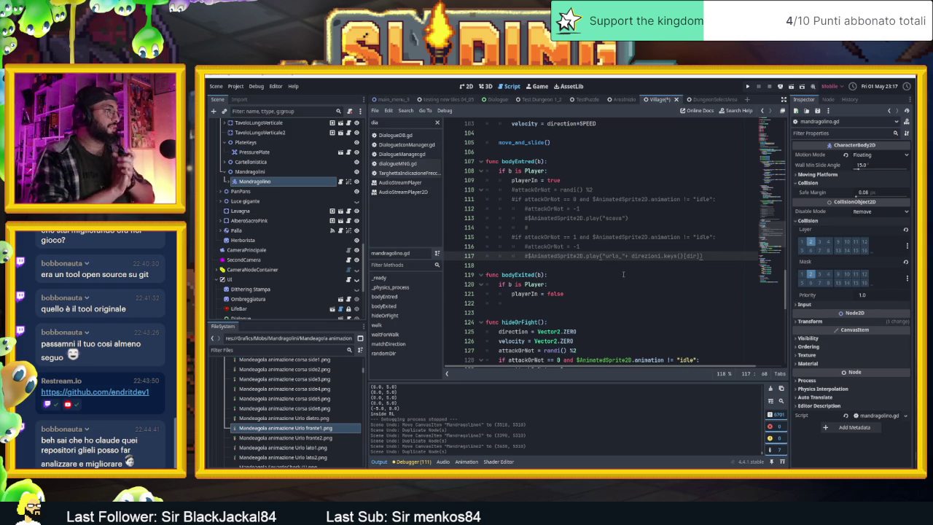
pyautogui.click(468, 86)
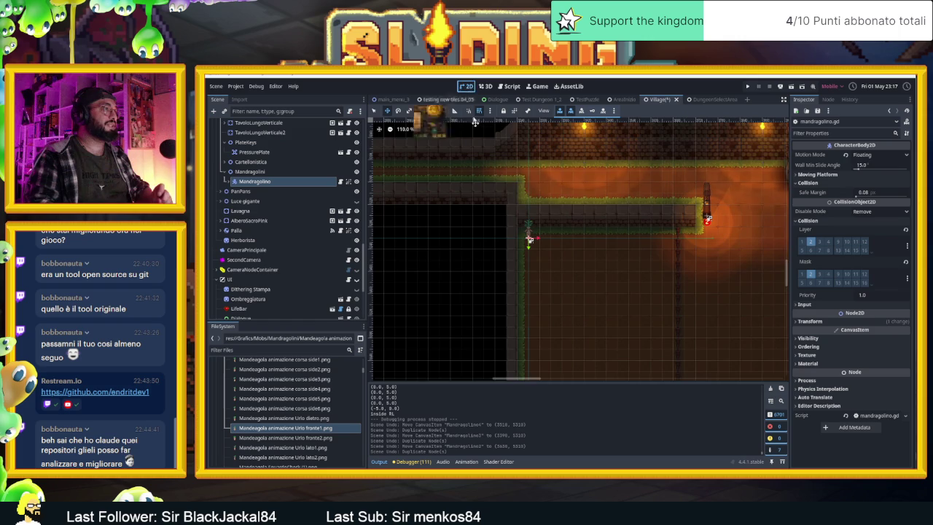
pyautogui.scroll(3, 559, 230)
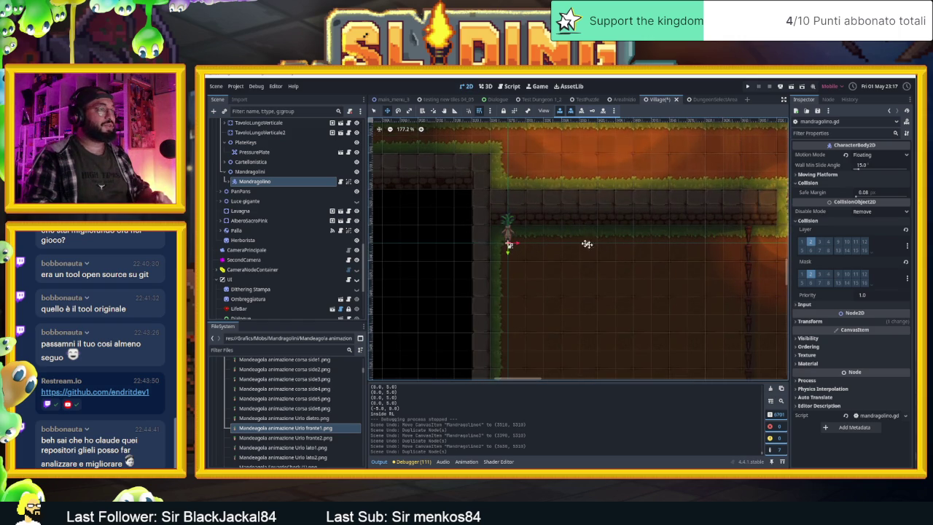
pyautogui.scroll(3, 649, 249)
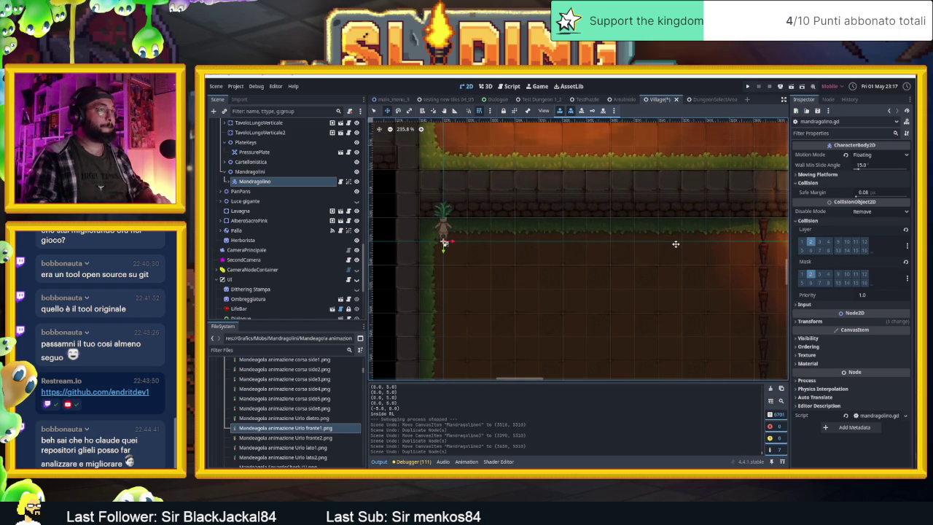
pyautogui.scroll(-5, 675, 244)
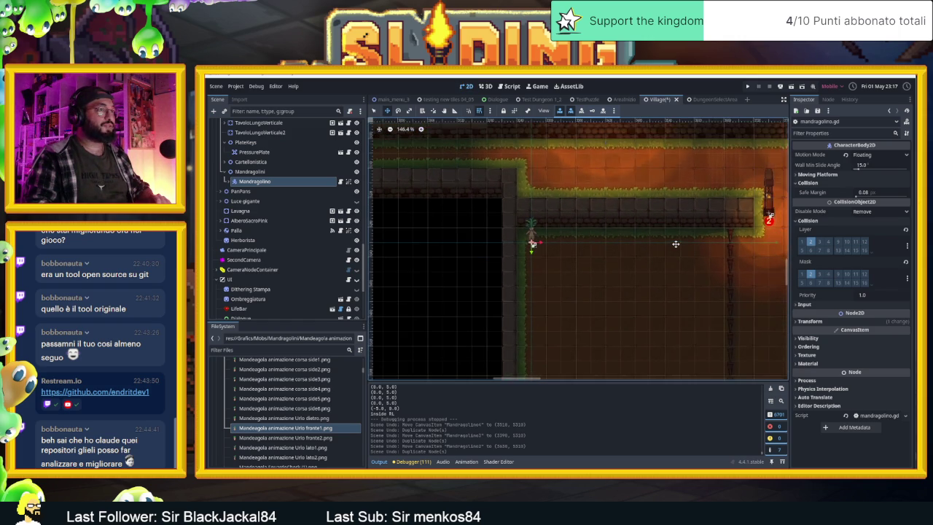
pyautogui.scroll(-5, 713, 282)
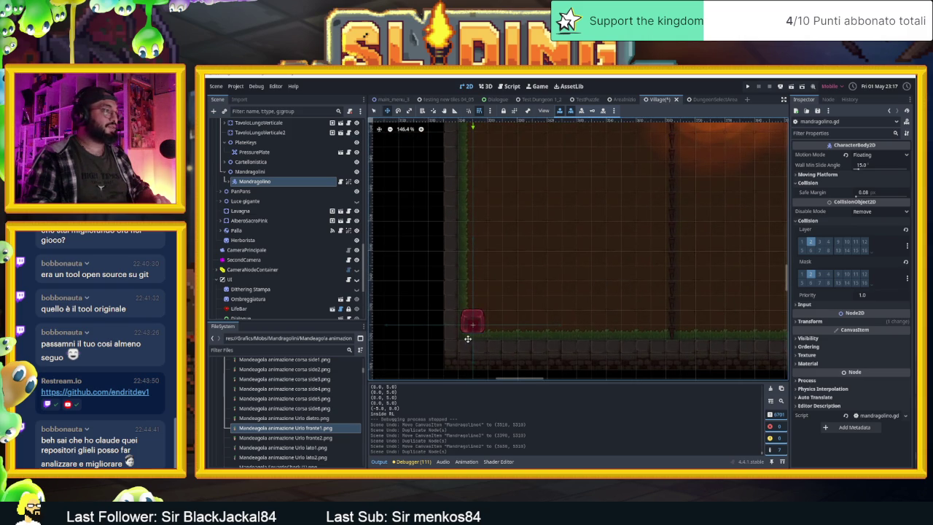
pyautogui.scroll(10, 468, 338)
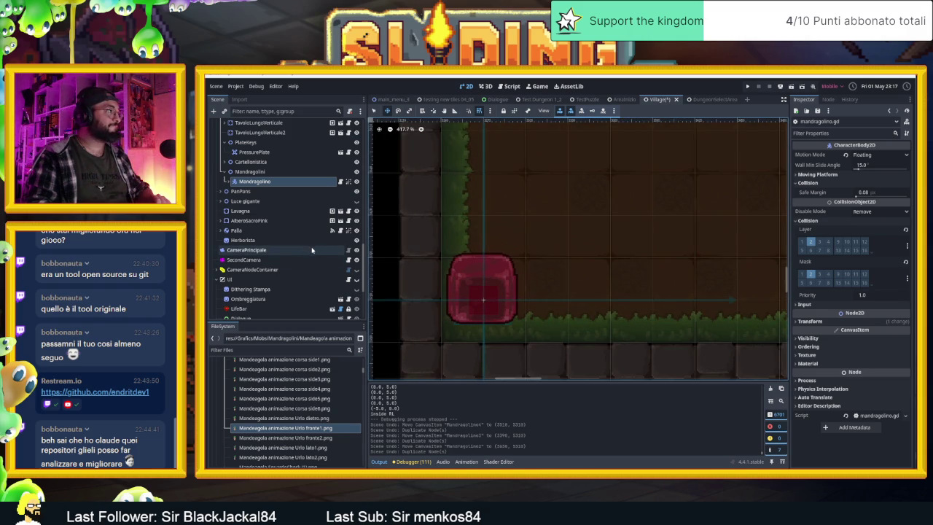
pyautogui.scroll(3, 312, 250)
pyautogui.scroll(5, 312, 250)
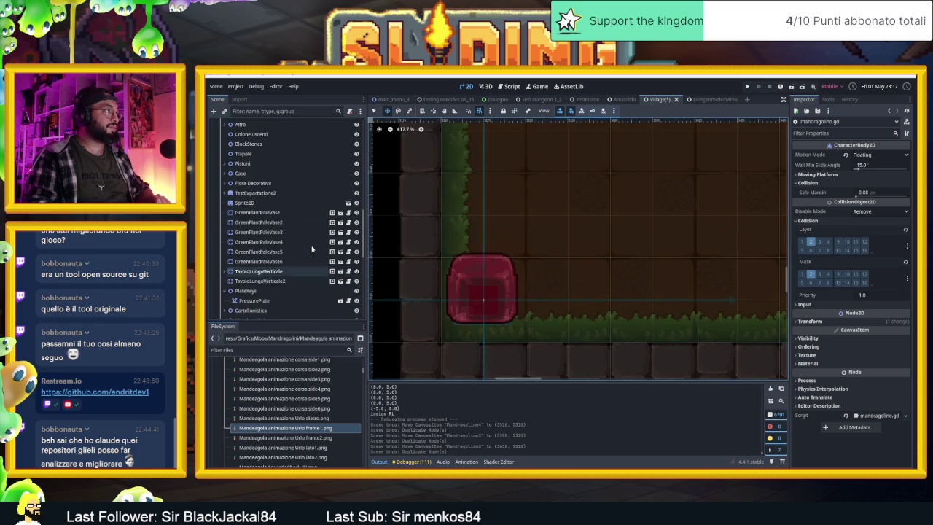
pyautogui.scroll(-5, 580, 288)
pyautogui.scroll(-4, 580, 288)
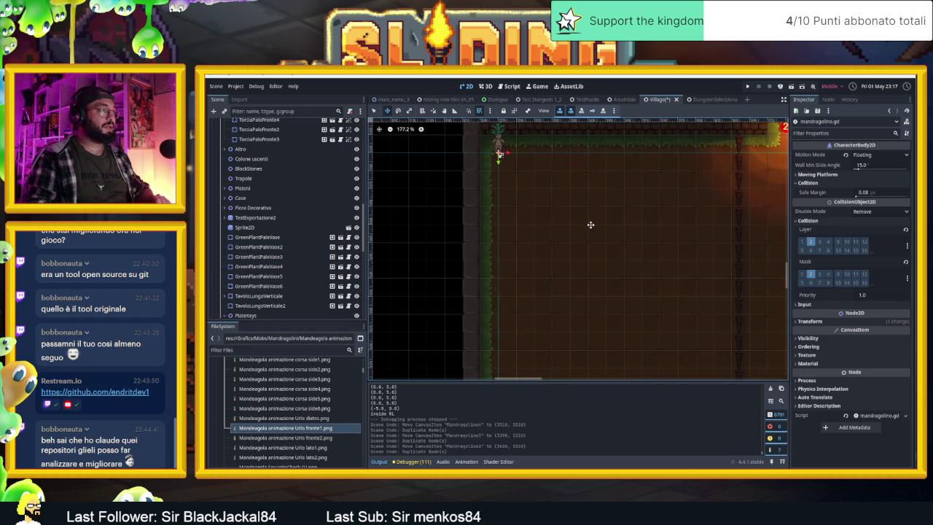
pyautogui.scroll(6, 515, 295)
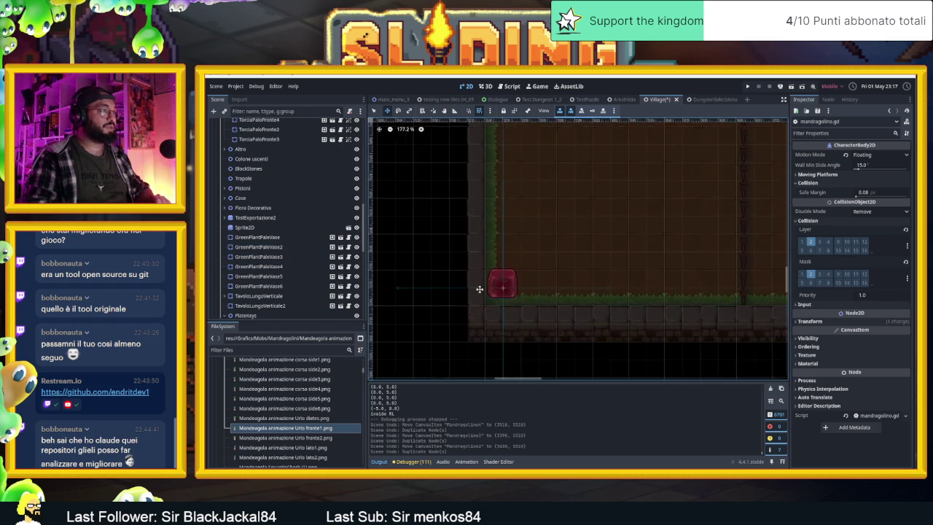
pyautogui.scroll(2, 515, 295)
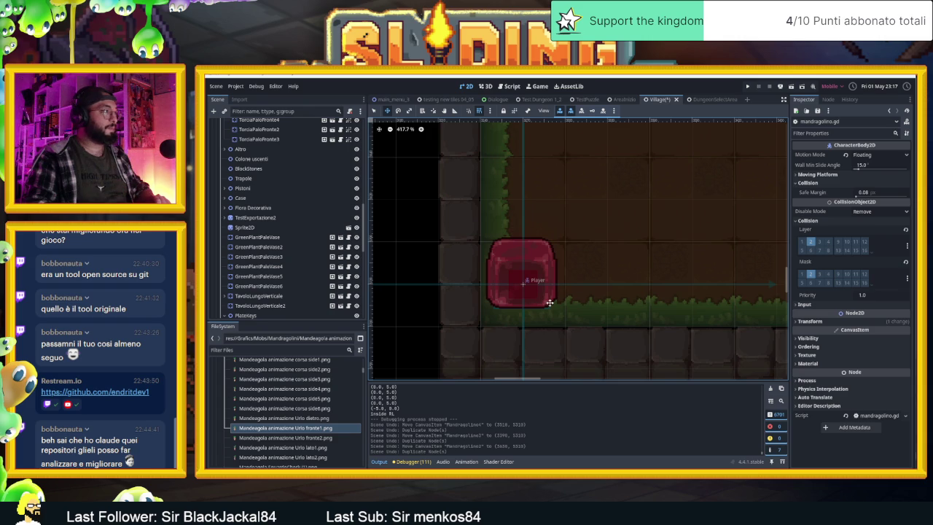
pyautogui.scroll(-7, 587, 288)
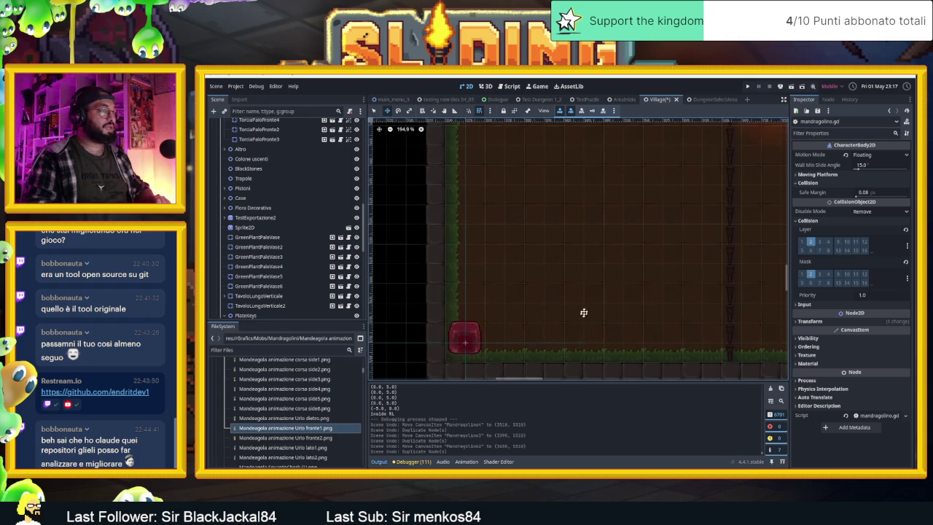
pyautogui.scroll(-3, 618, 249)
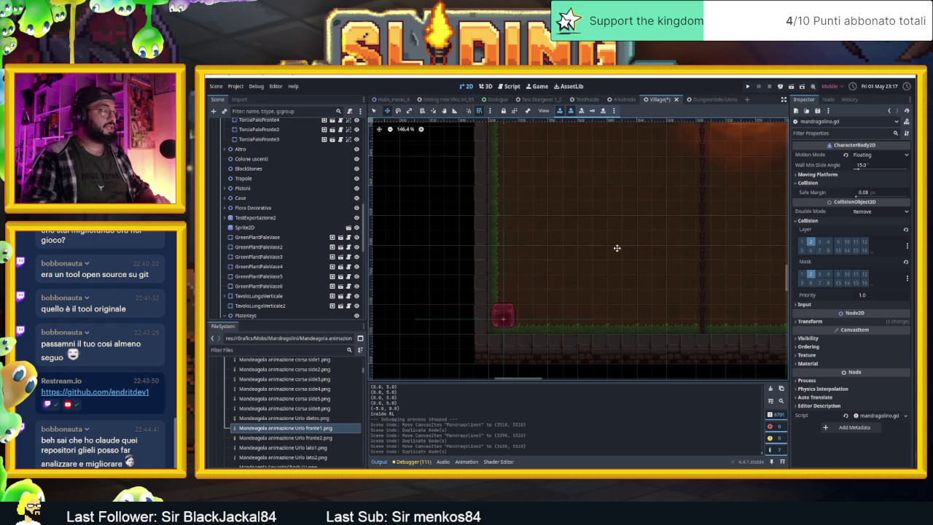
pyautogui.scroll(-2, 616, 248)
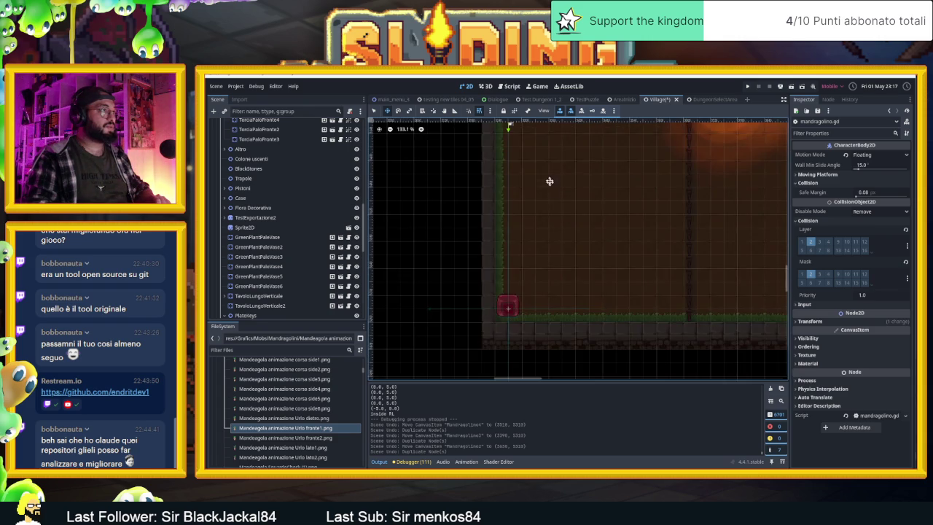
pyautogui.scroll(-3, 552, 191)
pyautogui.scroll(12, 527, 215)
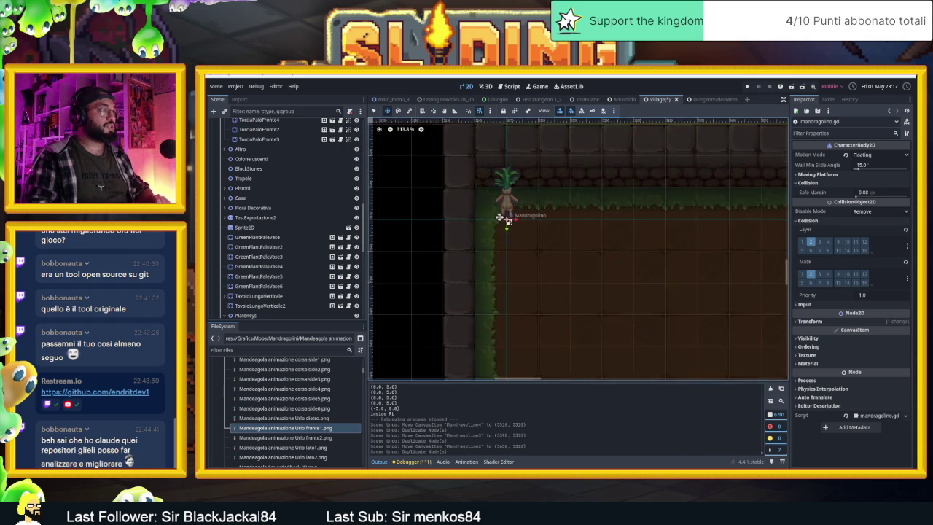
pyautogui.scroll(-8, 456, 245)
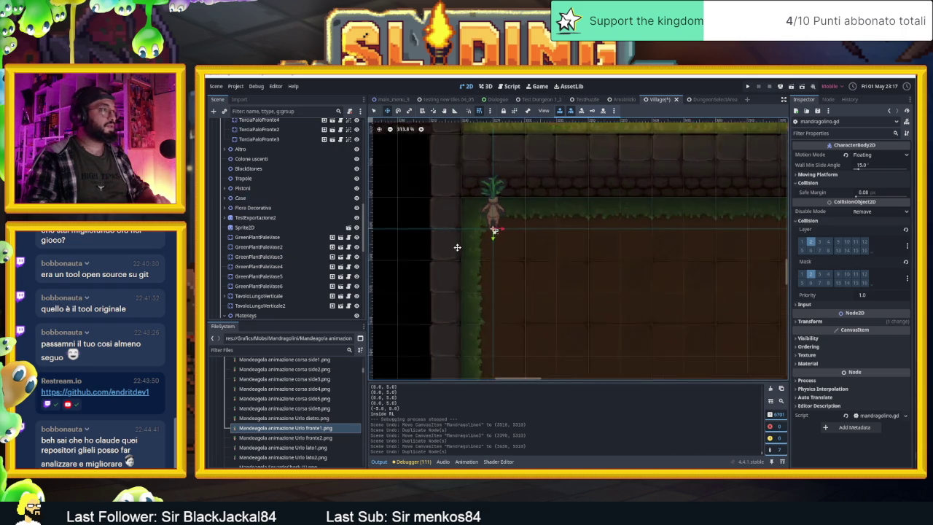
pyautogui.scroll(-3, 556, 250)
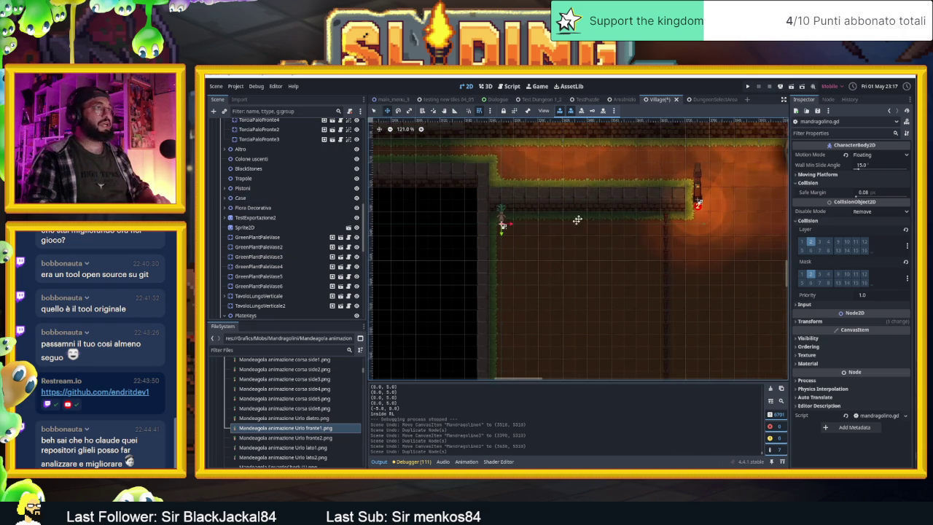
pyautogui.scroll(3, 279, 165)
pyautogui.scroll(10, 279, 165)
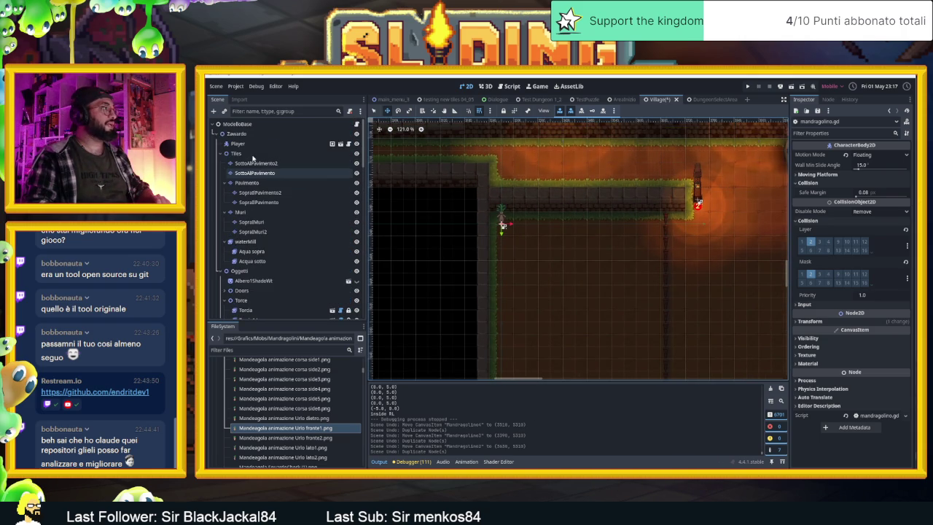
pyautogui.click(244, 212)
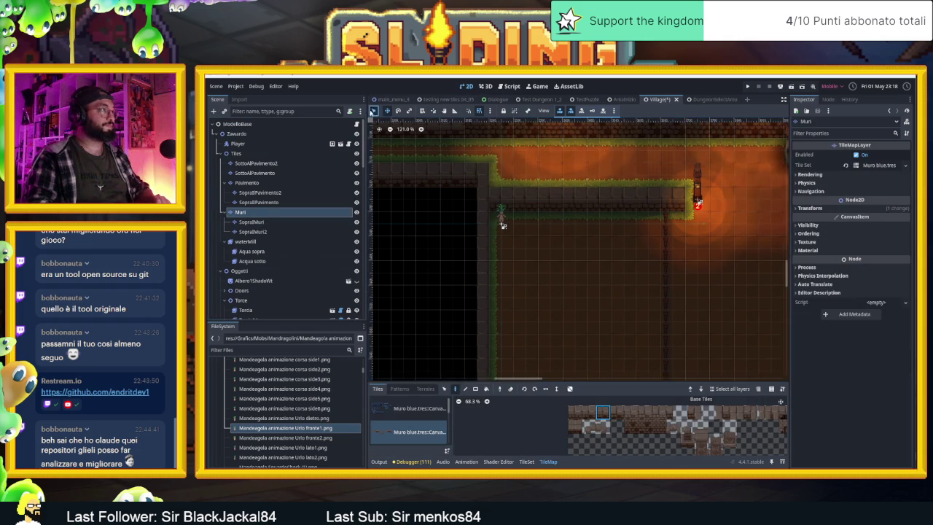
# Step: Paint stone wall blocks on the Muri layer across the room floor, save, and launch the game
pyautogui.click(455, 389)
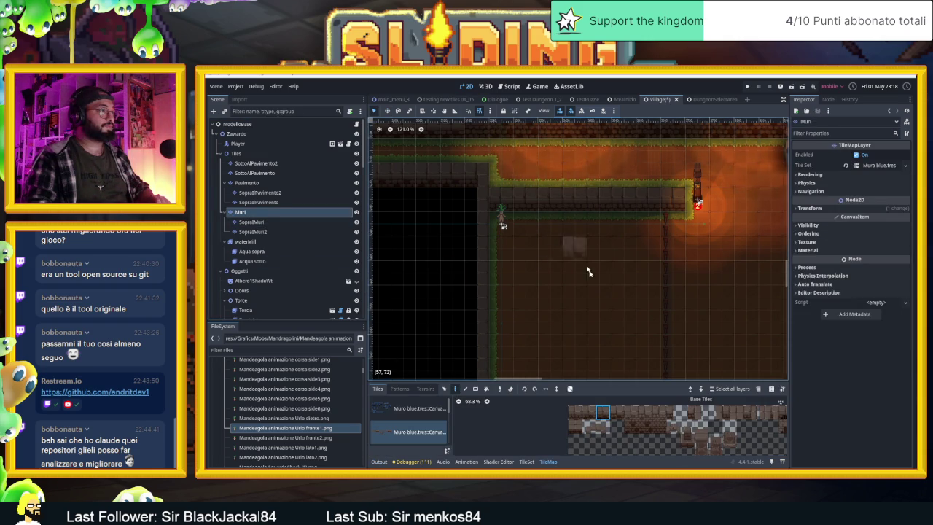
pyautogui.scroll(-3, 552, 245)
pyautogui.moveTo(544, 246); pyautogui.dragTo(557, 268)
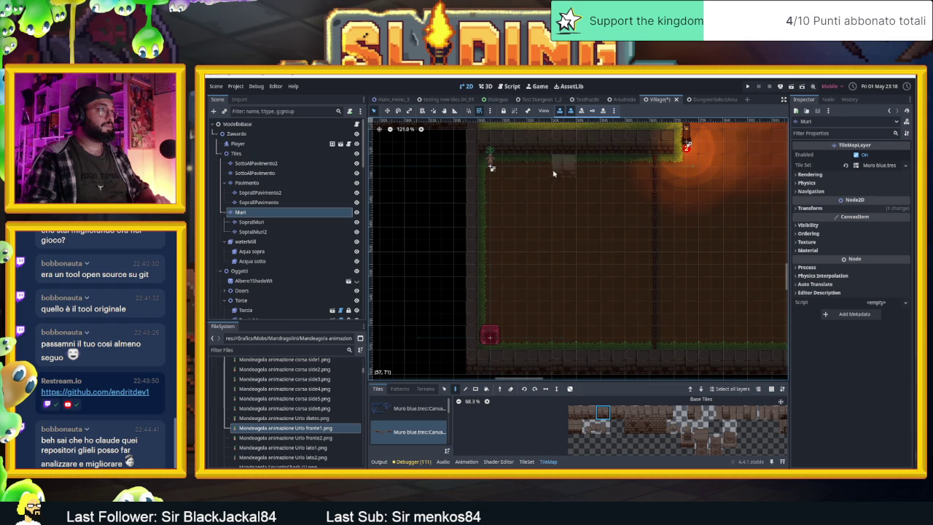
pyautogui.hotkey('ctrl', 's')
pyautogui.click(535, 330)
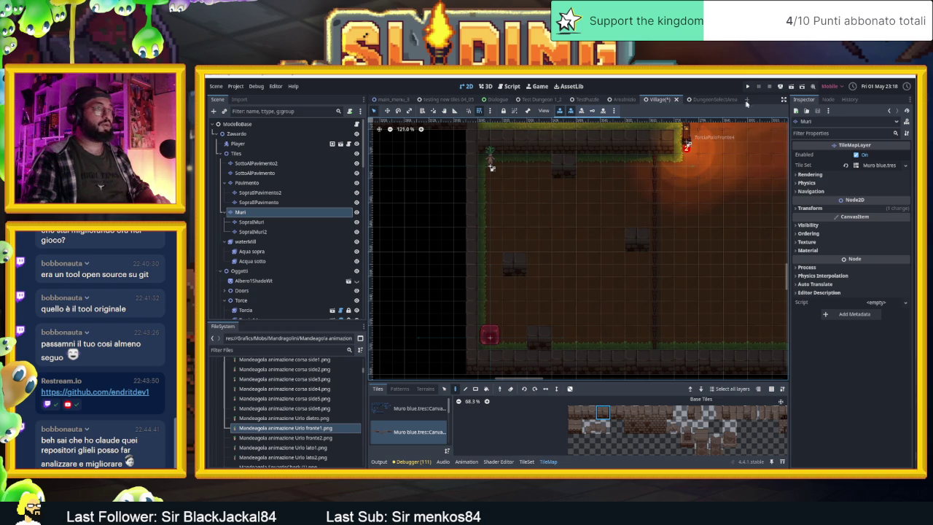
pyautogui.hotkey('ctrl', 's')
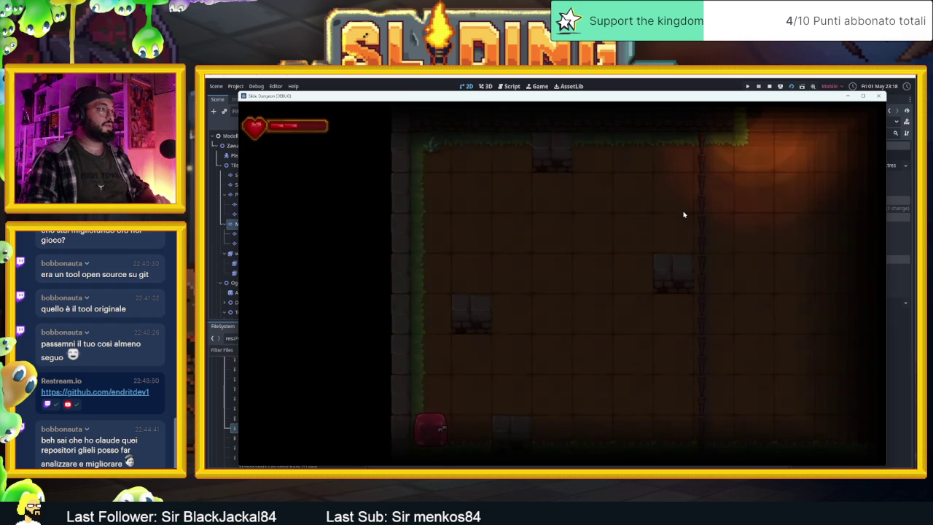
pyautogui.press('Down')
pyautogui.press('Right')
pyautogui.press('Right')
pyautogui.press('Down')
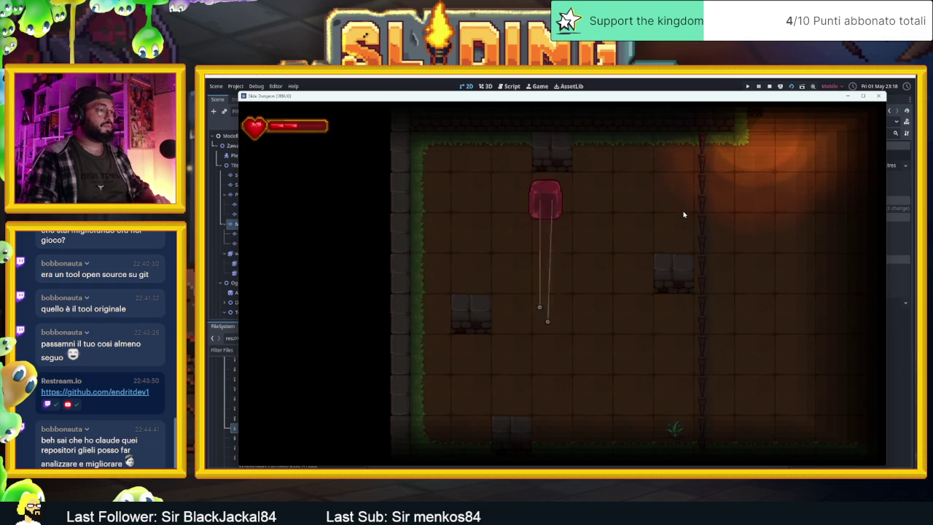
pyautogui.press('Left')
pyautogui.press('Right')
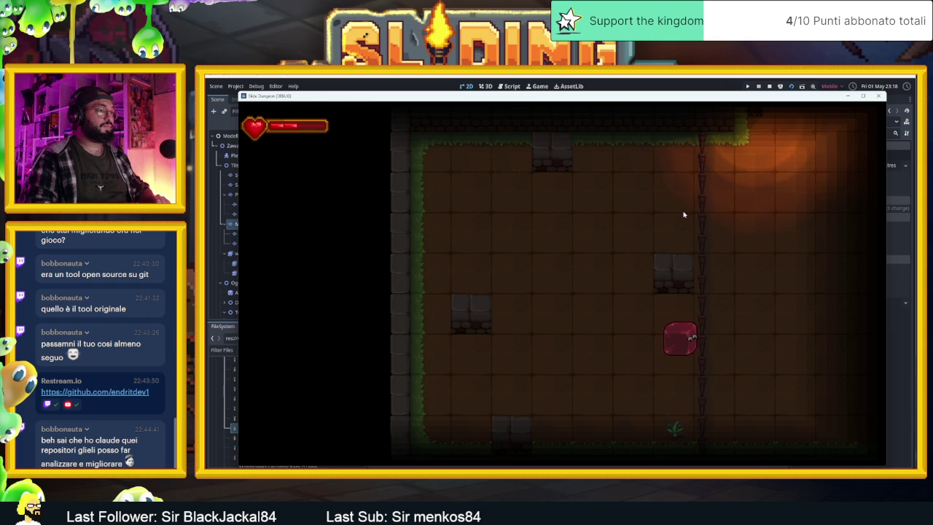
pyautogui.press('Up')
pyautogui.press('Left')
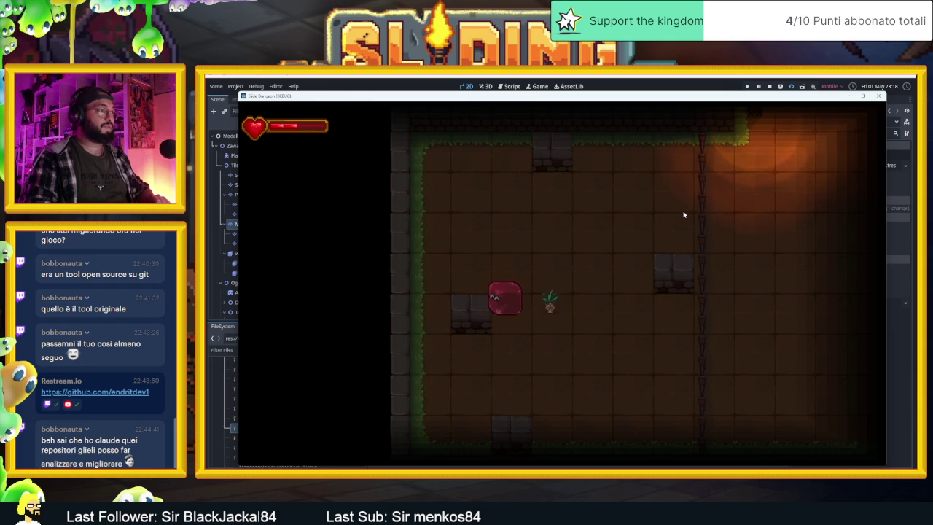
pyautogui.press('Up')
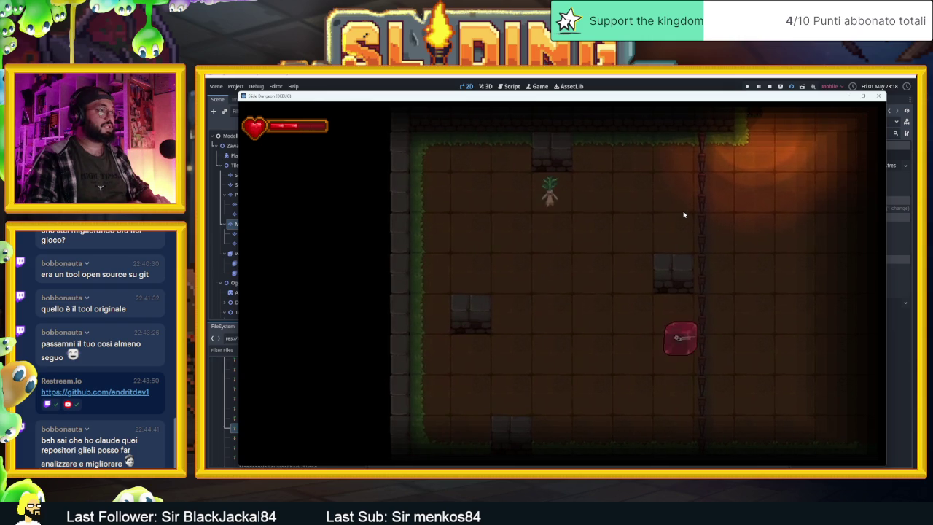
pyautogui.press('Down')
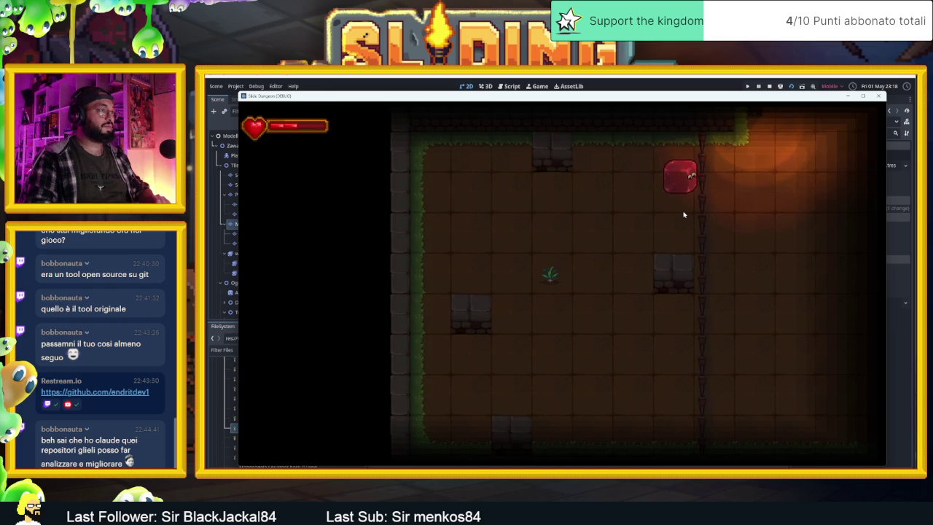
pyautogui.press('Down')
pyautogui.press('Up')
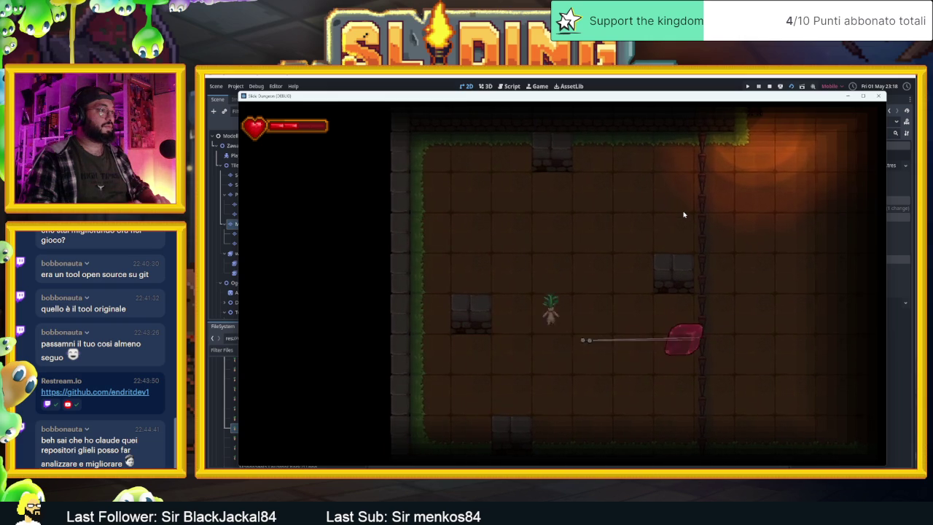
pyautogui.press('Left')
pyautogui.press('Down')
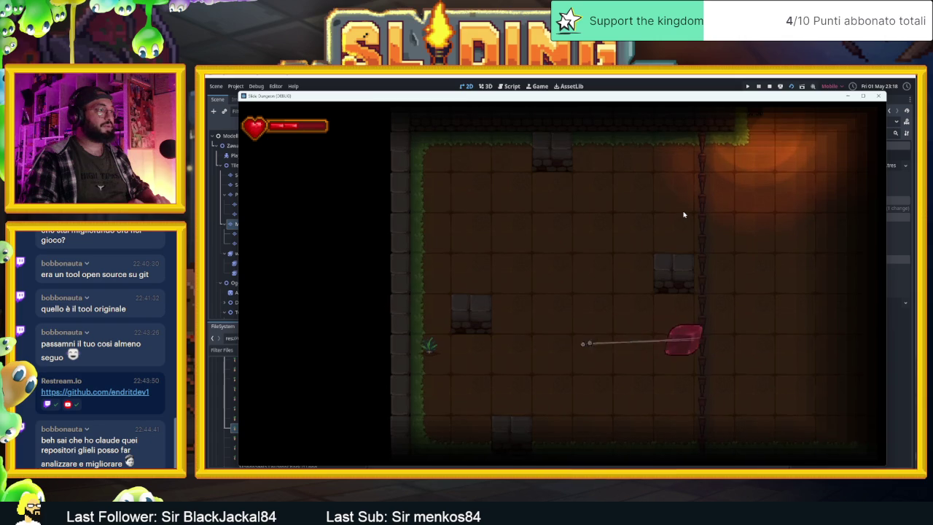
pyautogui.press('Up')
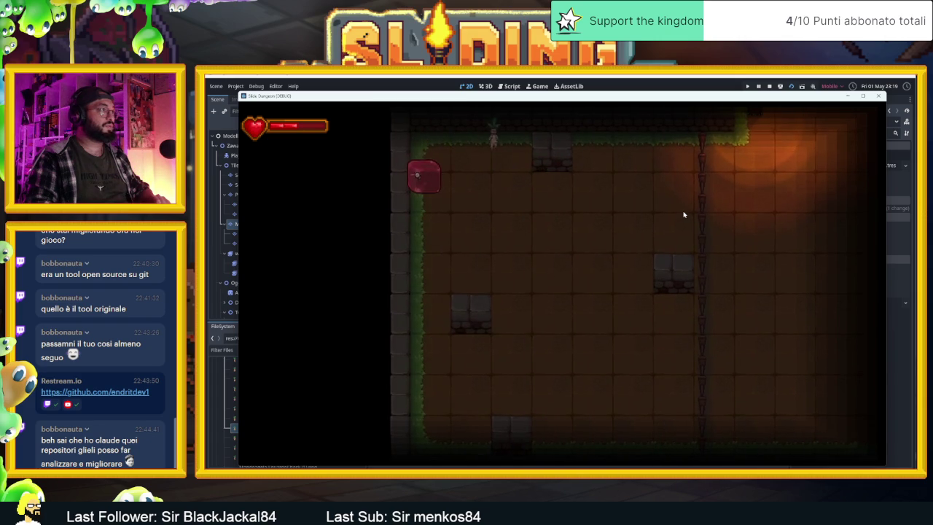
pyautogui.press('Down')
pyautogui.press('Up')
pyautogui.press('Down')
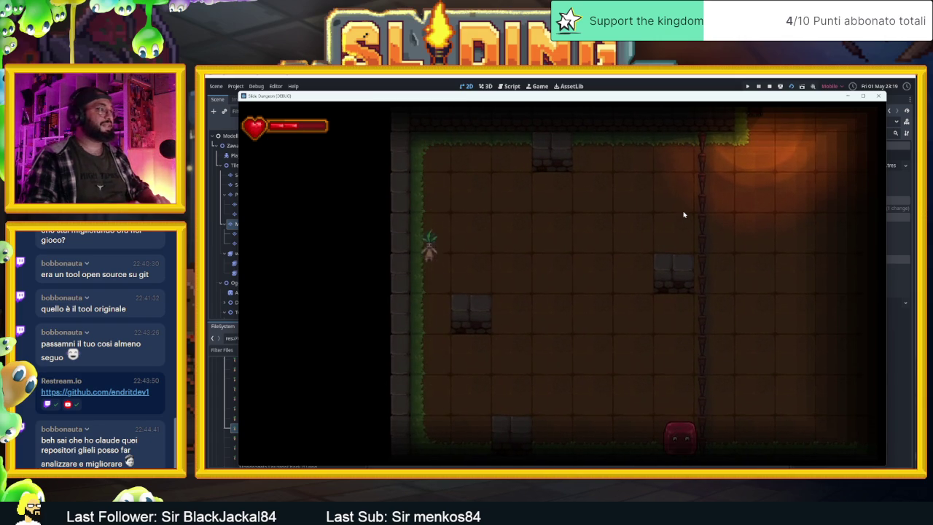
pyautogui.press('Up')
pyautogui.press('Right')
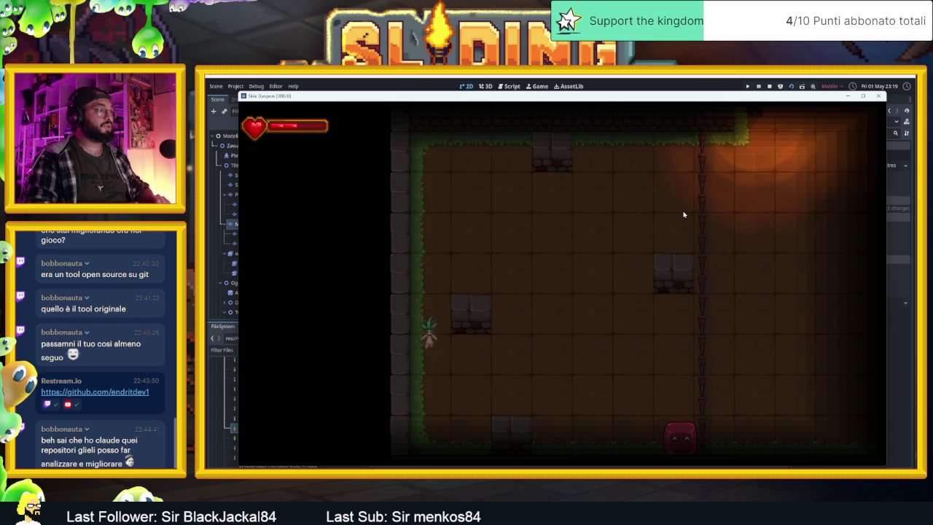
pyautogui.press('Up')
pyautogui.press('Left')
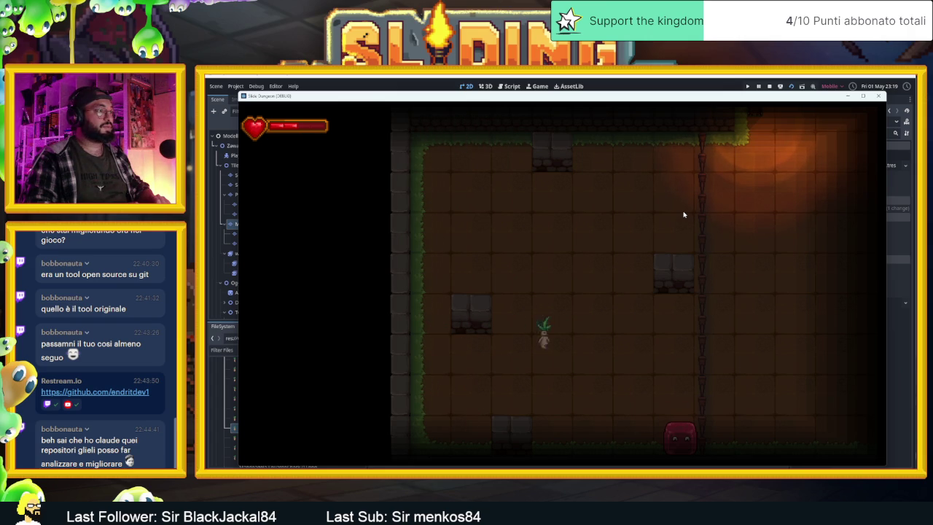
pyautogui.press('Left')
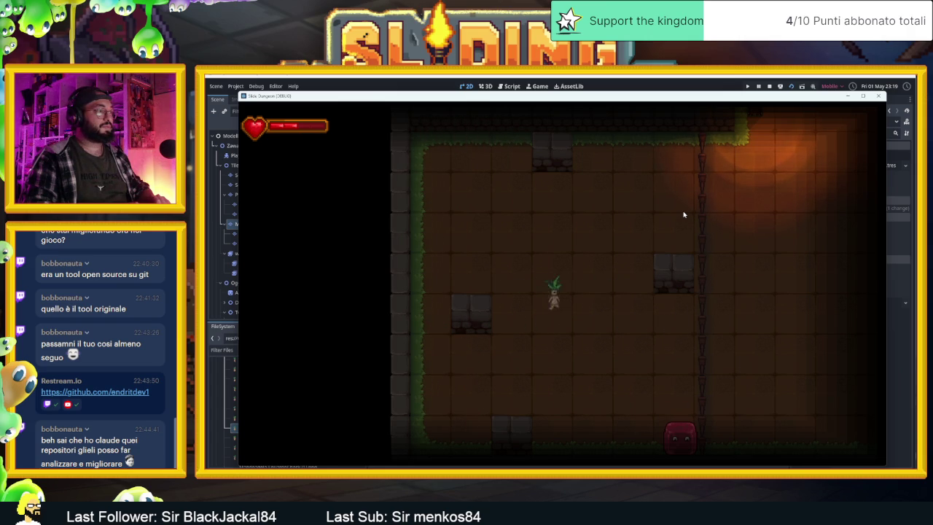
pyautogui.press('Right')
pyautogui.press('Down')
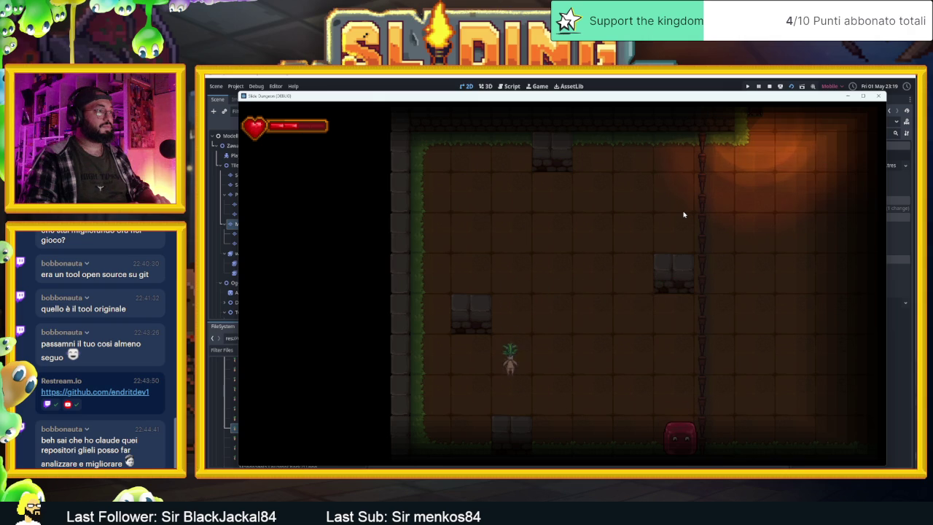
pyautogui.press('Up')
pyautogui.press('Right')
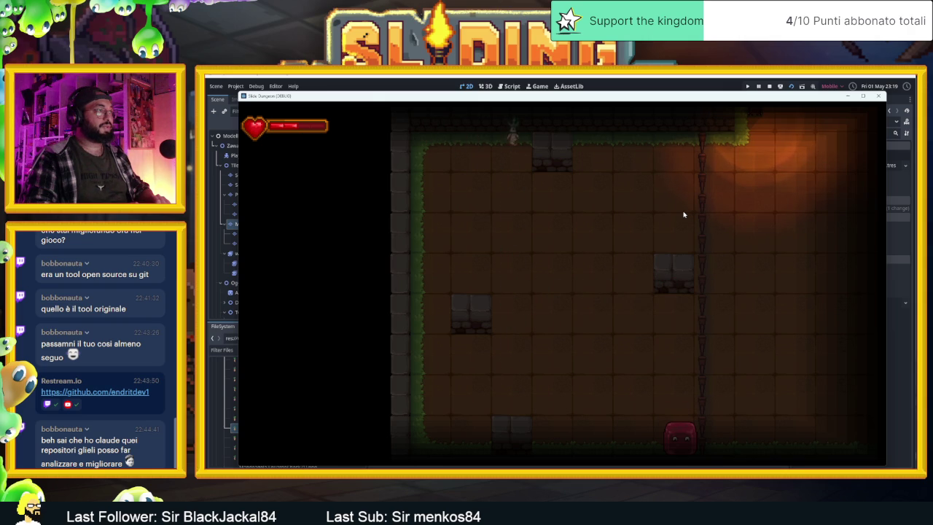
pyautogui.press('Down')
pyautogui.press('Left')
pyautogui.press('Up')
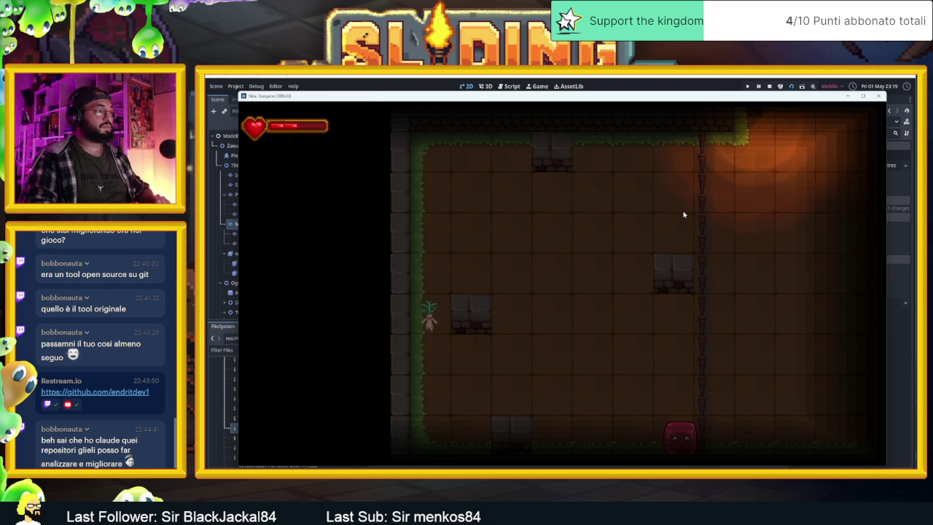
pyautogui.press('Left')
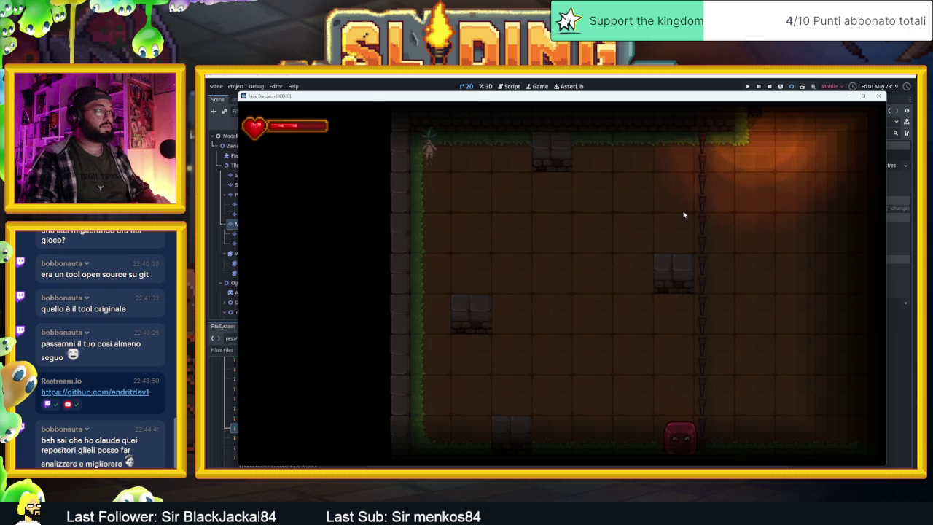
pyautogui.press('Up')
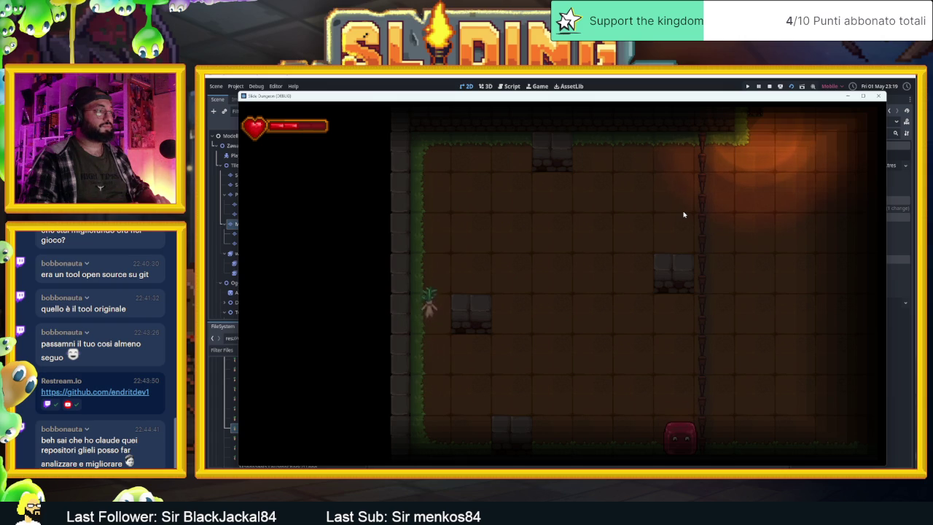
pyautogui.press('Down')
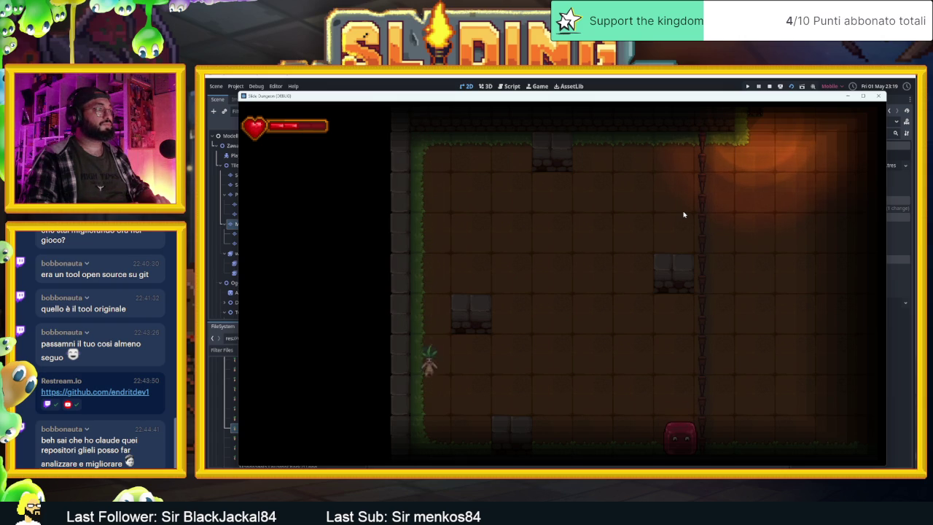
pyautogui.press('Up')
pyautogui.press('Down')
pyautogui.press('Up')
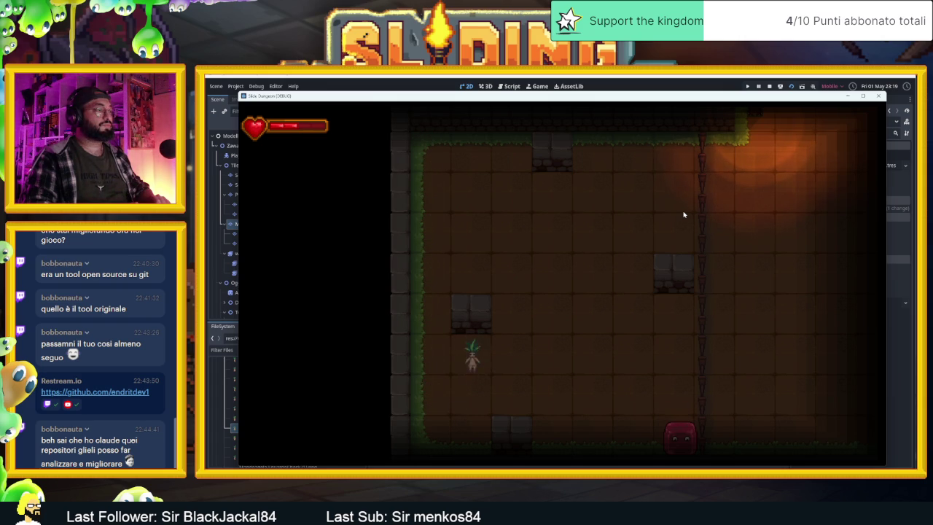
pyautogui.press('Down')
pyautogui.press('Right')
pyautogui.press('Left')
pyautogui.press('Down')
pyautogui.press('Up')
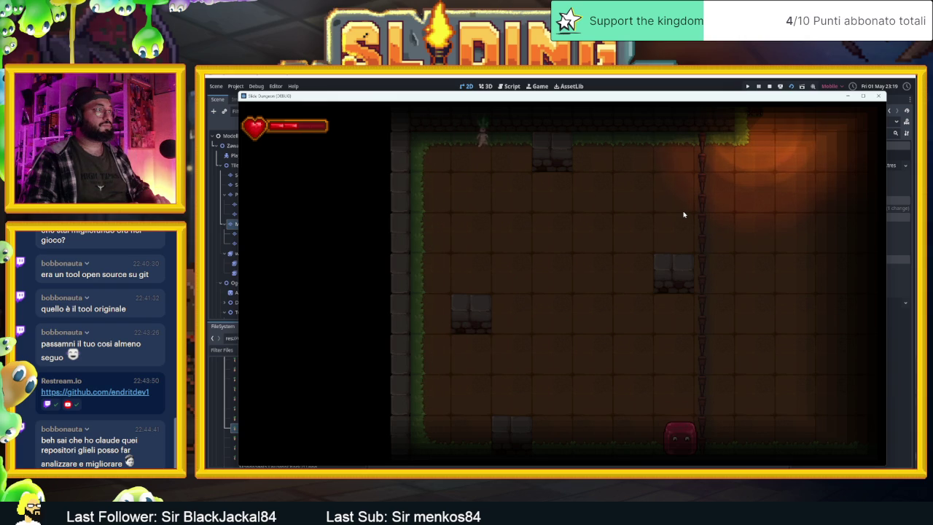
pyautogui.press('Left')
pyautogui.press('Down')
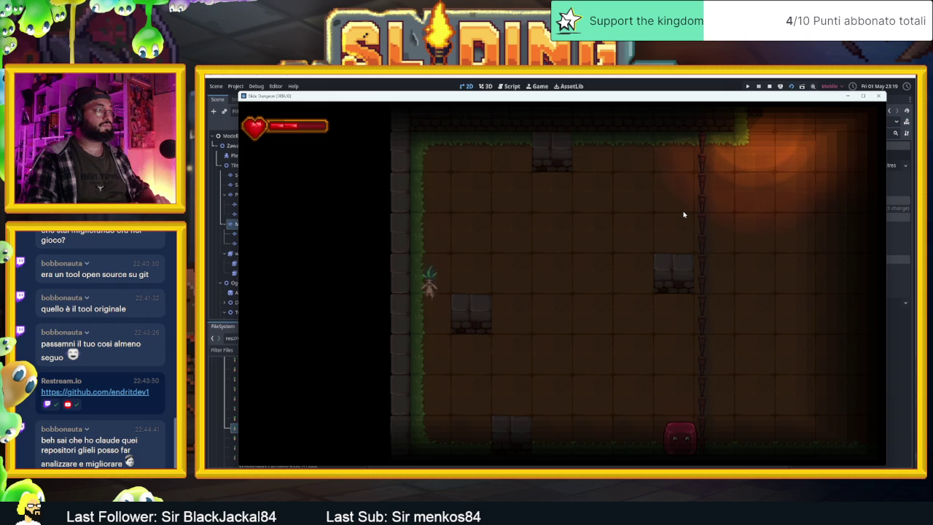
pyautogui.press('Up')
pyautogui.press('Right')
pyautogui.press('Right')
pyautogui.press('Down')
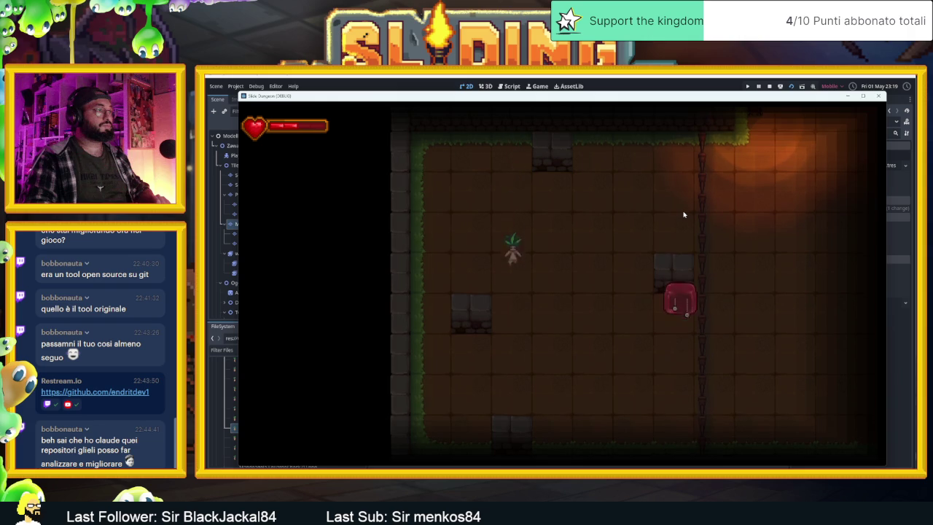
pyautogui.press('Right')
pyautogui.press('Right')
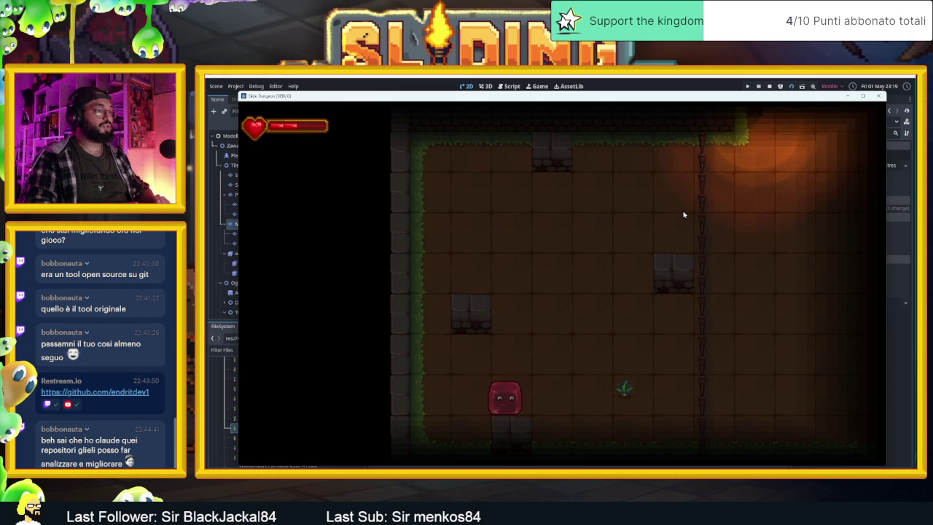
pyautogui.press('Up')
pyautogui.press('Down')
pyautogui.press('Up')
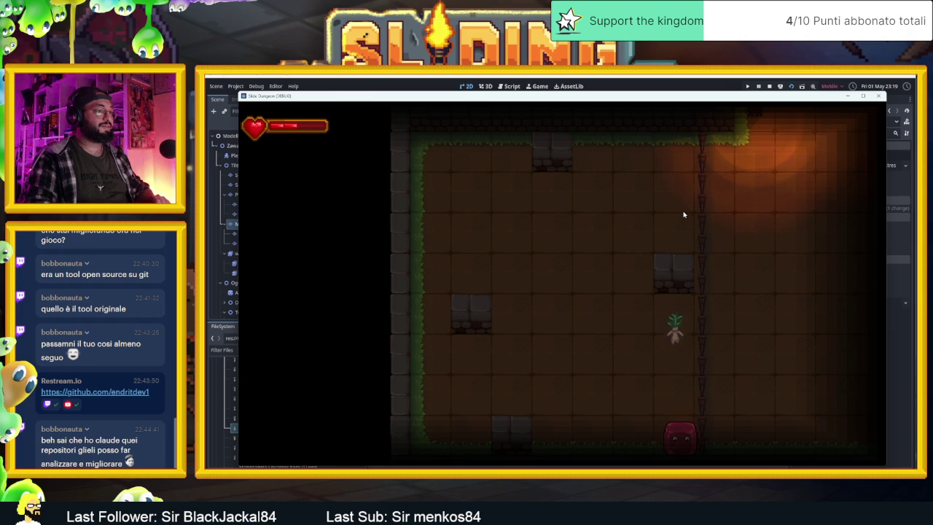
pyautogui.press('Left')
pyautogui.press('Up')
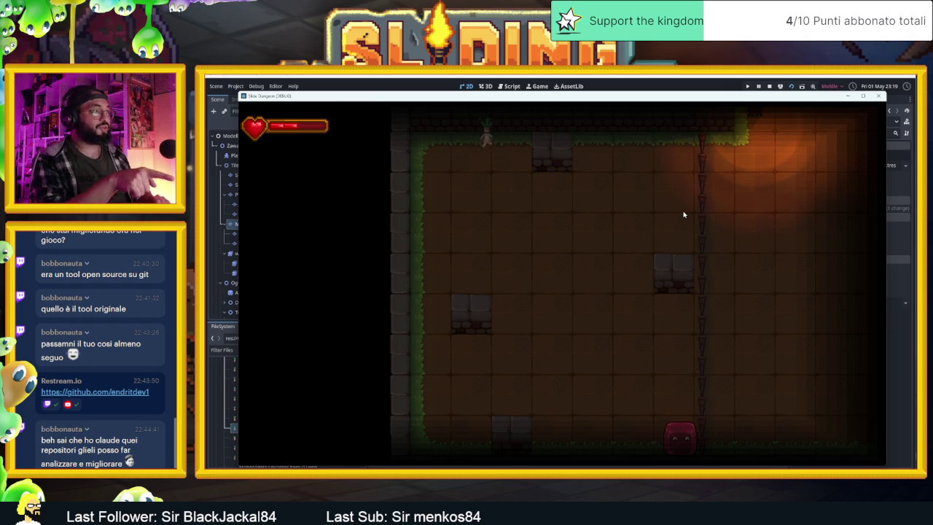
pyautogui.press('Left')
pyautogui.press('Down')
pyautogui.press('Up')
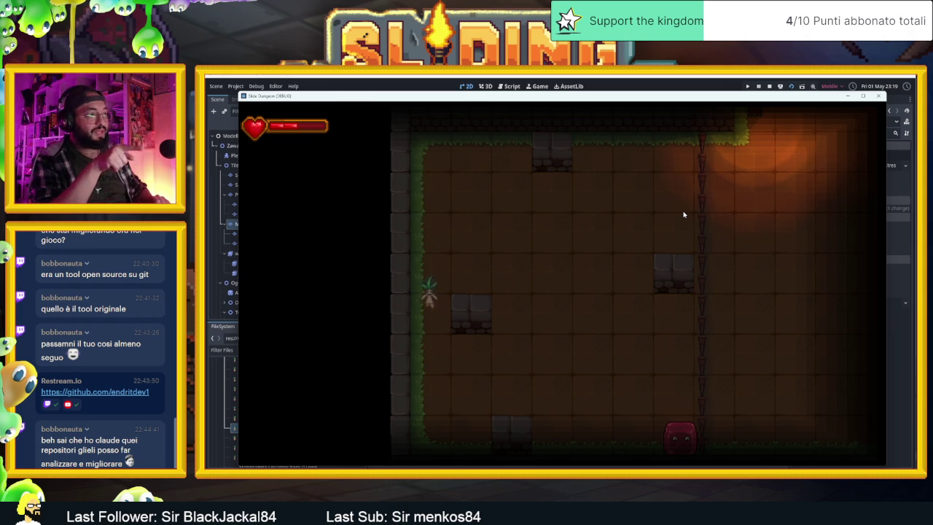
pyautogui.press('Down')
pyautogui.press('Up')
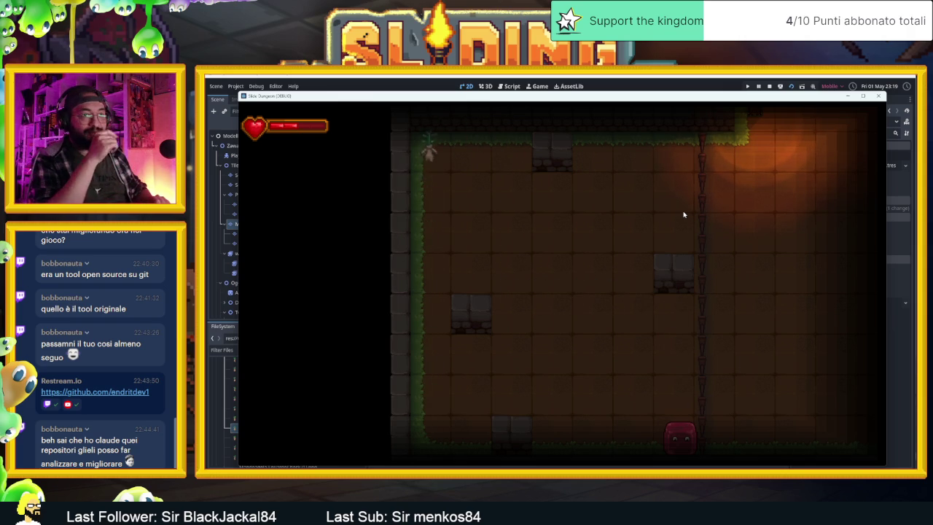
pyautogui.press('Down')
pyautogui.press('Up')
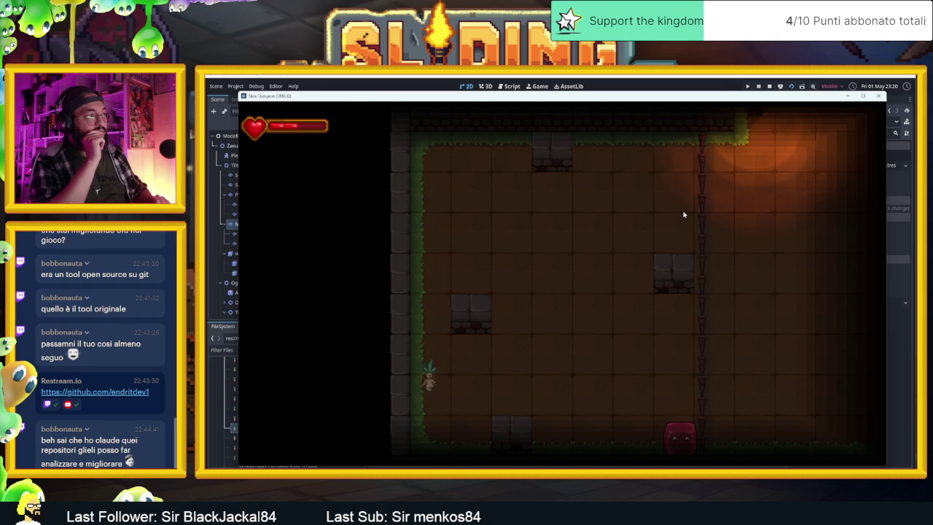
pyautogui.press('Left')
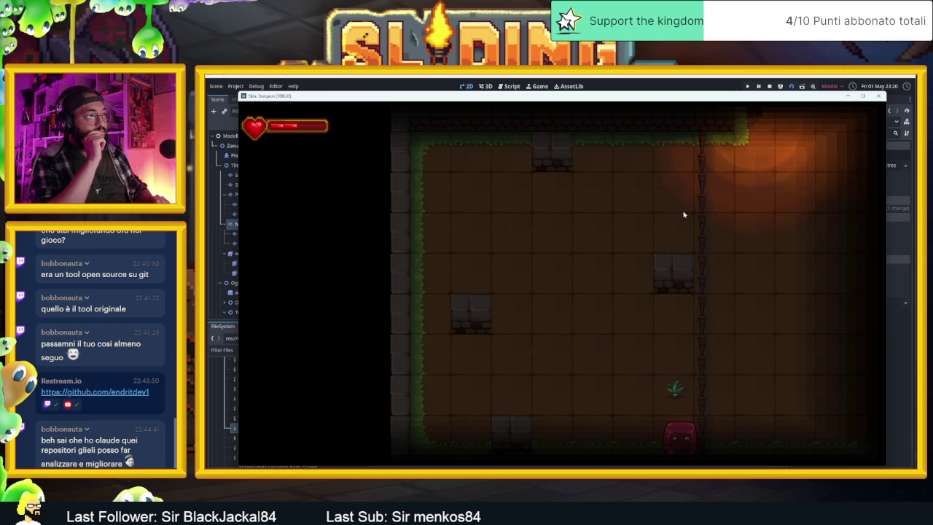
pyautogui.press('Left')
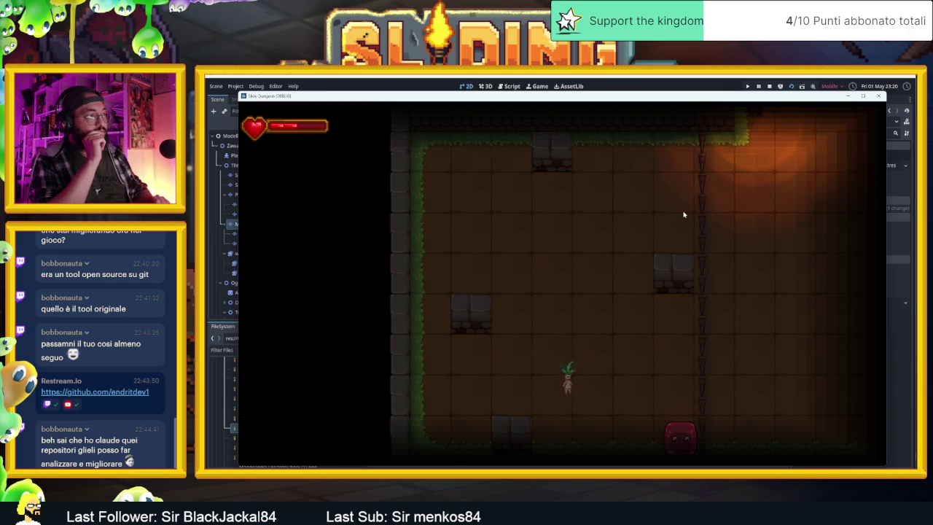
pyautogui.press('Right')
pyautogui.press('Up')
pyautogui.press('Left')
pyautogui.press('Down')
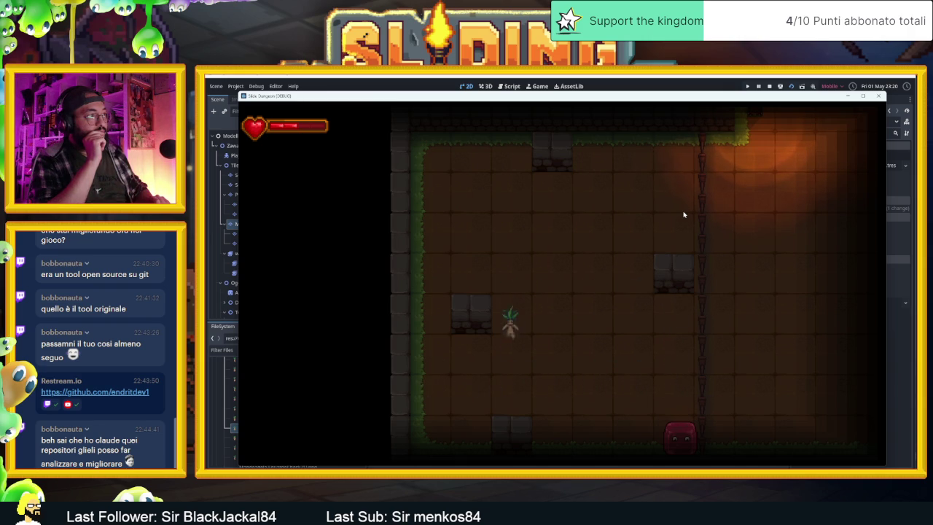
pyautogui.press('Right')
pyautogui.press('Up')
pyautogui.press('Left')
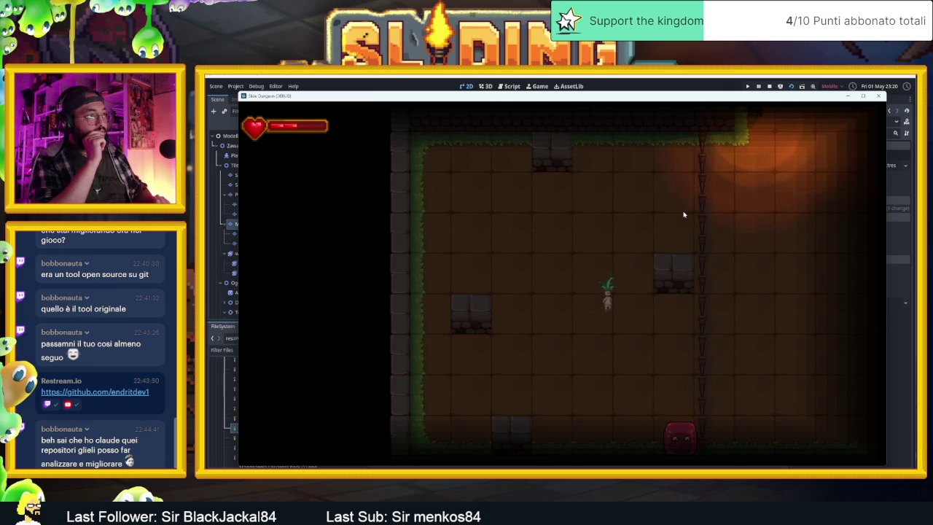
pyautogui.press('Up')
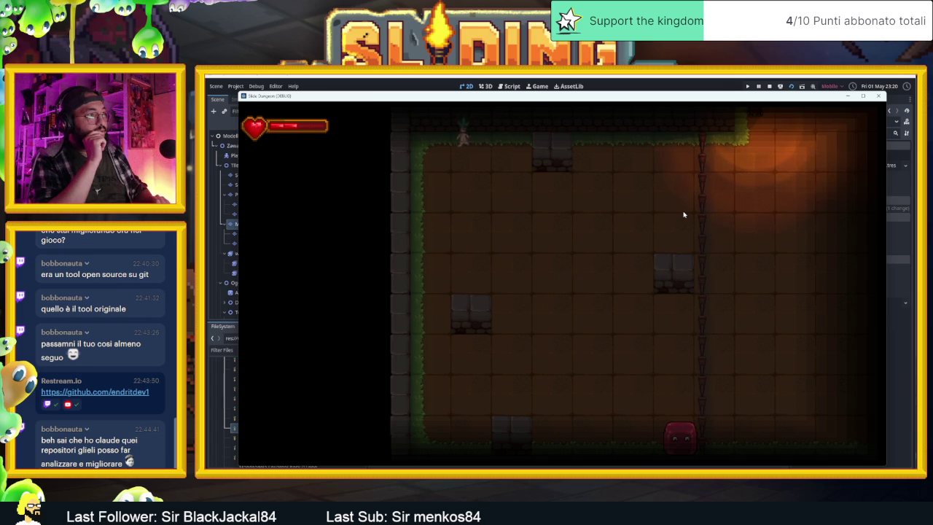
pyautogui.press('Right')
pyautogui.press('Down')
pyautogui.press('Up')
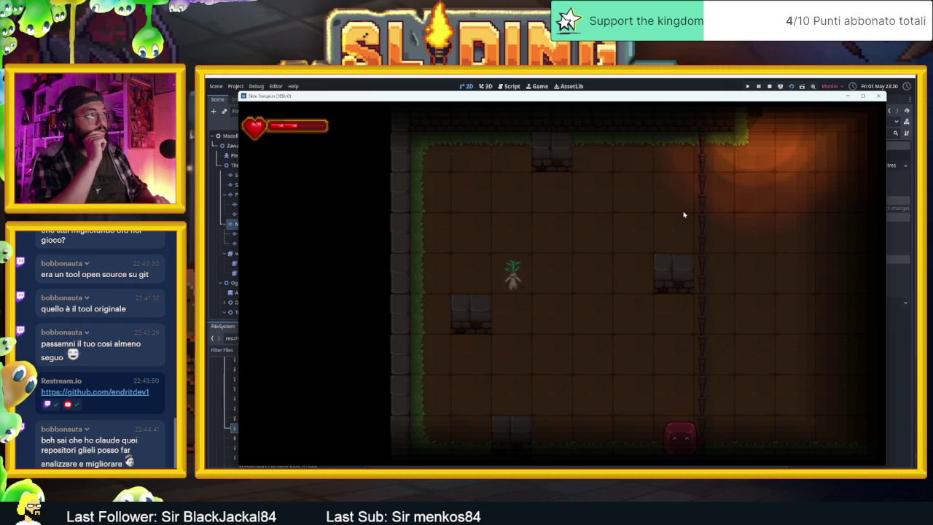
pyautogui.press('Down')
pyautogui.press('Down')
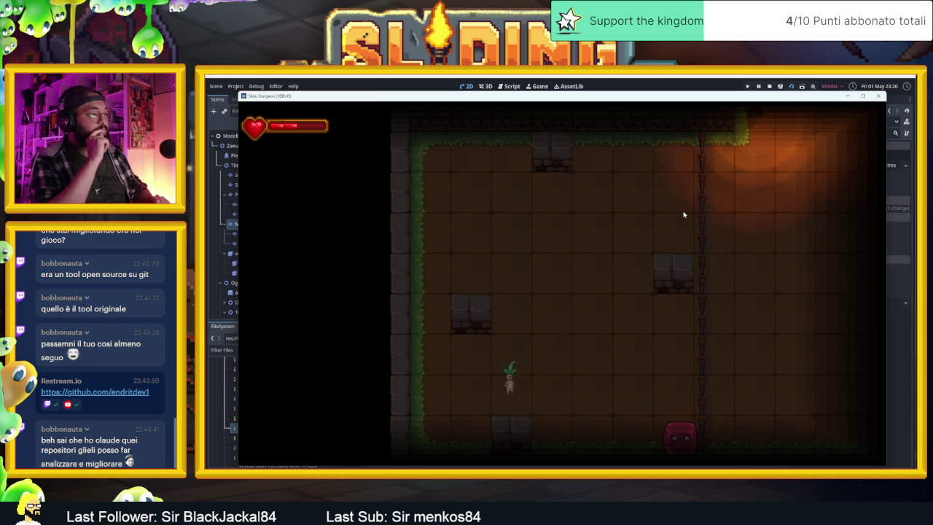
pyautogui.press('Left')
pyautogui.press('Right')
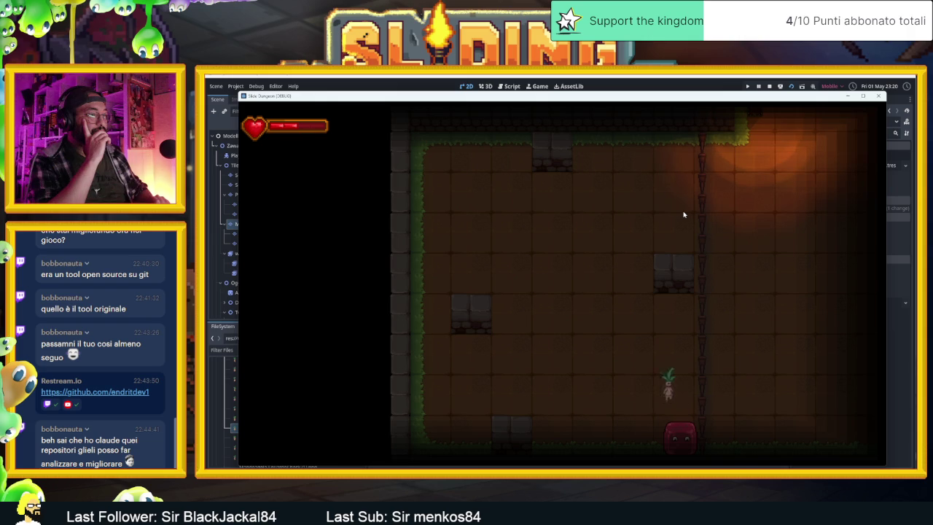
# Step: Walk the character around the room with WASD, moving between the top and bottom walls
pyautogui.press('a')
pyautogui.press('d')
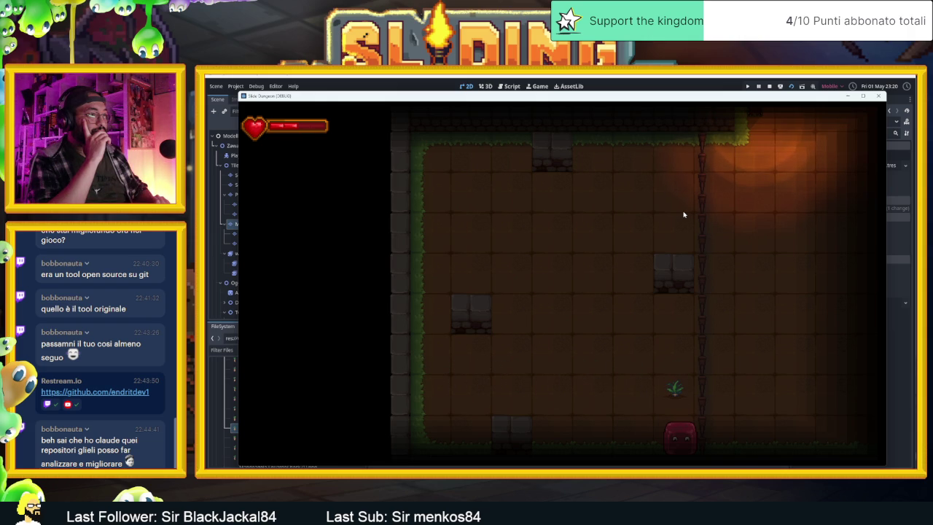
pyautogui.press('w')
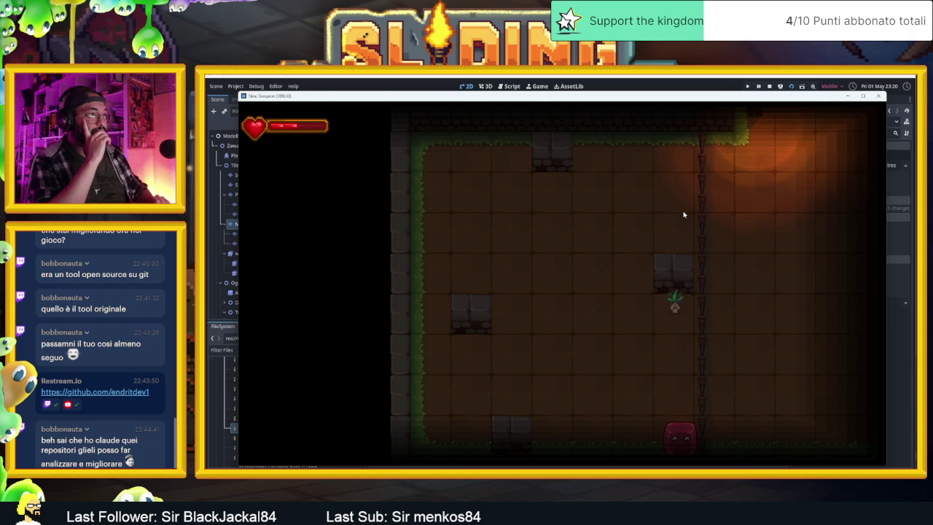
pyautogui.press('a')
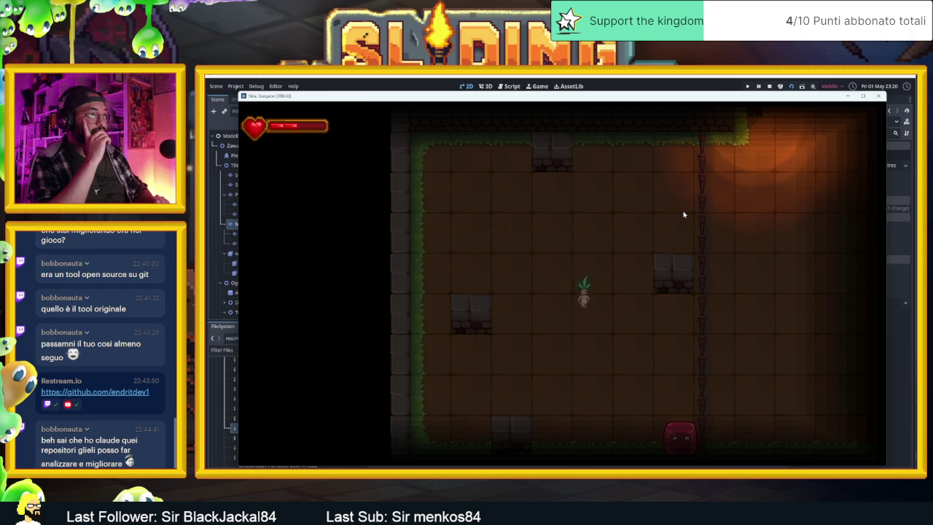
pyautogui.press('d')
pyautogui.press('a')
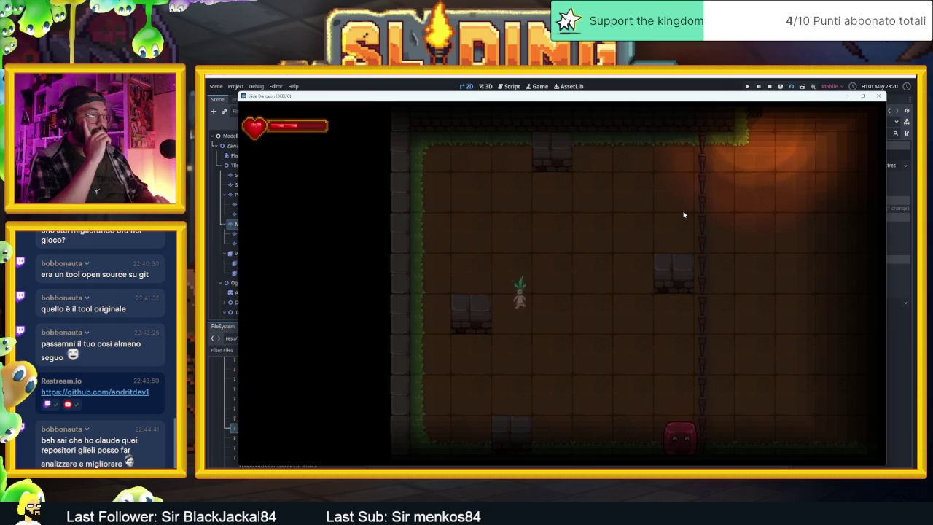
pyautogui.press('s')
pyautogui.press('w')
pyautogui.press('s')
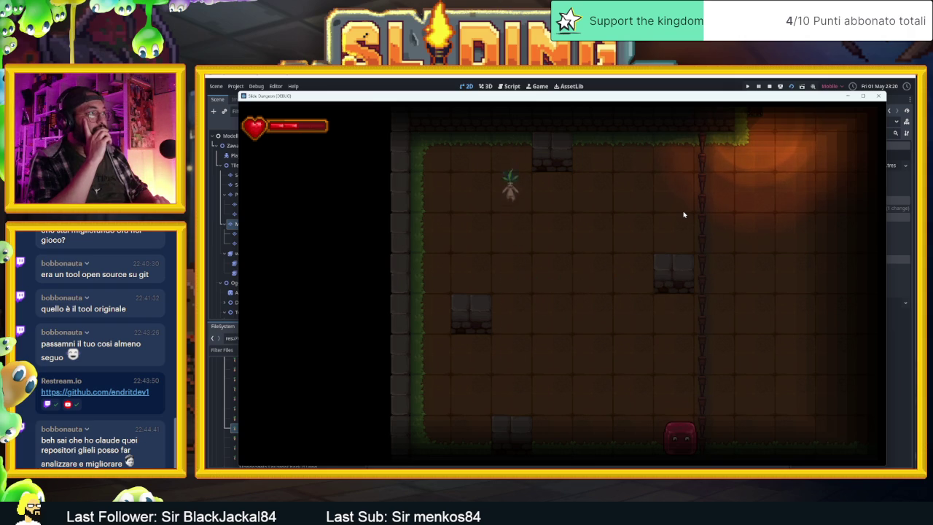
pyautogui.press('s')
pyautogui.press('d')
pyautogui.press('w')
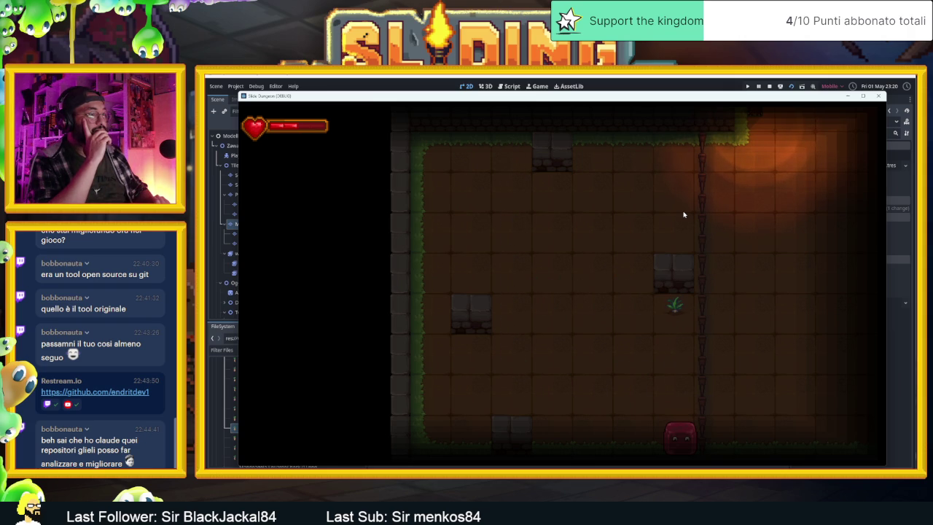
pyautogui.press('a')
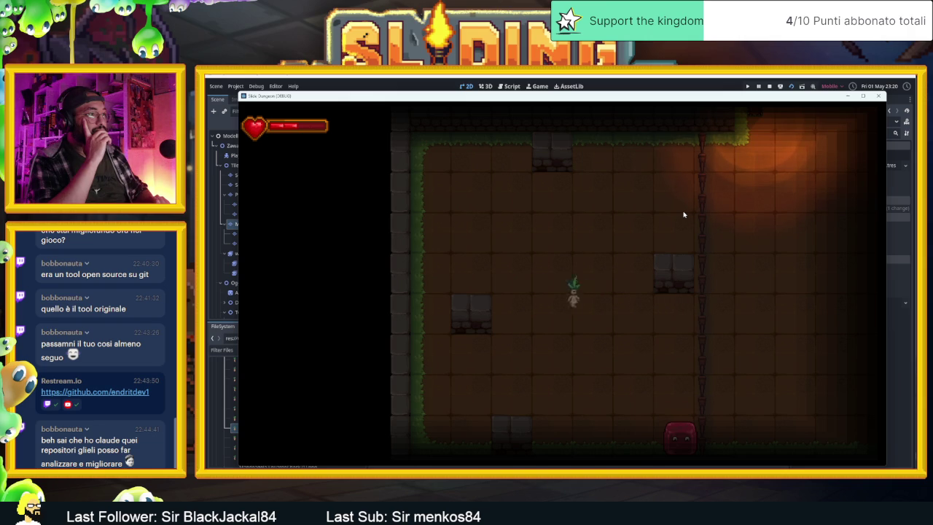
pyautogui.press('s')
pyautogui.press('w')
pyautogui.press('s')
pyautogui.press('w')
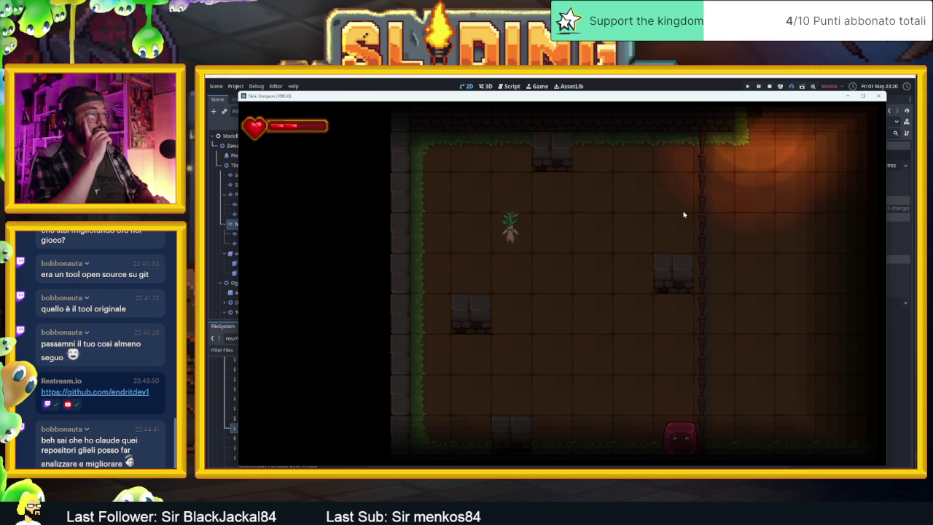
pyautogui.press('s')
pyautogui.press('s')
pyautogui.press('w')
pyautogui.press('s')
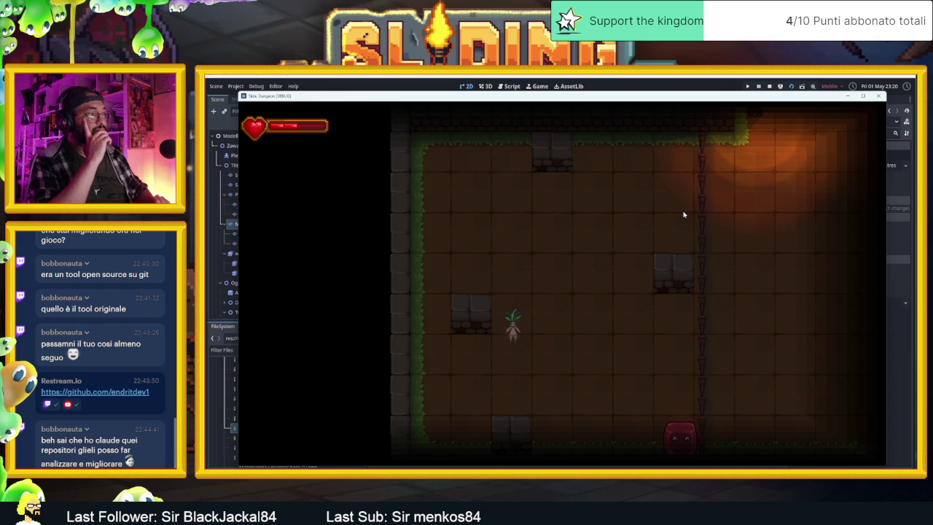
pyautogui.press('a')
# Step: Slide the character along the floor, the left wall, and up under the stone block
pyautogui.press('d')
pyautogui.press('a')
pyautogui.press('d')
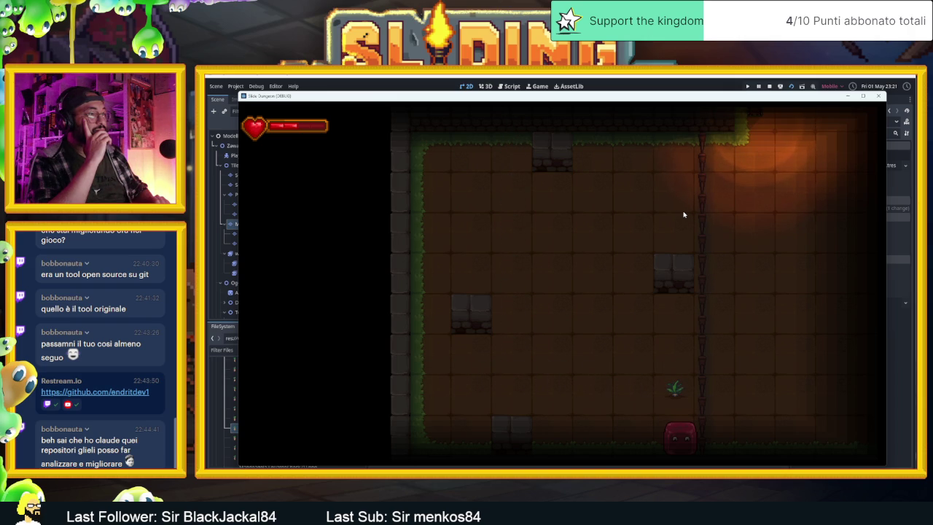
pyautogui.press('w')
pyautogui.press('a')
pyautogui.press('d')
pyautogui.press('d')
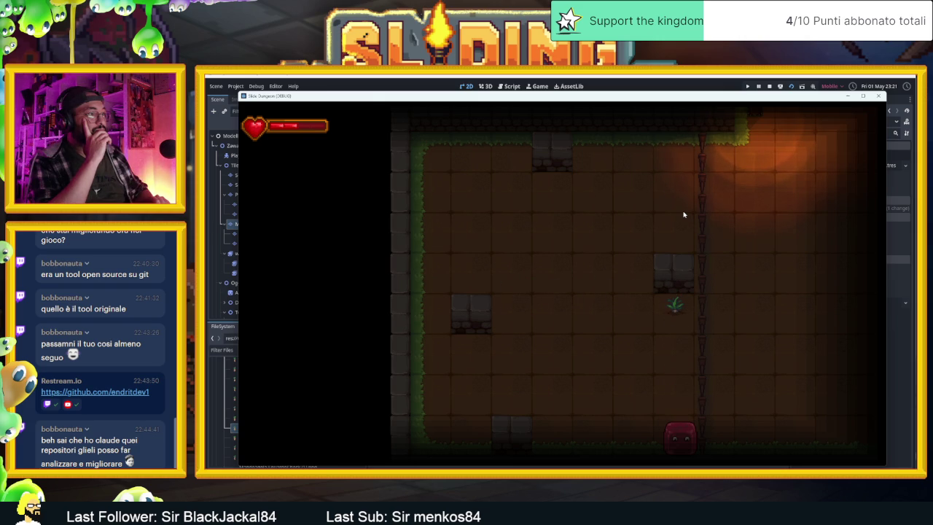
pyautogui.press('s')
pyautogui.press('w')
pyautogui.press('a')
pyautogui.press('s')
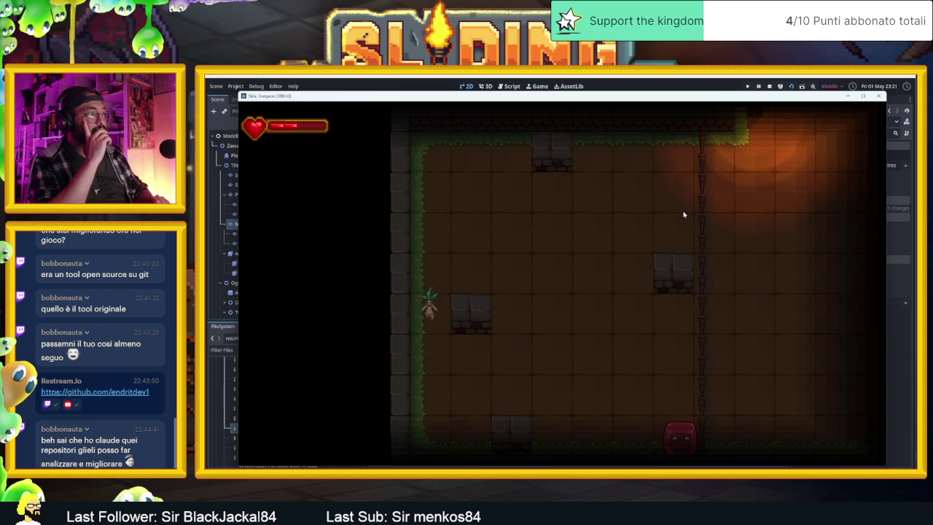
pyautogui.press('d')
pyautogui.press('a')
pyautogui.press('w')
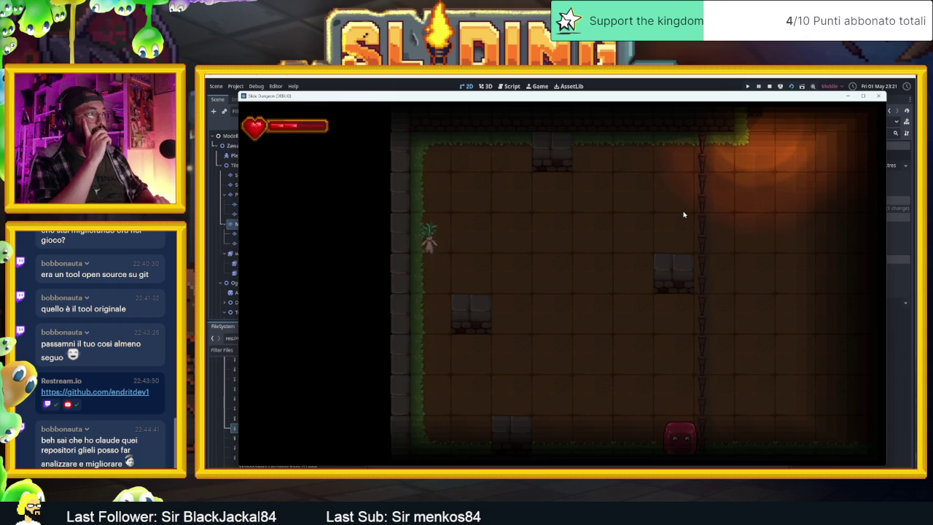
pyautogui.press('s')
pyautogui.press('d')
pyautogui.press('w')
pyautogui.press('d')
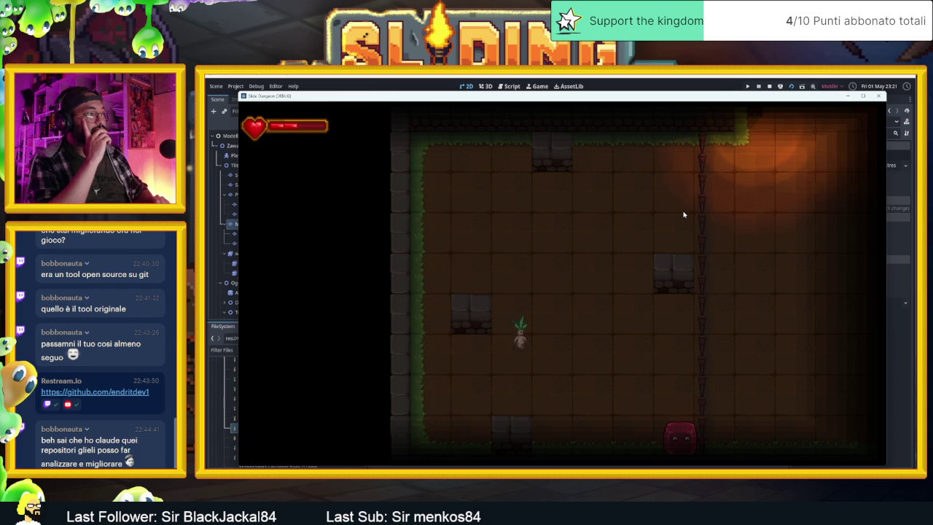
pyautogui.press('w')
pyautogui.press('a')
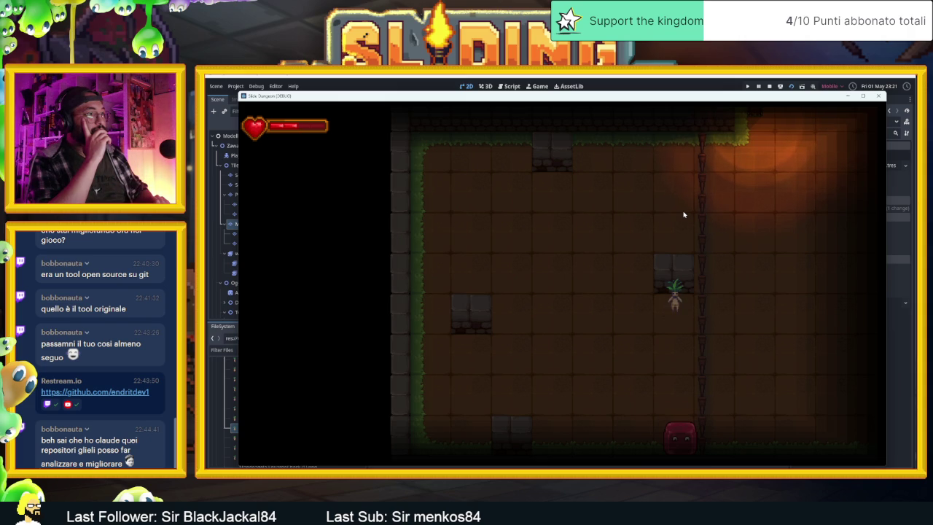
# Step: Slide the character up and down the left wall with the arrow keys, then stop the game
pyautogui.press('Left')
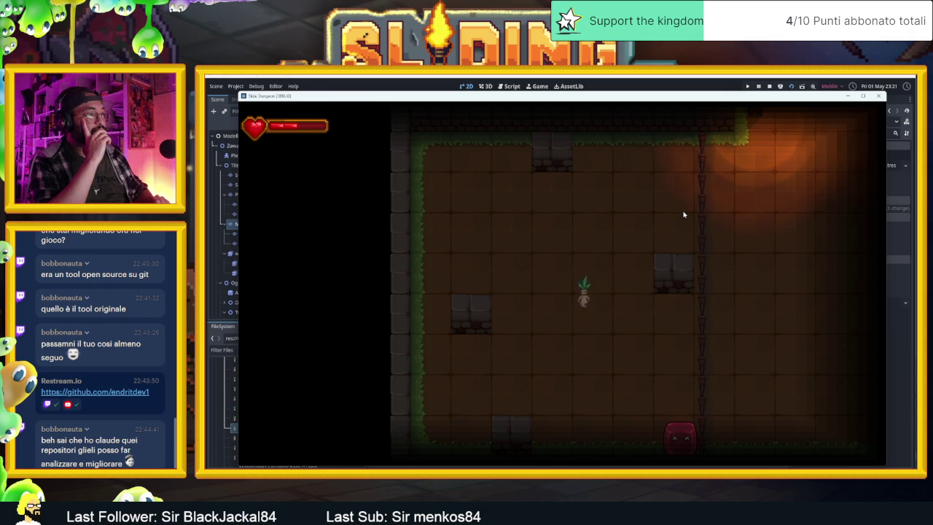
pyautogui.press('Down')
pyautogui.press('Up')
pyautogui.press('Down')
pyautogui.press('Down')
pyautogui.press('Left')
pyautogui.press('Down')
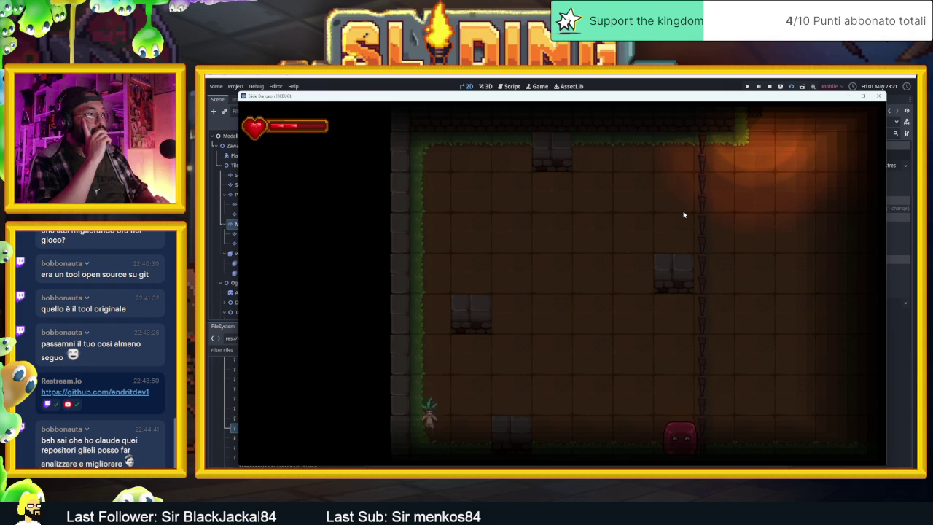
pyautogui.press('Up')
pyautogui.press('Up')
pyautogui.press('Down')
pyautogui.press('Left')
pyautogui.press('Up')
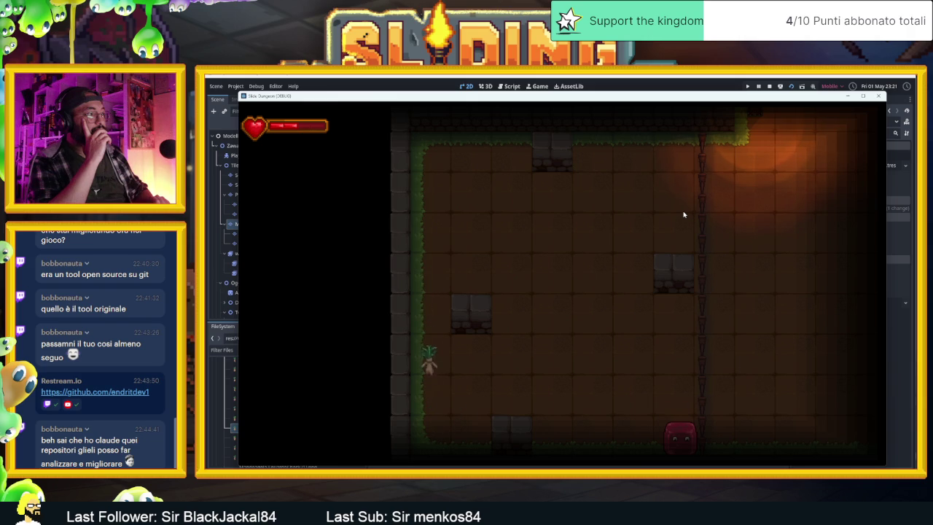
pyautogui.press('Down')
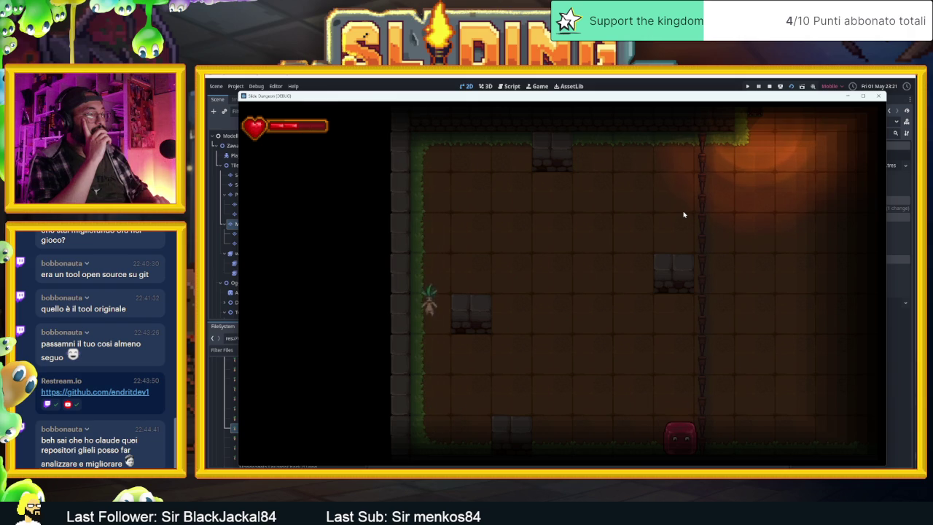
pyautogui.press('Right')
pyautogui.press('Left')
pyautogui.press('Up')
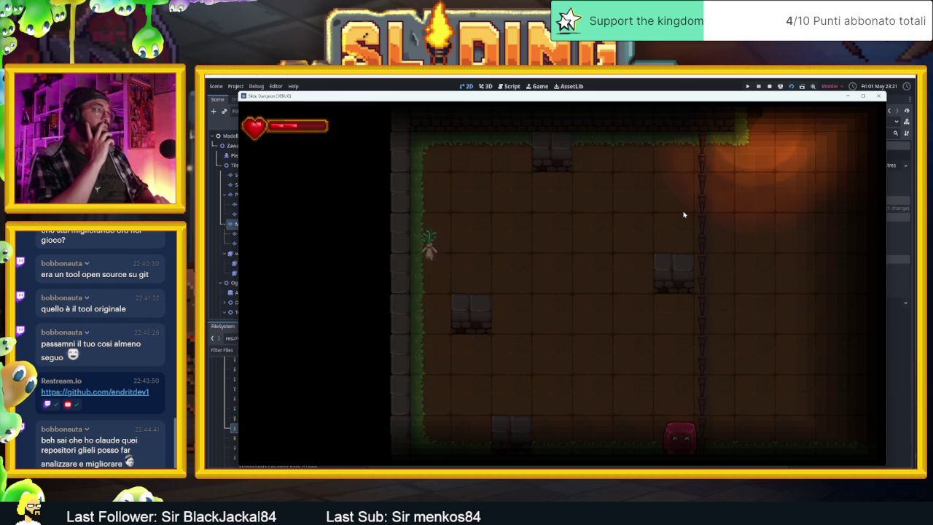
pyautogui.press('Down')
pyautogui.press('Up')
pyautogui.press('Down')
pyautogui.press('Up')
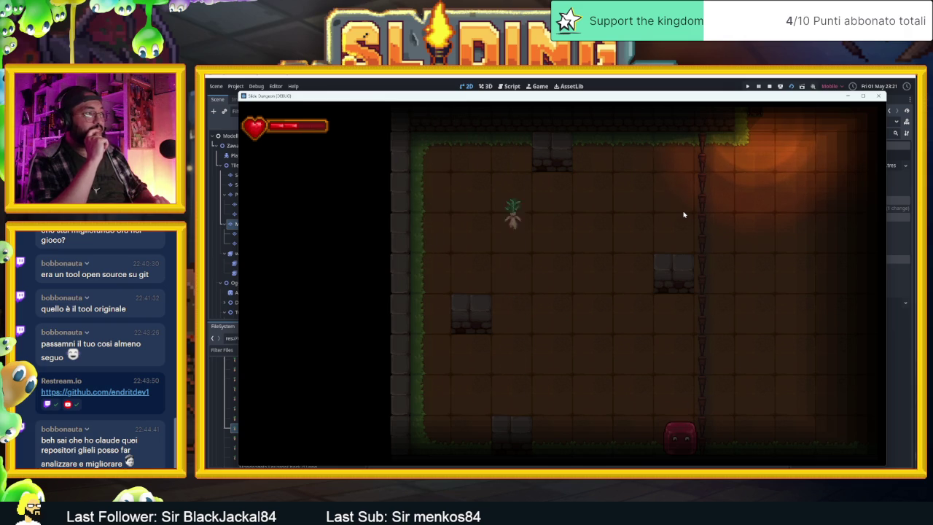
pyautogui.press('Left')
pyautogui.press('Right')
pyautogui.press('Left')
pyautogui.press('Down')
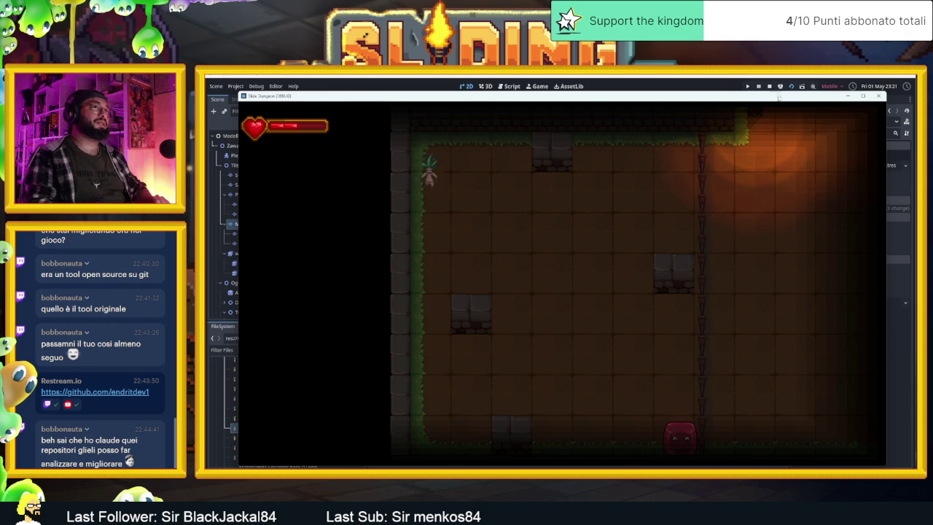
pyautogui.click(769, 86)
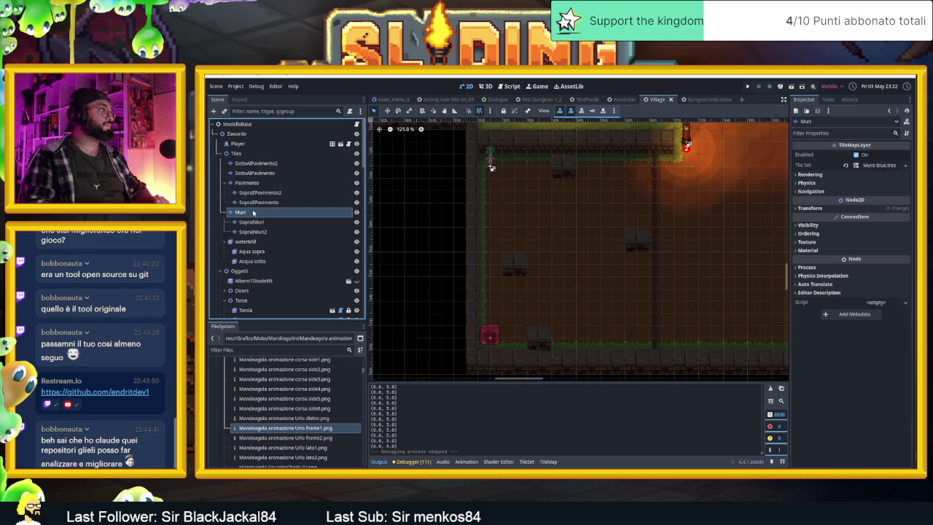
# Step: Show the TileMap panel, rerun the current scene, and slide the character up and down the left side
pyautogui.click(548, 461)
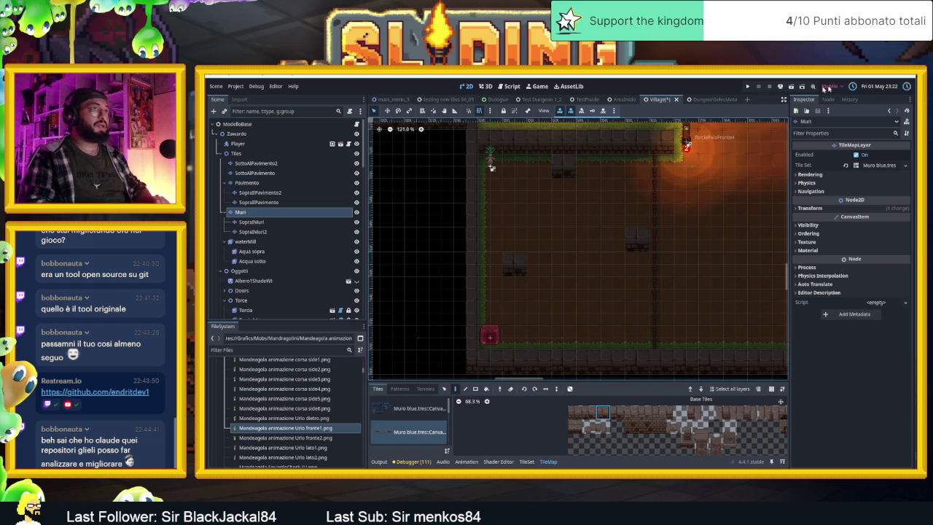
pyautogui.click(790, 87)
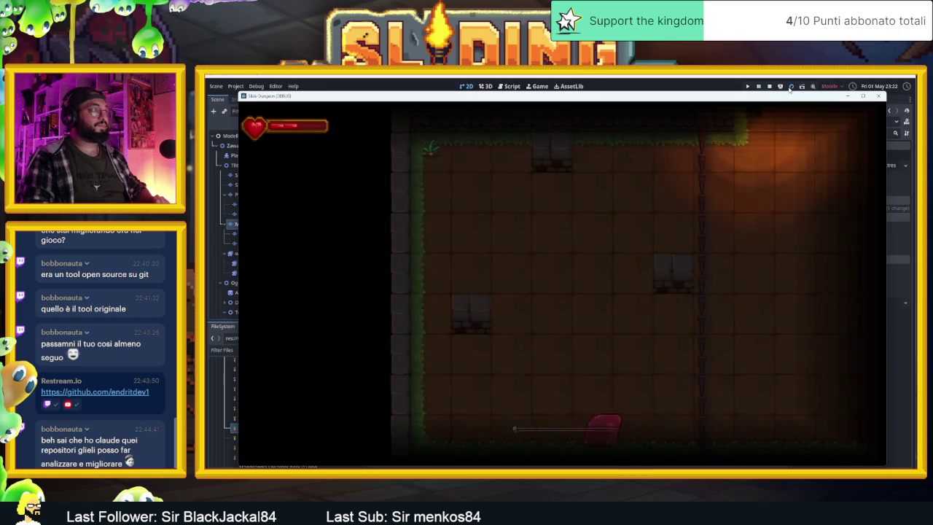
pyautogui.press('Down')
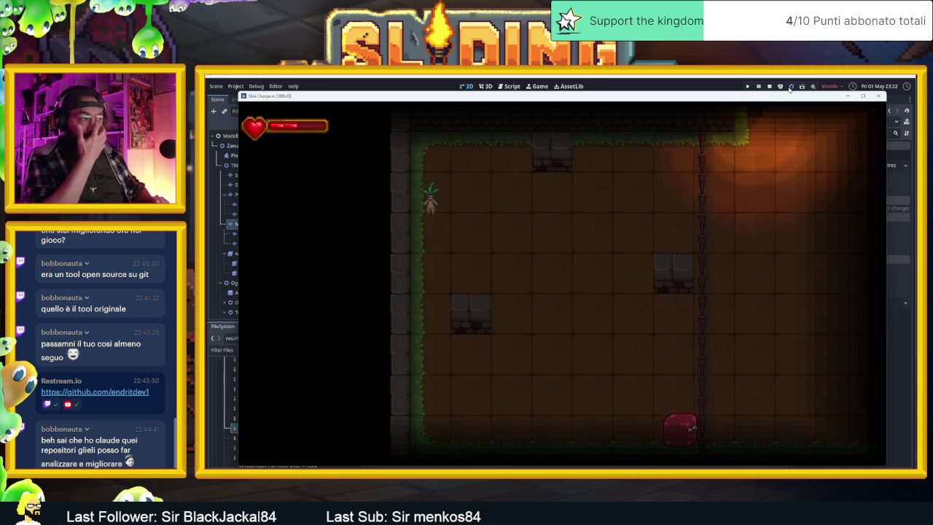
pyautogui.press('Up')
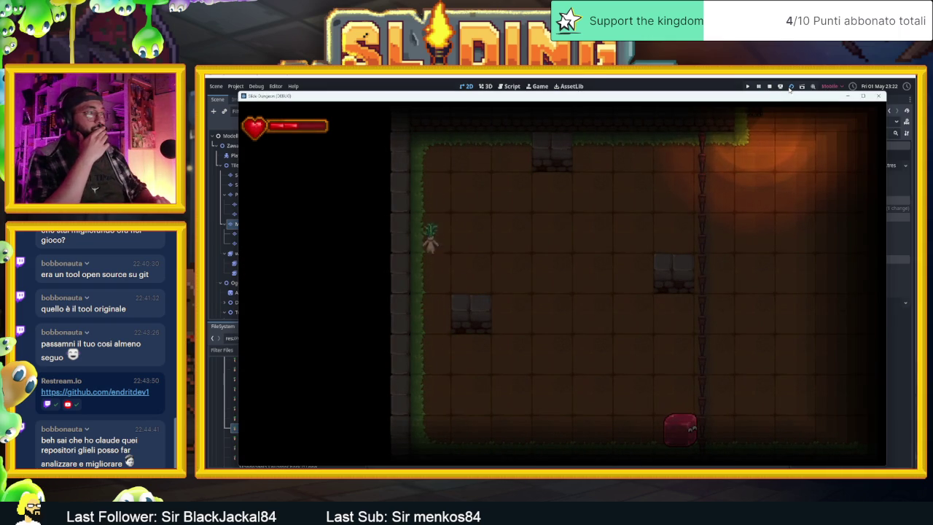
pyautogui.press('Down')
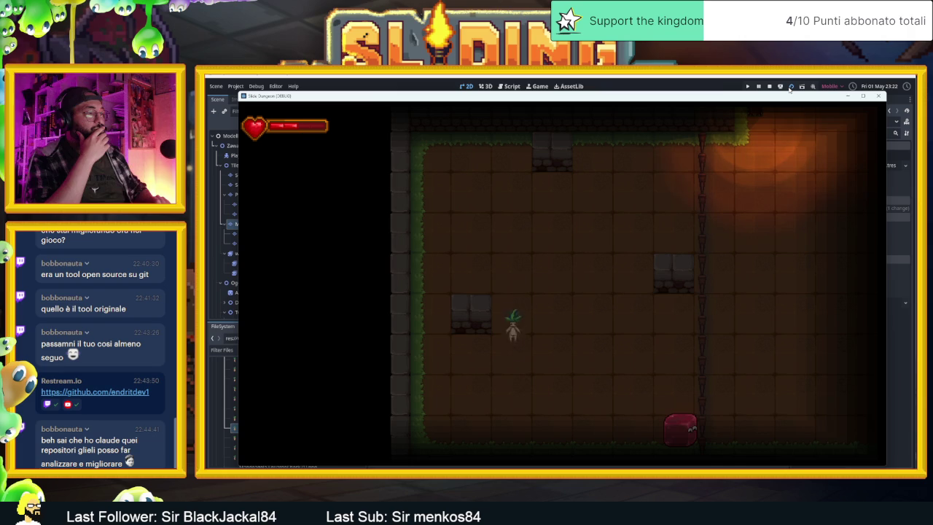
pyautogui.press('Up')
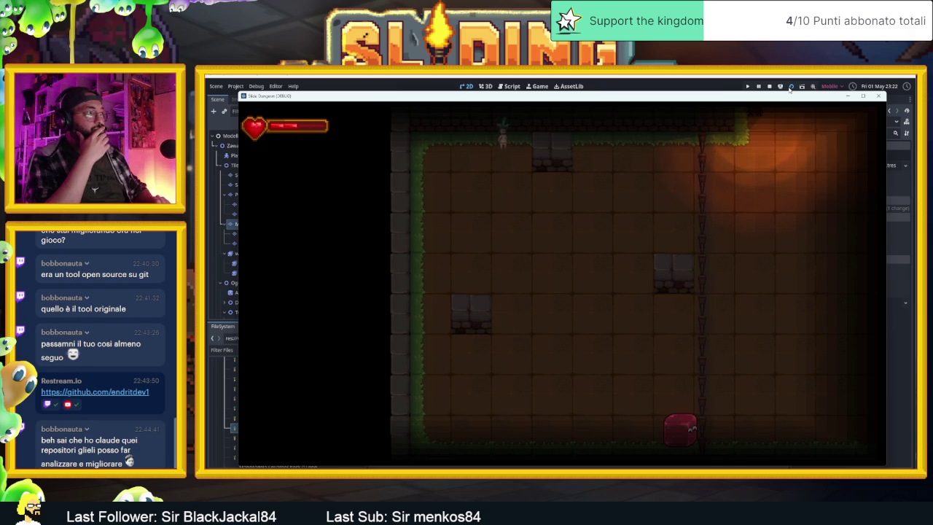
pyautogui.press('Down')
pyautogui.press('Up')
pyautogui.press('Right')
pyautogui.press('Down')
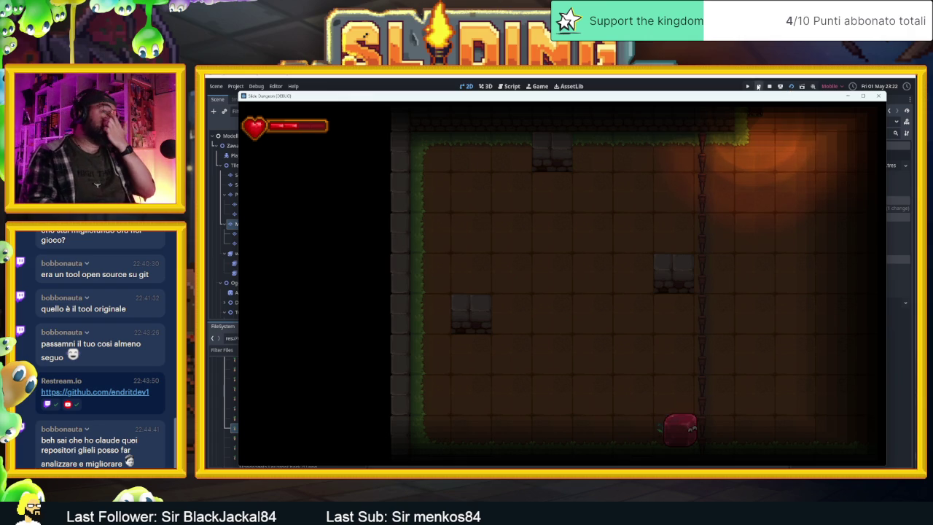
# Step: Stop the game and select Mandragolino's CollisionShape2D, showing its radius-28 CircleShape2D
pyautogui.click(769, 86)
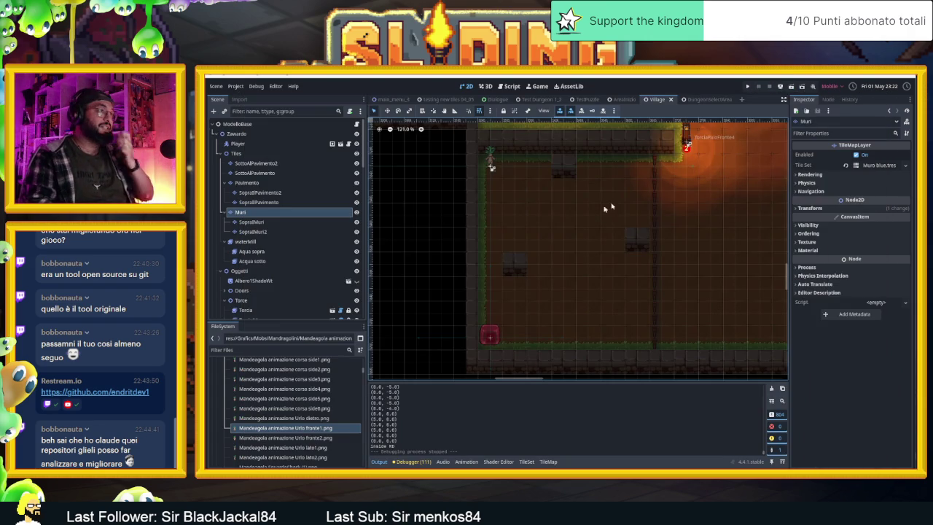
pyautogui.click(491, 167)
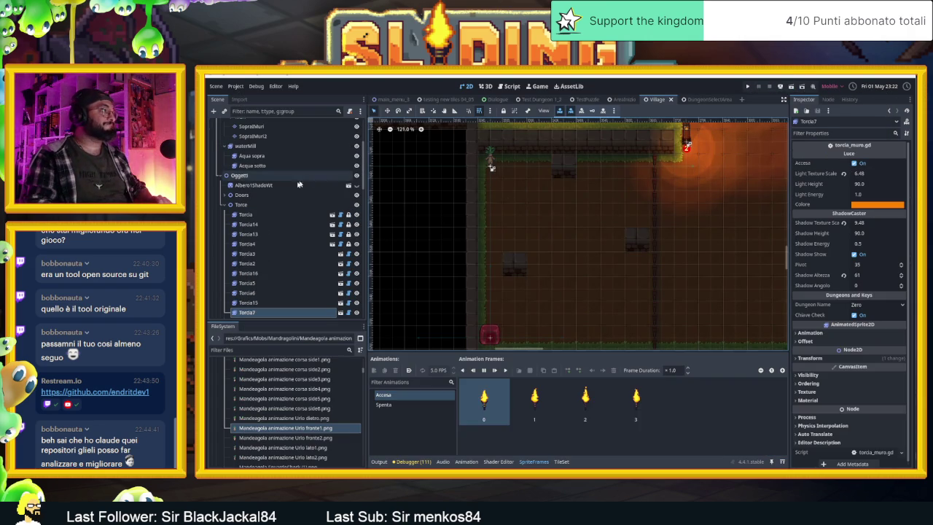
pyautogui.scroll(1, 284, 184)
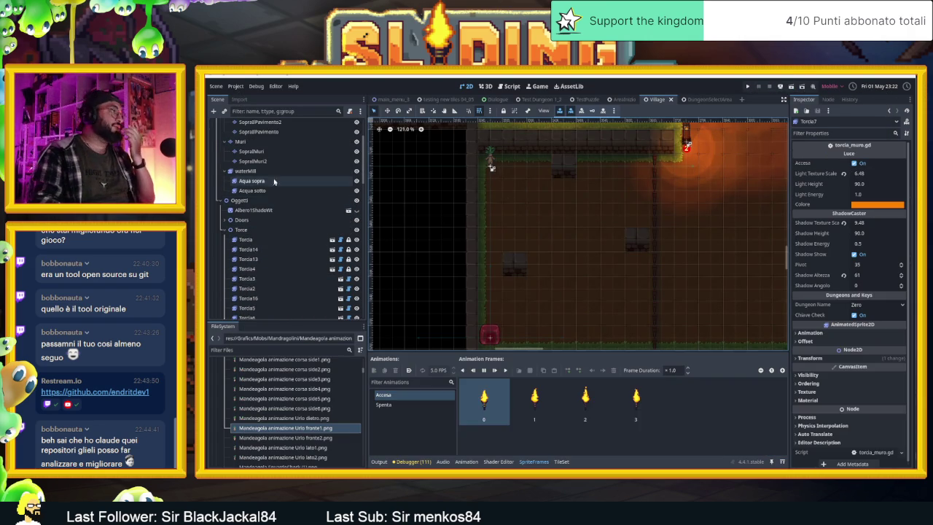
pyautogui.scroll(3, 273, 184)
pyautogui.scroll(-15, 273, 219)
pyautogui.scroll(-8, 277, 258)
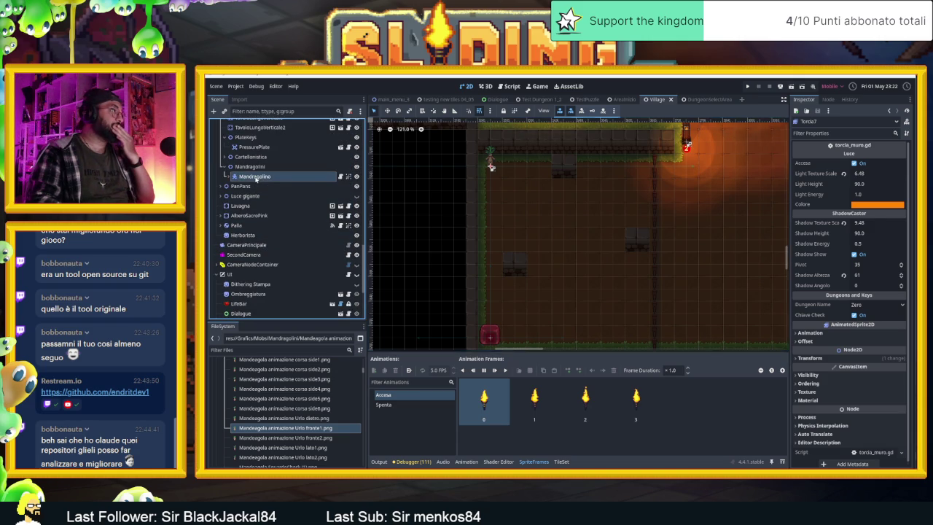
pyautogui.click(255, 177)
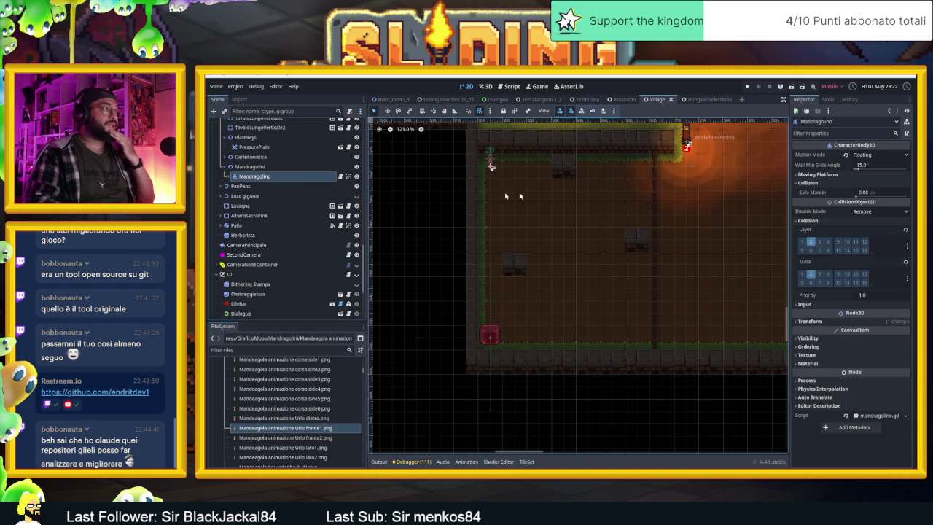
pyautogui.scroll(1, 269, 215)
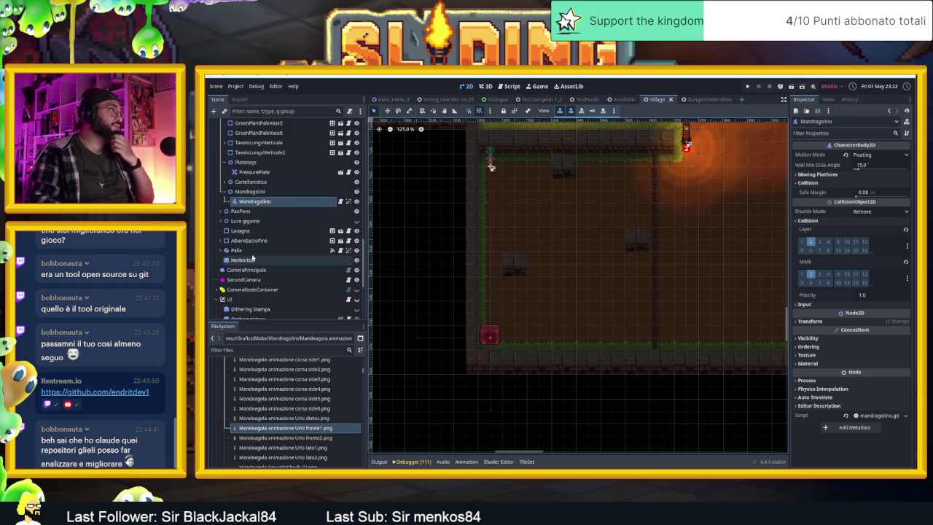
pyautogui.click(226, 202)
pyautogui.click(262, 211)
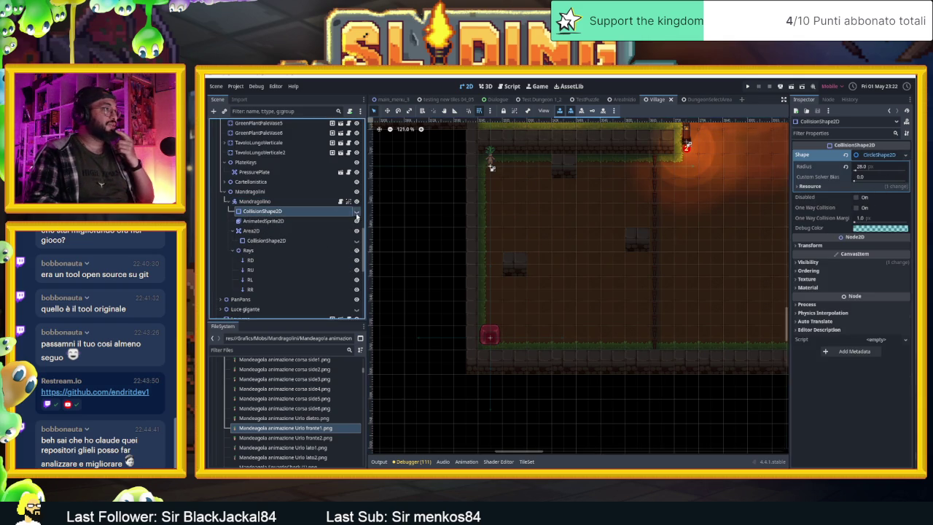
pyautogui.scroll(10, 495, 175)
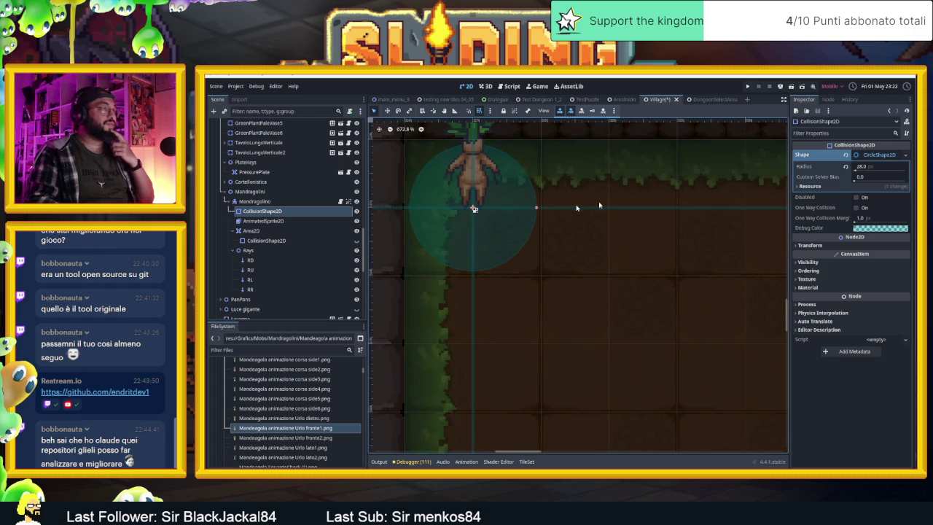
# Step: Replace the mandragora's CircleShape2D with a new CapsuleShape2D
pyautogui.click(884, 155)
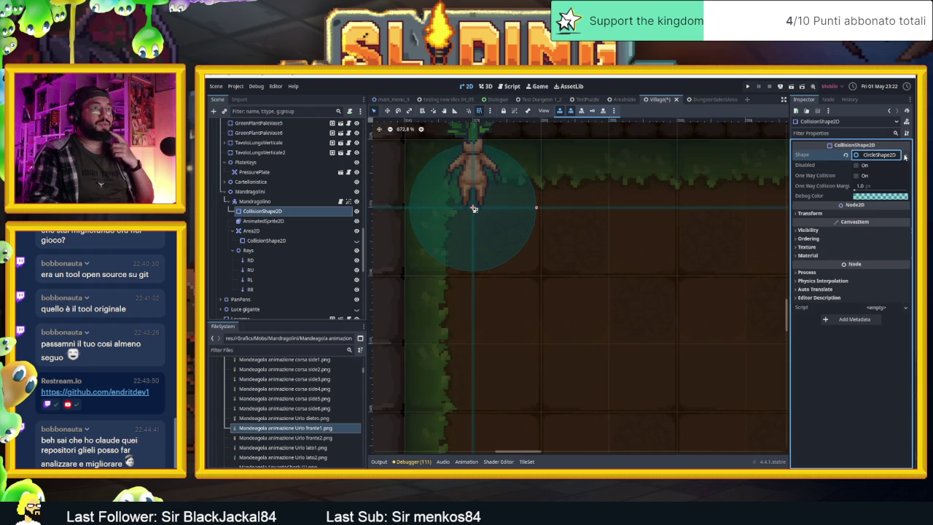
pyautogui.click(904, 156)
pyautogui.click(860, 213)
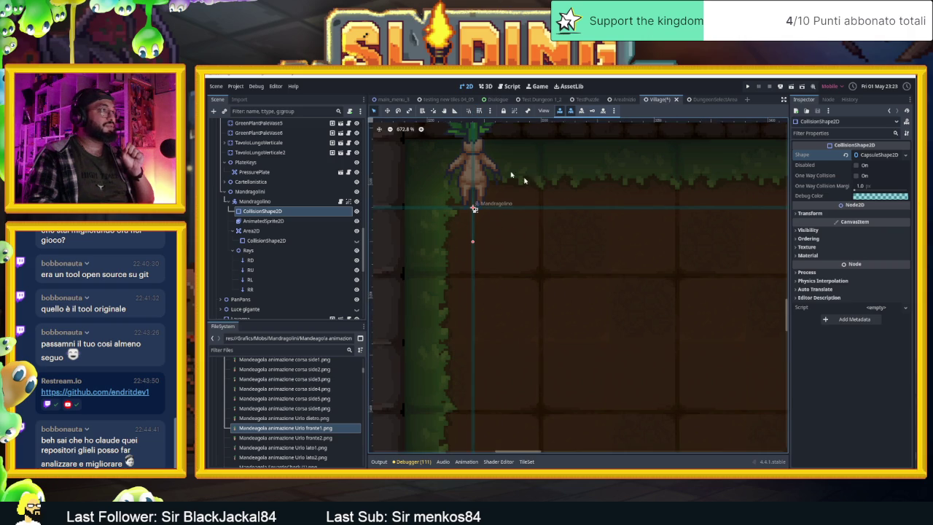
pyautogui.click(874, 156)
# Step: Resize the capsule to radius 21 and height 42 to fit the body, then save the scene
pyautogui.moveTo(859, 170)
pyautogui.mouseDown()
pyautogui.moveTo(882, 170)
pyautogui.moveTo(856, 170)
pyautogui.mouseUp()
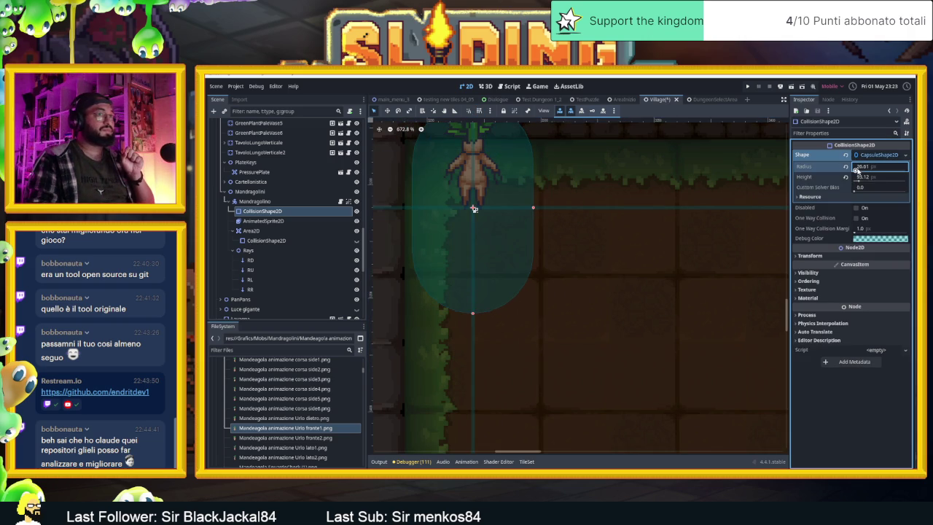
pyautogui.moveTo(532, 209); pyautogui.dragTo(530, 210)
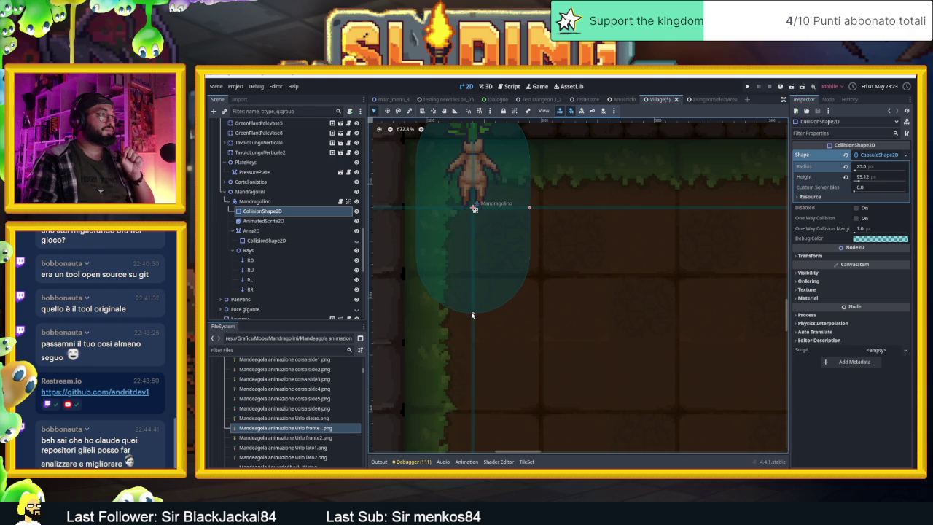
pyautogui.moveTo(472, 315); pyautogui.dragTo(475, 260)
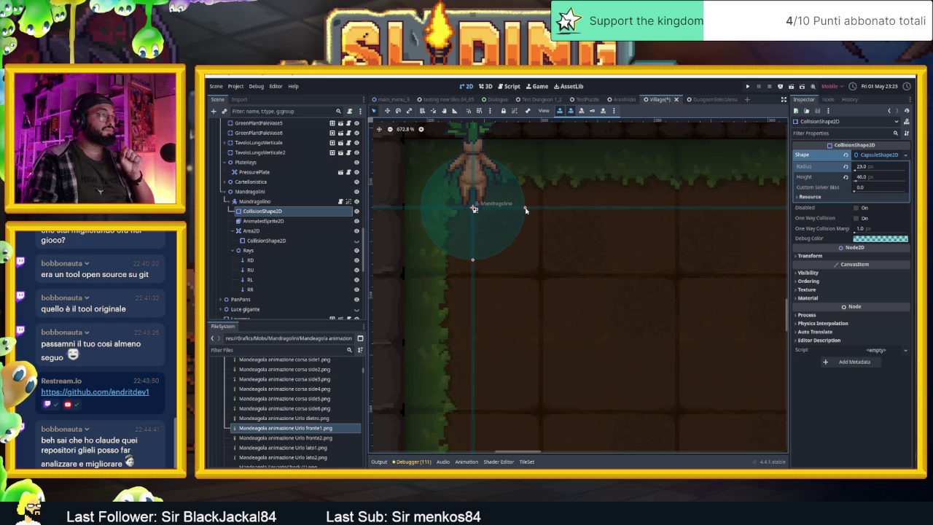
pyautogui.moveTo(472, 263); pyautogui.dragTo(475, 251)
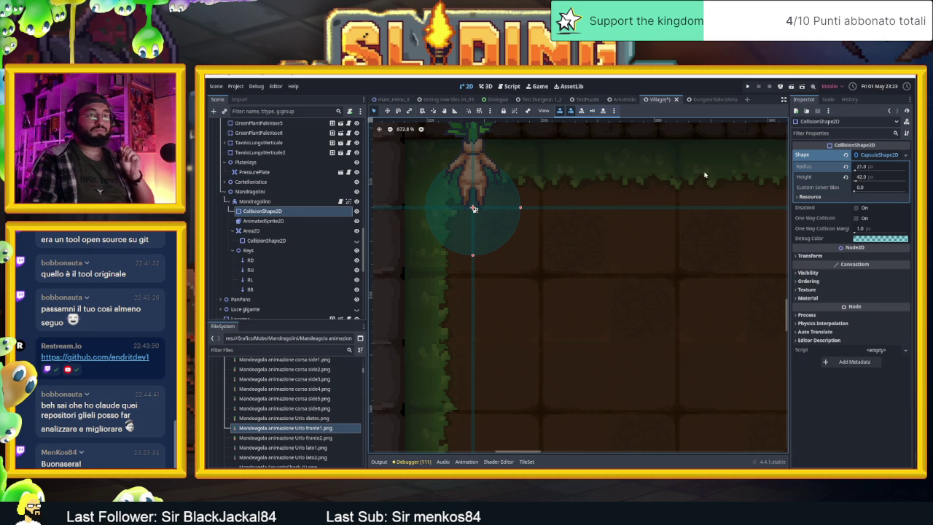
pyautogui.hotkey('ctrl', 's')
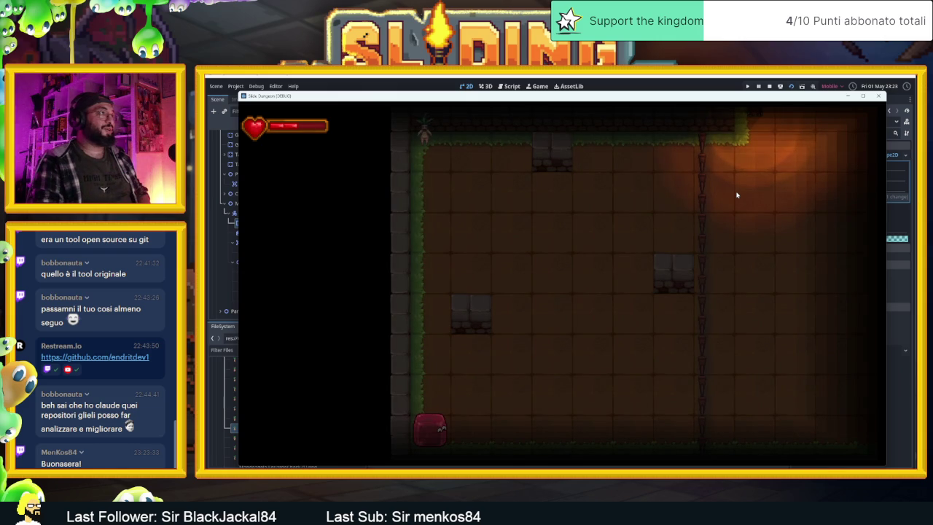
# Step: Slide the red player around the dungeon room's walls and stone block, then stop the playtest
pyautogui.press('Right')
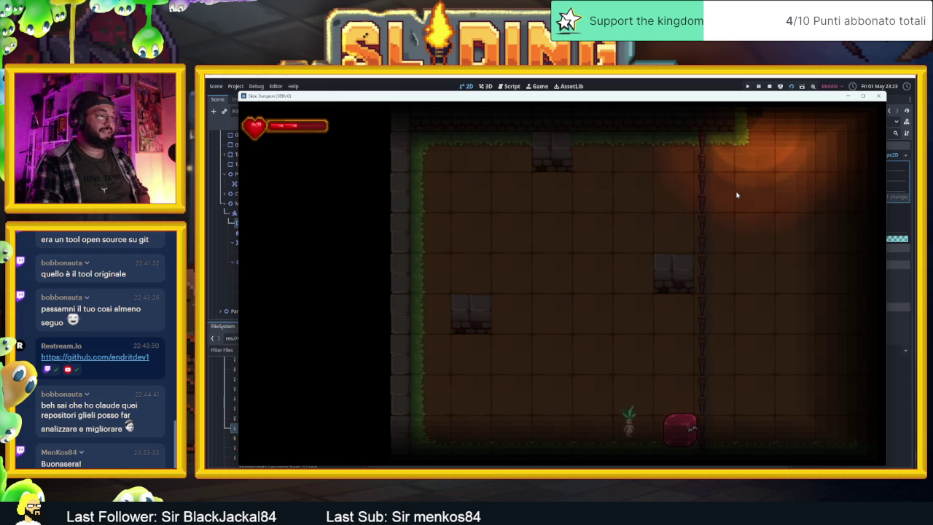
pyautogui.press('Left')
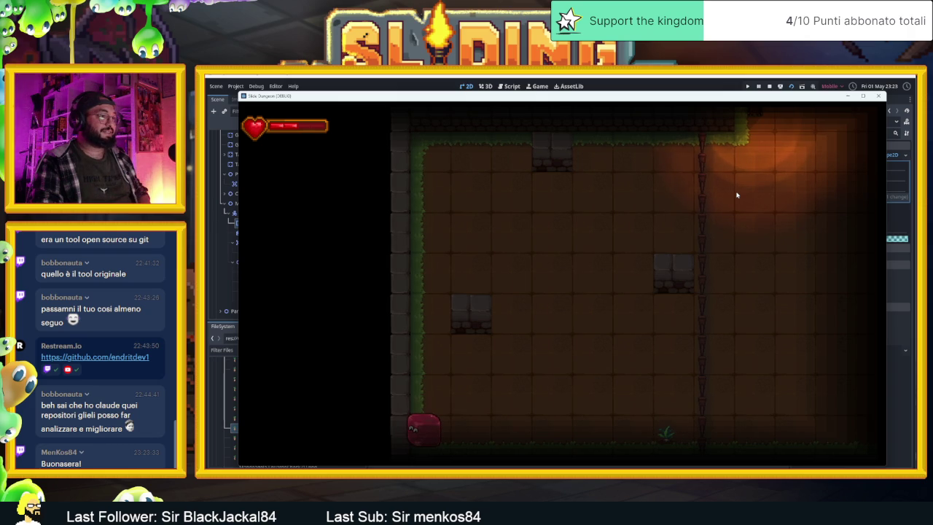
pyautogui.press('Left')
pyautogui.press('Up')
pyautogui.press('Right')
pyautogui.press('Down')
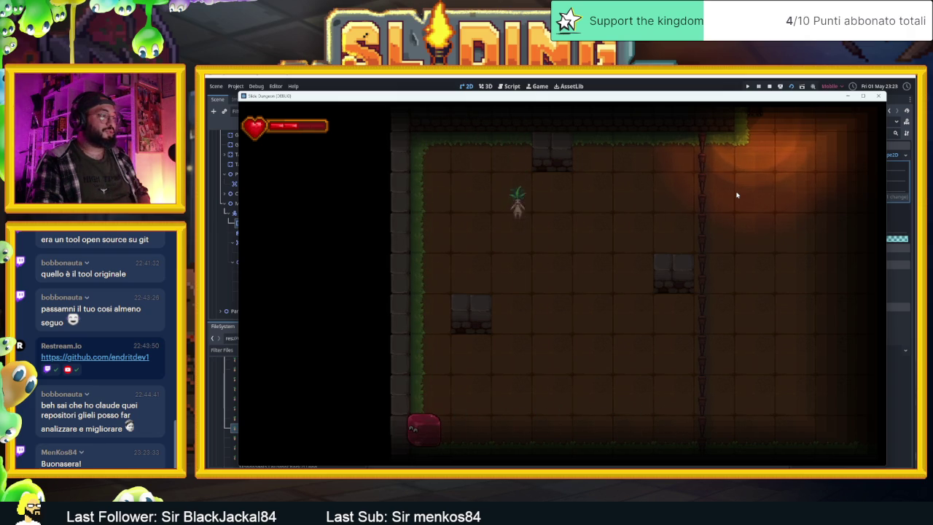
pyautogui.press('Up')
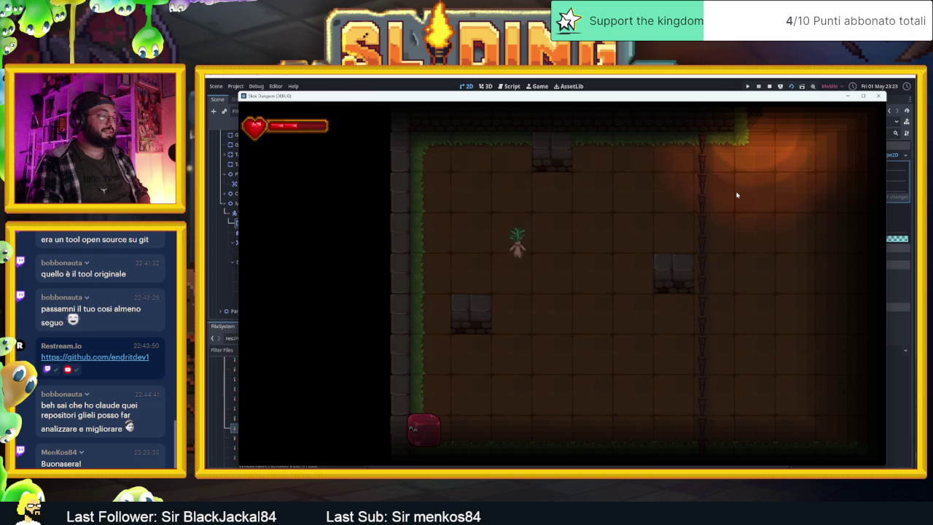
pyautogui.press('Left')
pyautogui.press('Right')
pyautogui.press('Left')
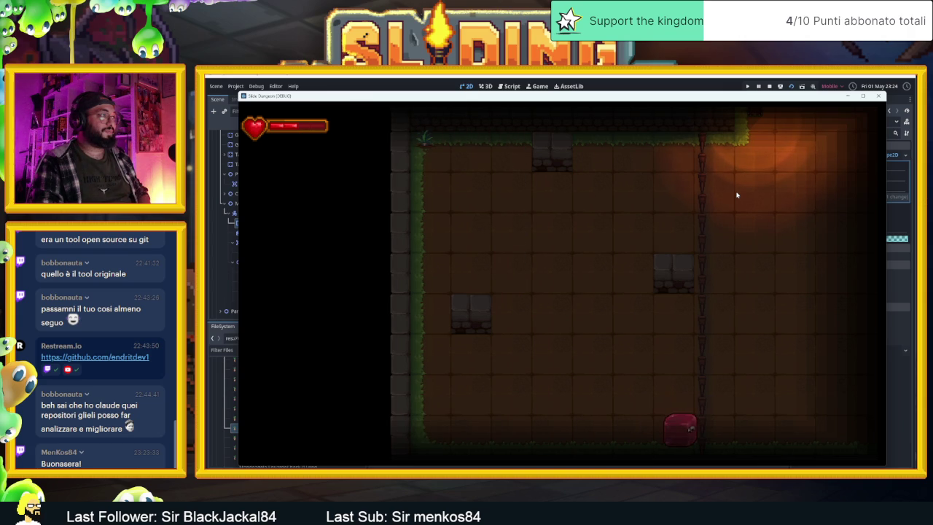
pyautogui.press('Down')
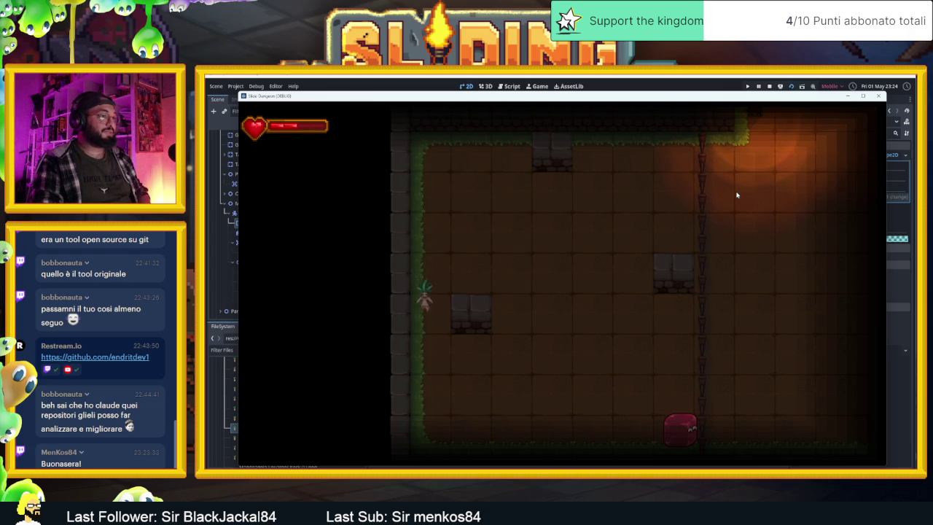
pyautogui.press('Up')
pyautogui.press('Down')
pyautogui.press('Up')
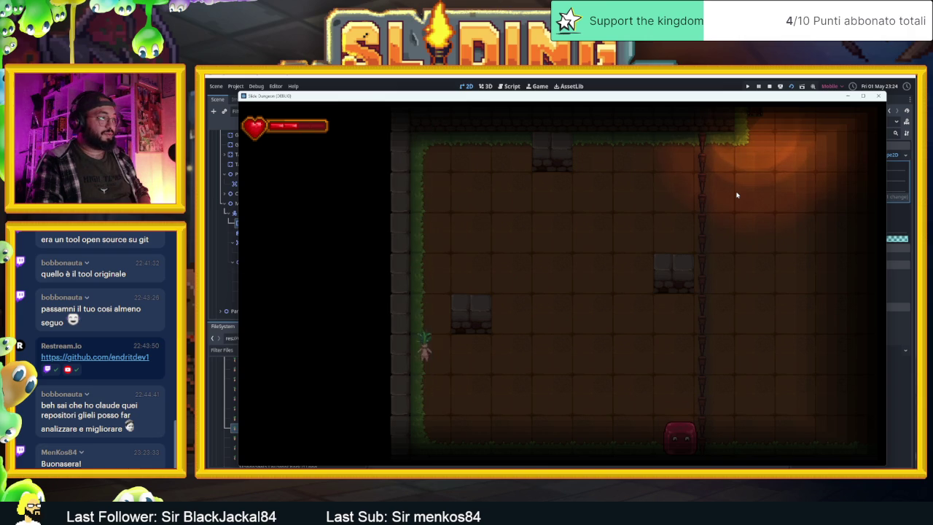
pyautogui.press('Right')
pyautogui.press('Left')
pyautogui.press('Down')
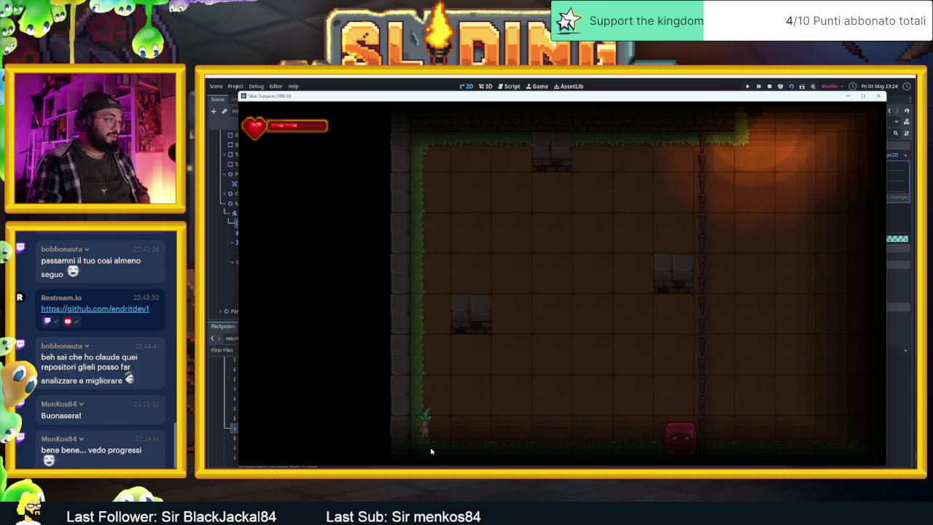
pyautogui.press('Right')
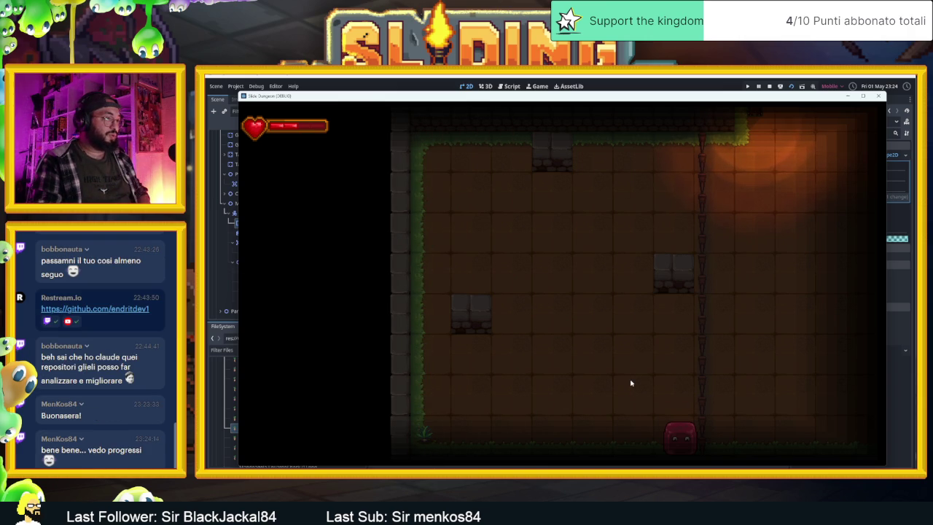
pyautogui.press('Up')
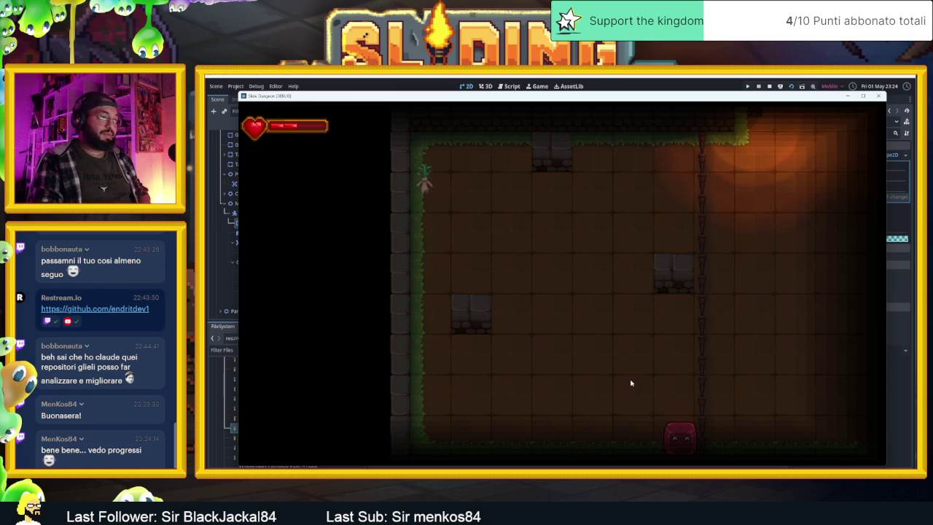
pyautogui.press('Down')
pyautogui.press('Right')
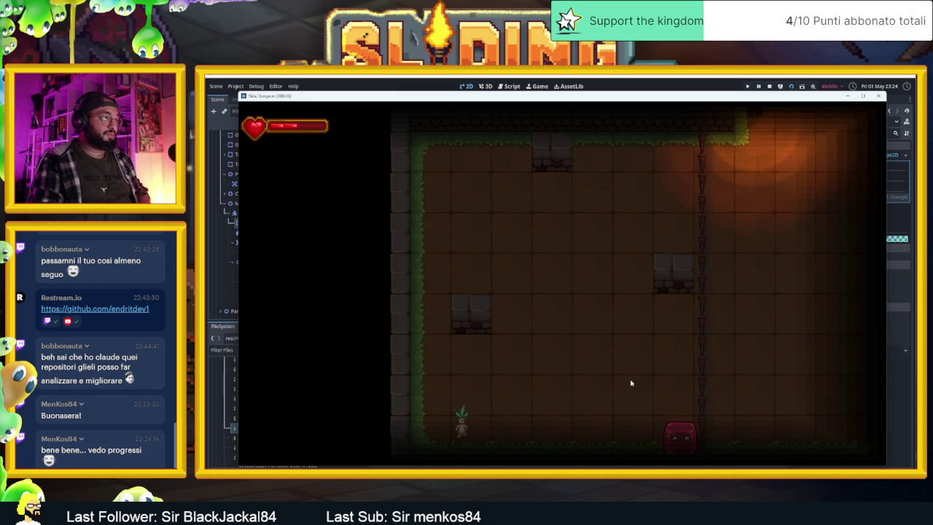
pyautogui.press('Up')
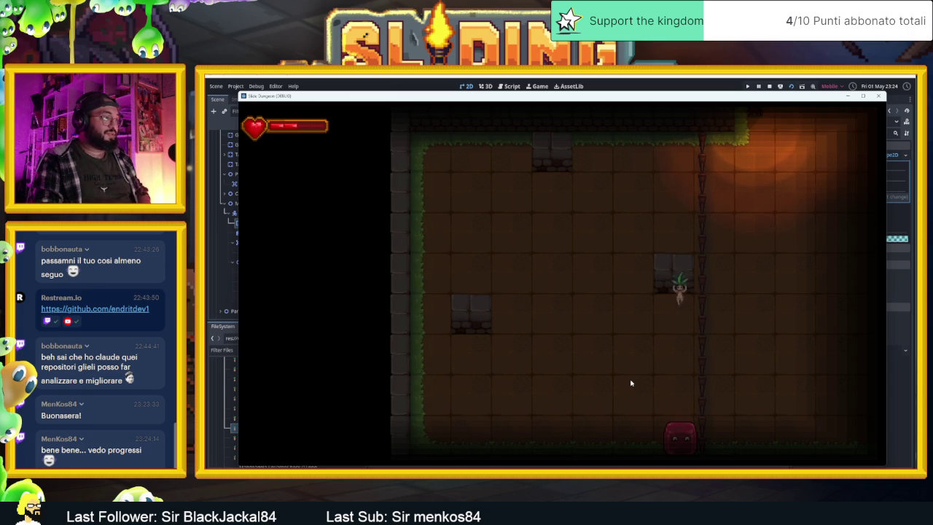
pyautogui.press('Down')
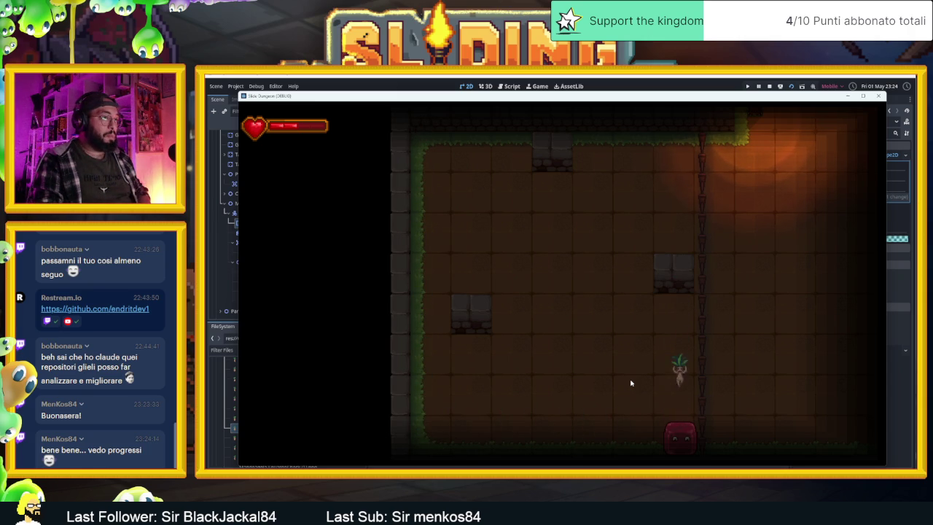
pyautogui.press('Up')
pyautogui.press('Left')
pyautogui.press('Right')
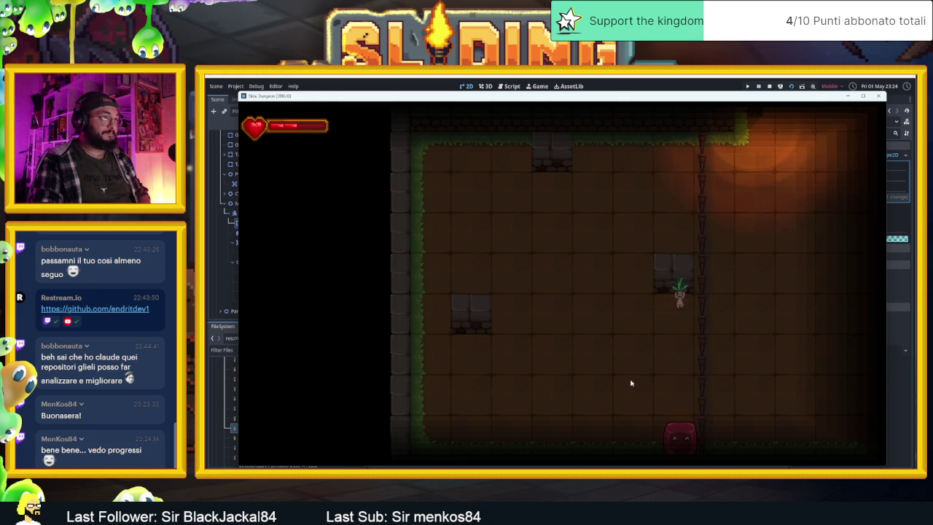
pyautogui.press('Down')
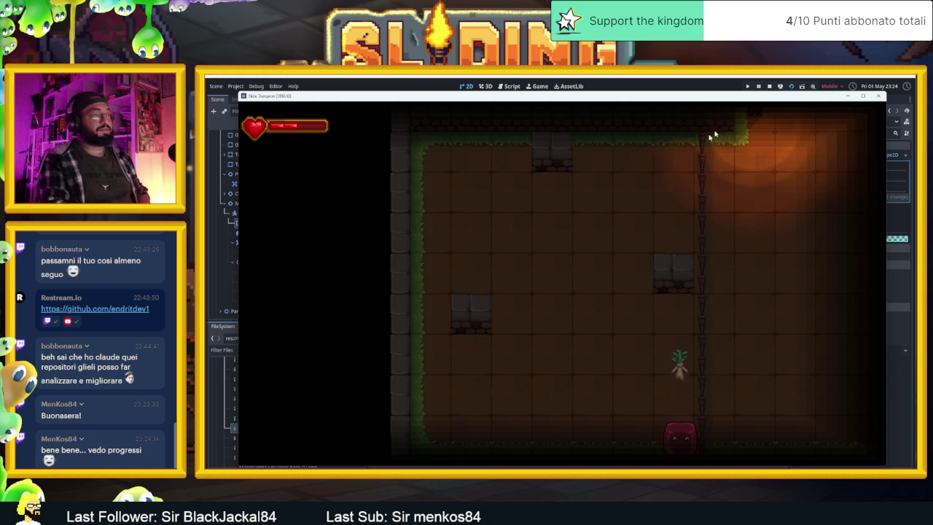
pyautogui.press('Up')
pyautogui.press('Left')
pyautogui.press('F8')
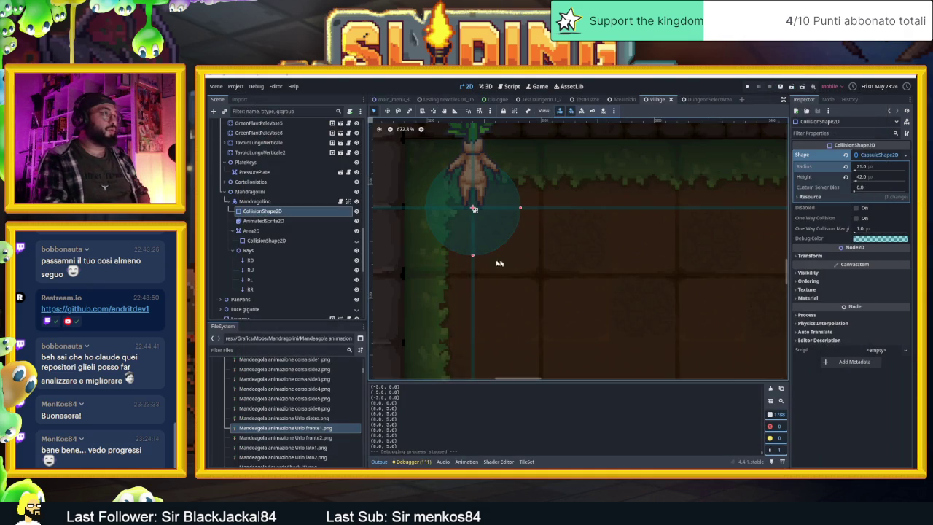
# Step: Show the CameraNodeContainer camera bounds in the level and pan to the camera area
pyautogui.scroll(-5, 285, 241)
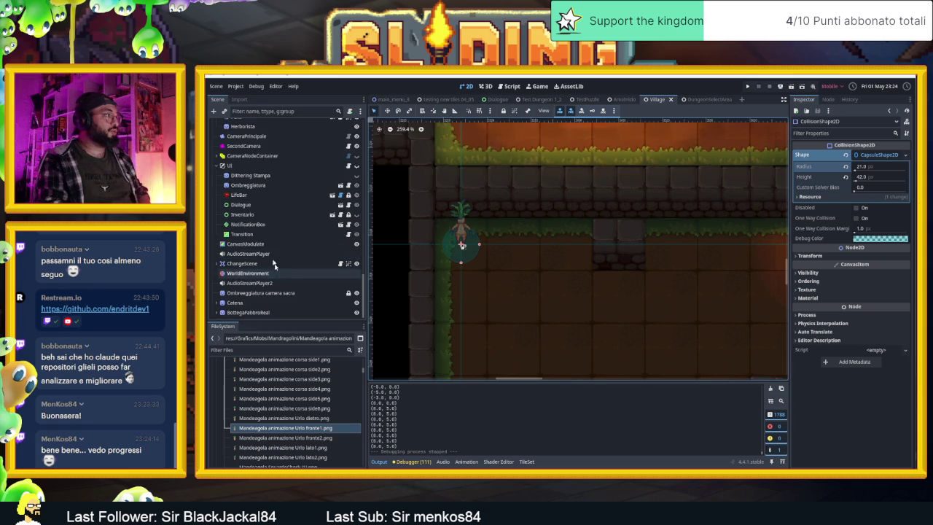
pyautogui.click(245, 157)
pyautogui.click(356, 156)
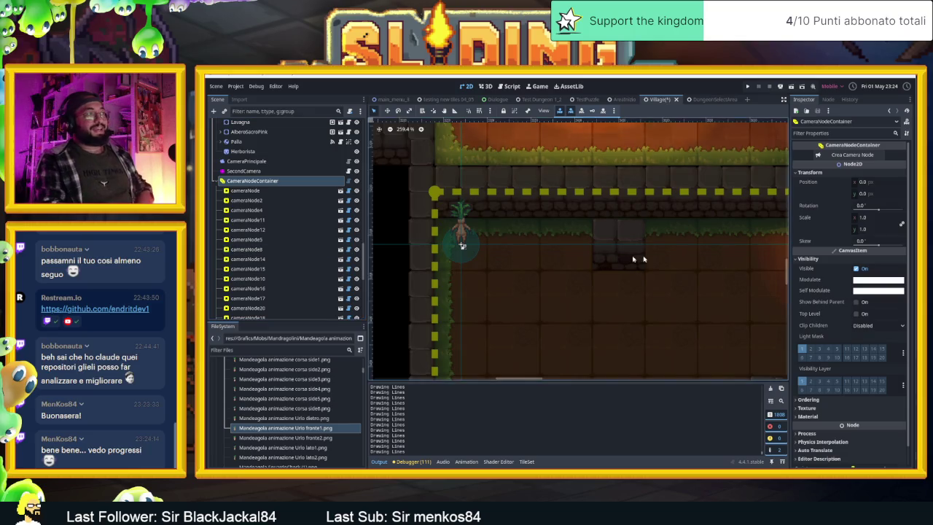
pyautogui.scroll(-5, 684, 297)
pyautogui.moveTo(684, 297); pyautogui.dragTo(585, 203)
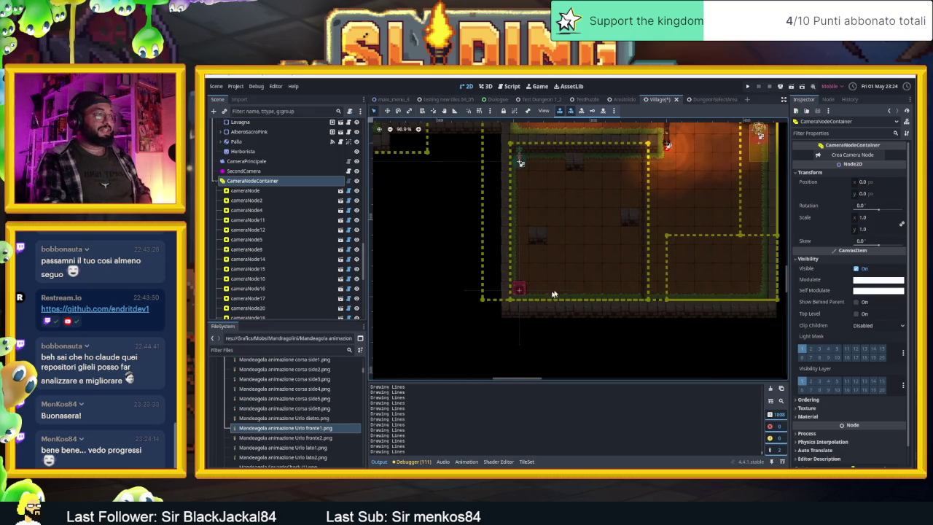
# Step: Set cameraNode20's Camera Zoom to 1.75
pyautogui.click(576, 218)
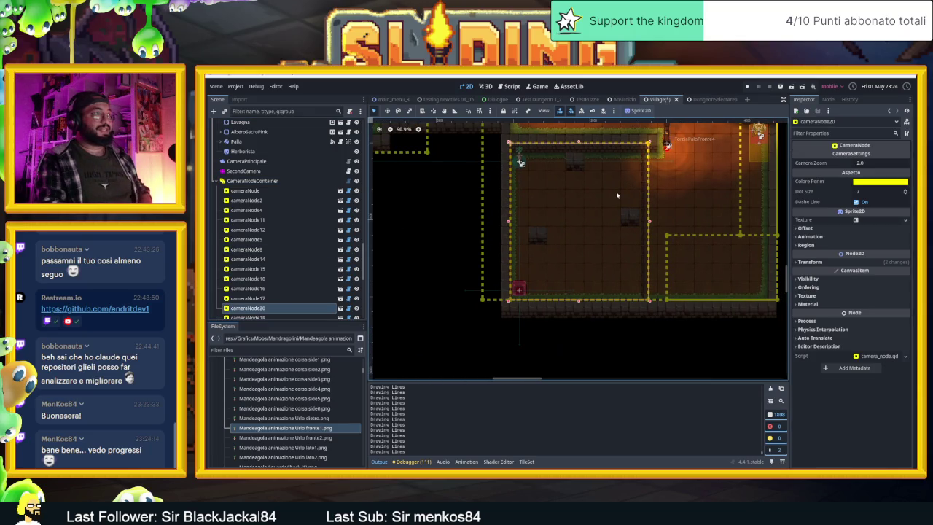
pyautogui.click(869, 162)
pyautogui.write('1.5')
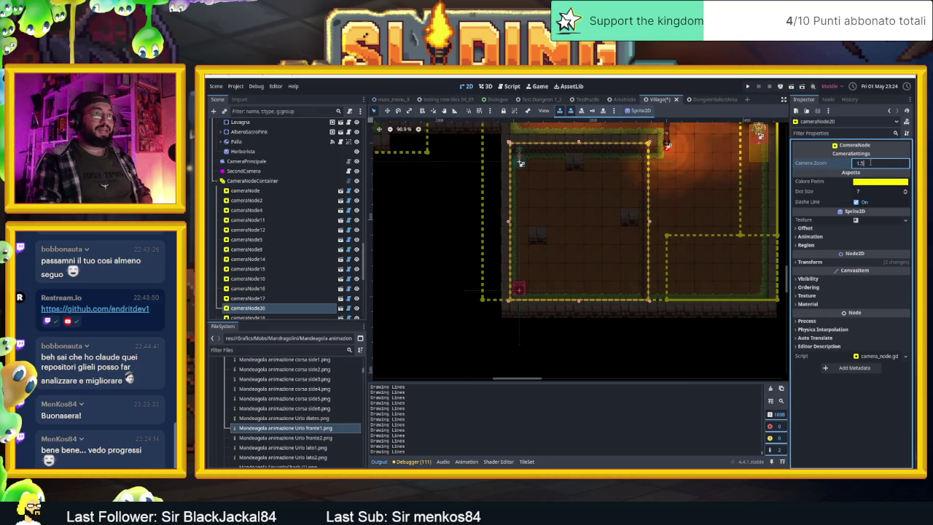
pyautogui.press('Return')
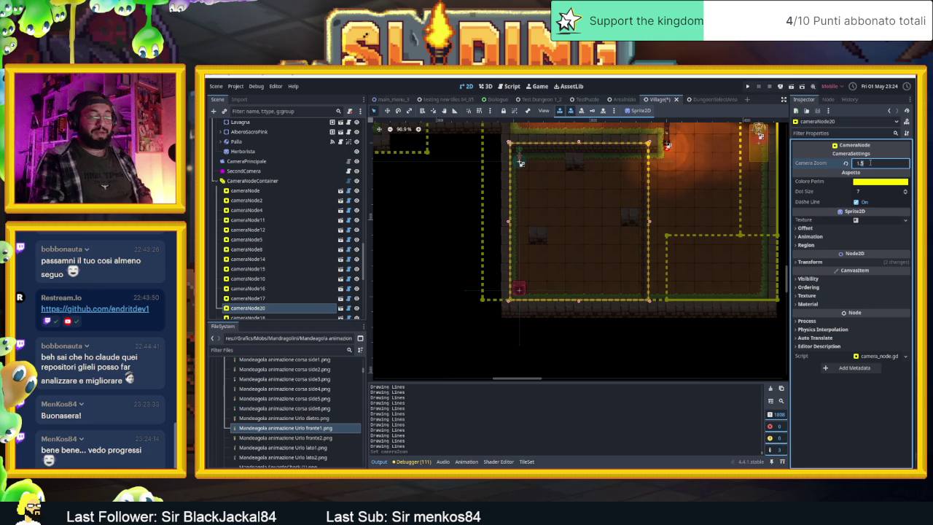
pyautogui.press('BackSpace')
pyautogui.write('75')
pyautogui.press('Return')
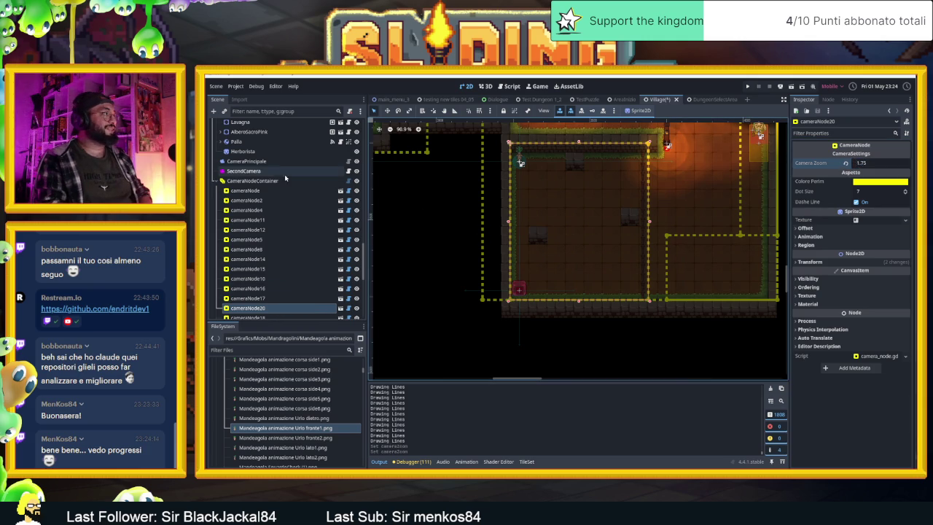
# Step: Hide the CameraNodeContainer outlines and collapse the group, then switch away from Godot
pyautogui.click(356, 181)
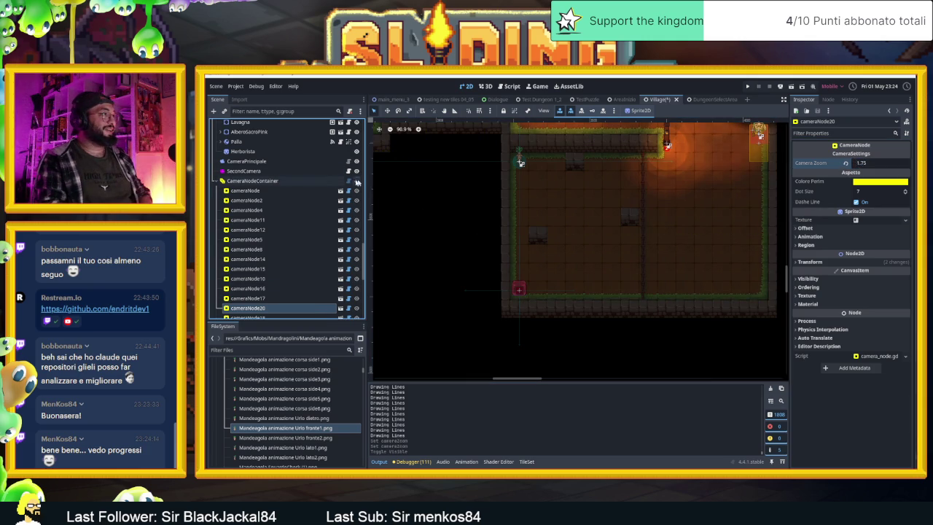
pyautogui.click(216, 181)
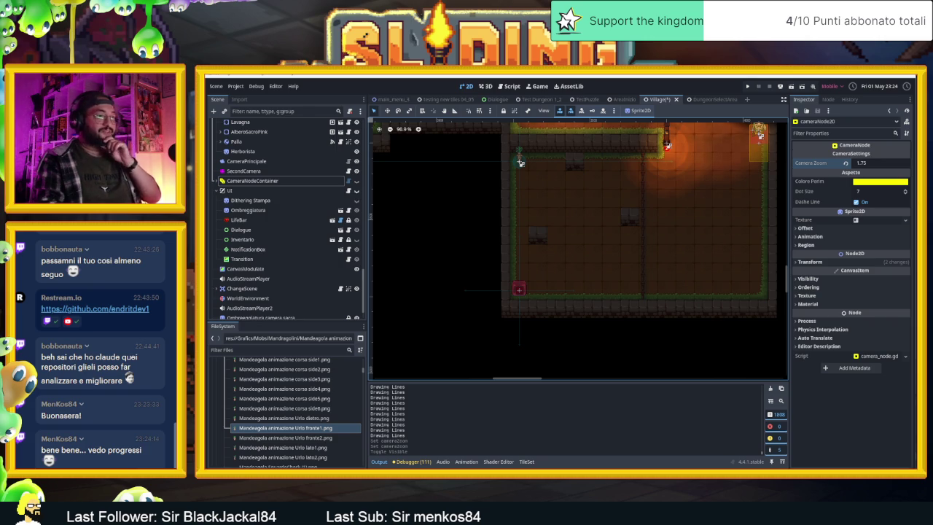
pyautogui.hotkey('alt', 'Tab')
pyautogui.hotkey('ctrl', 'Tab')
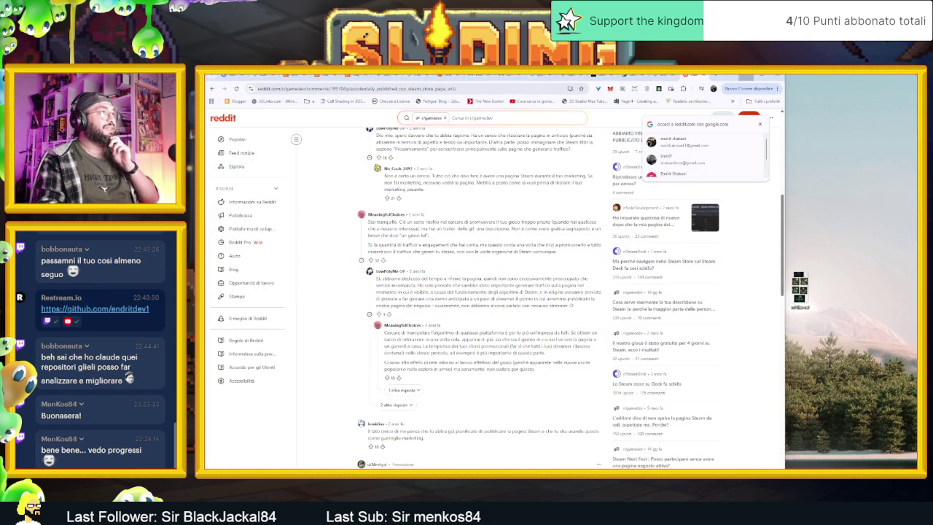
pyautogui.hotkey('ctrl', 'Tab')
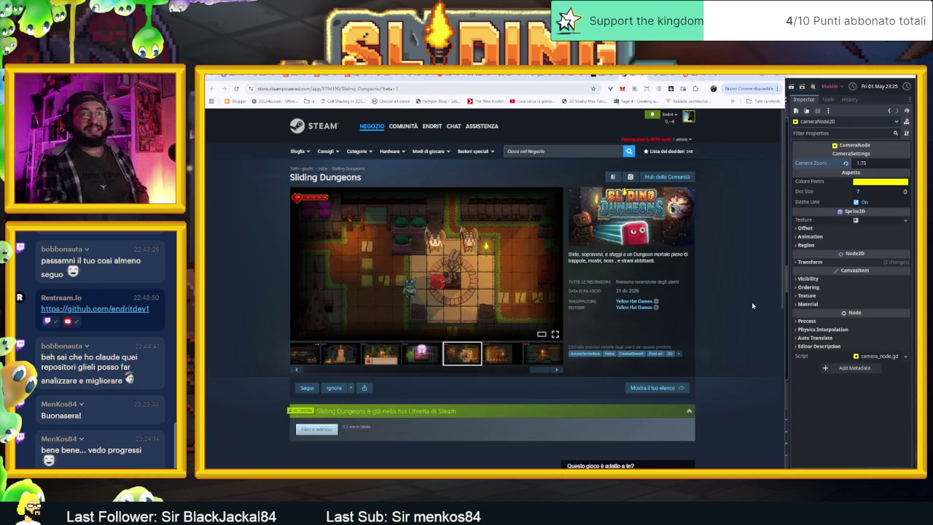
pyautogui.scroll(-3, 722, 322)
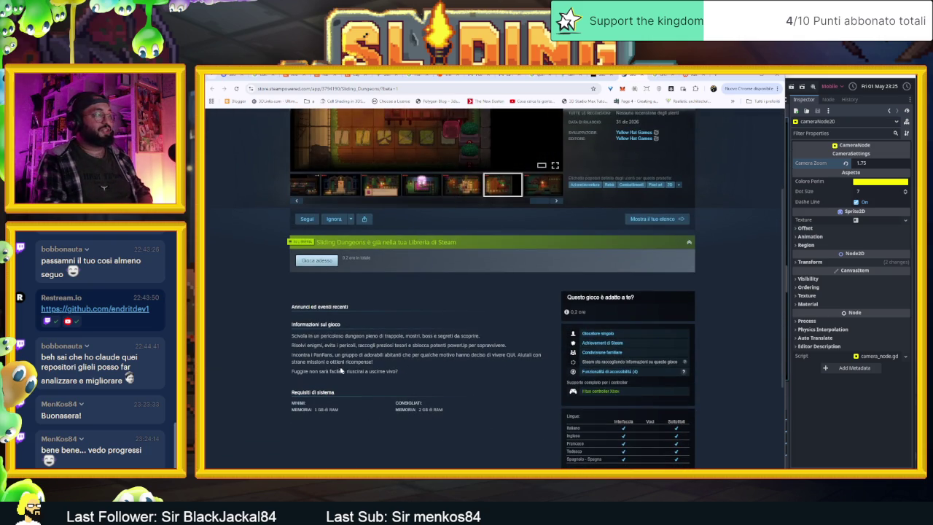
pyautogui.scroll(-3, 427, 373)
pyautogui.scroll(3, 378, 394)
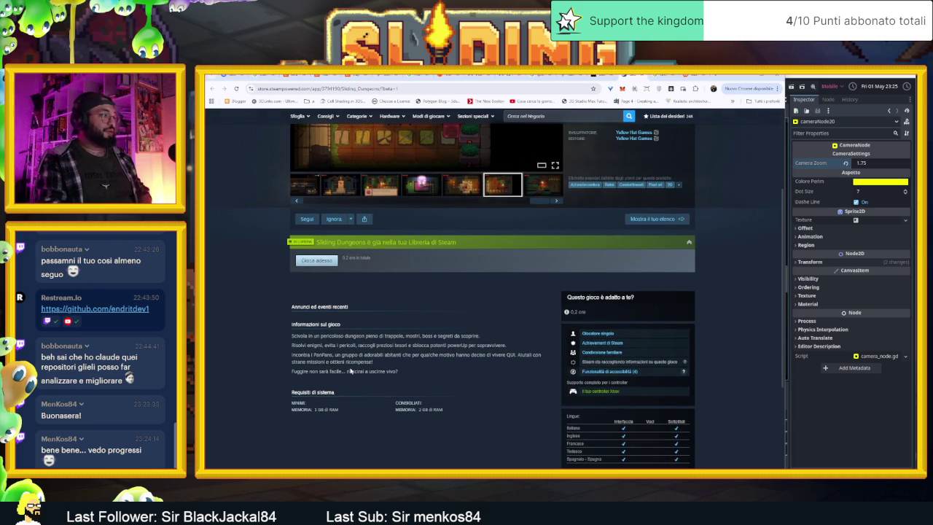
pyautogui.scroll(1, 351, 371)
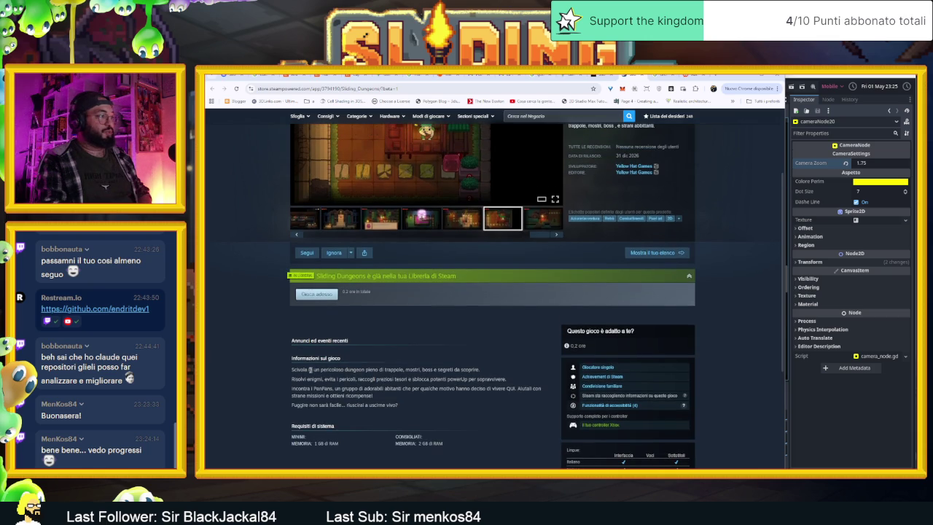
pyautogui.scroll(4, 308, 370)
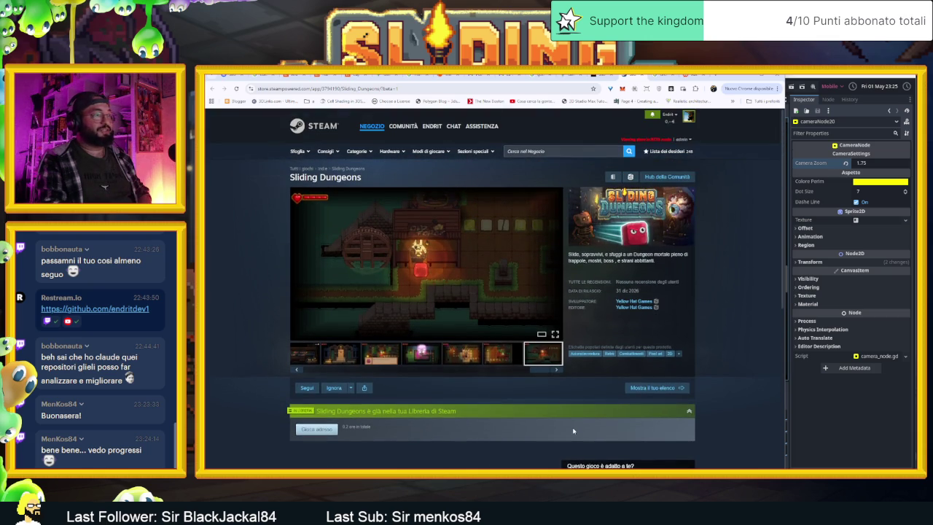
pyautogui.scroll(-2, 490, 451)
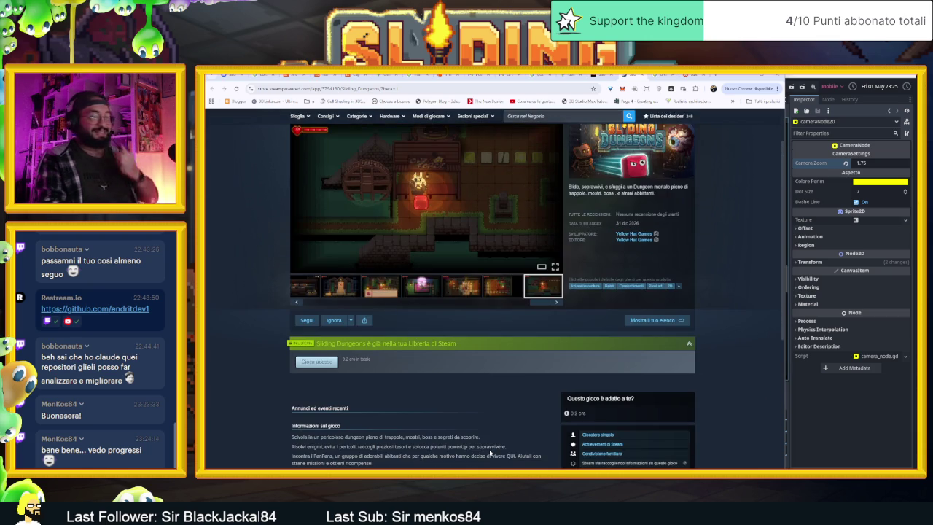
pyautogui.scroll(-4, 481, 469)
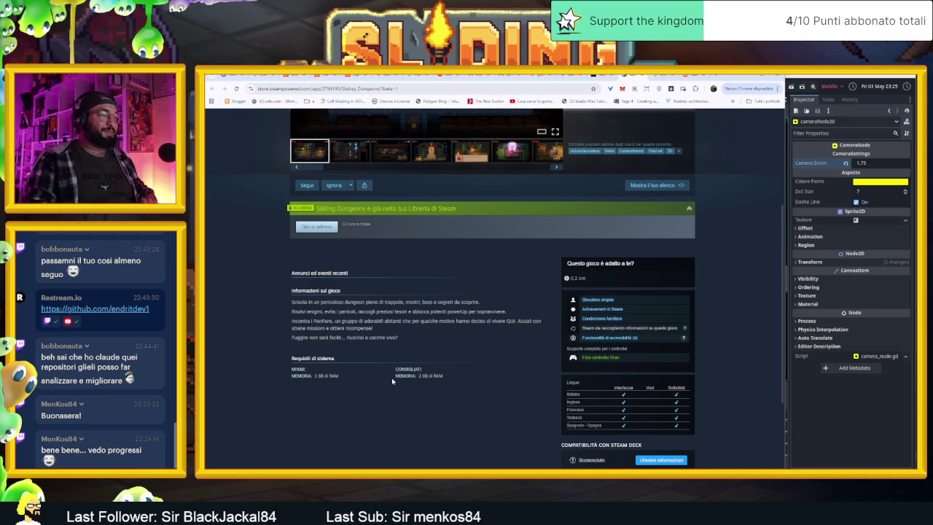
pyautogui.scroll(-2, 681, 382)
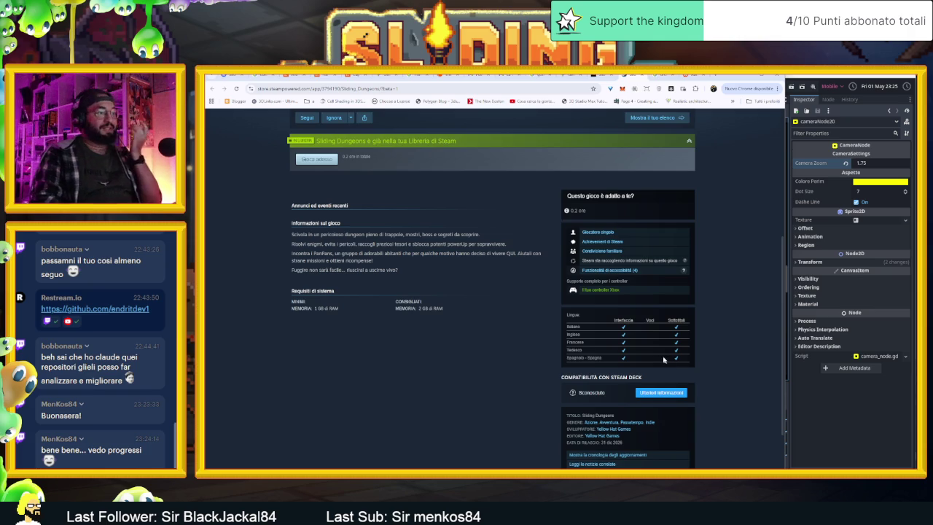
pyautogui.scroll(5, 665, 360)
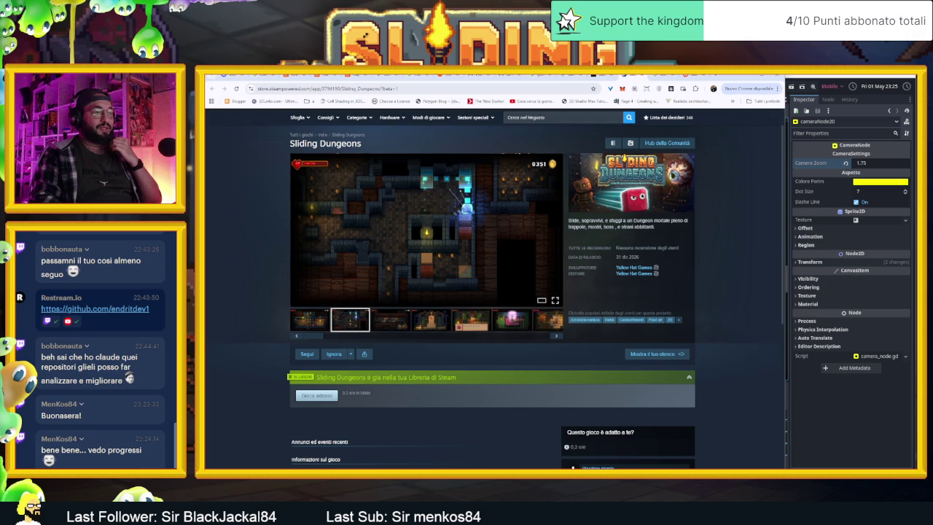
pyautogui.hotkey('alt', 'Tab')
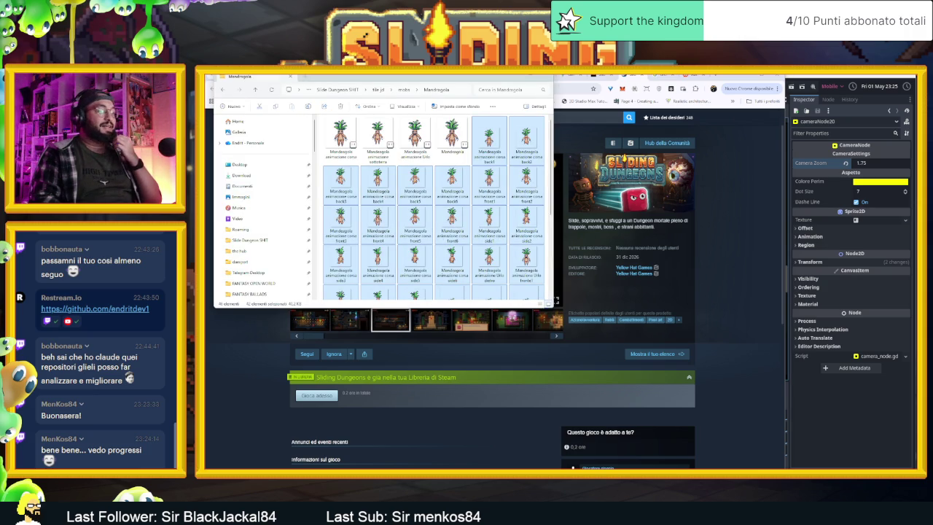
# Step: Open the pinned Slide Dungeon SHIT folder in File Explorer, then bring Telegram to the front
pyautogui.rightClick(733, 468)
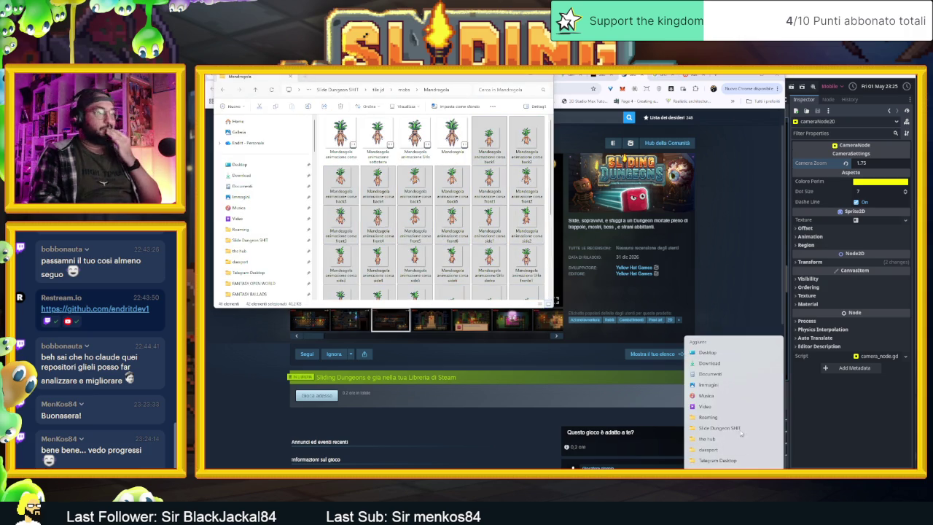
pyautogui.click(732, 428)
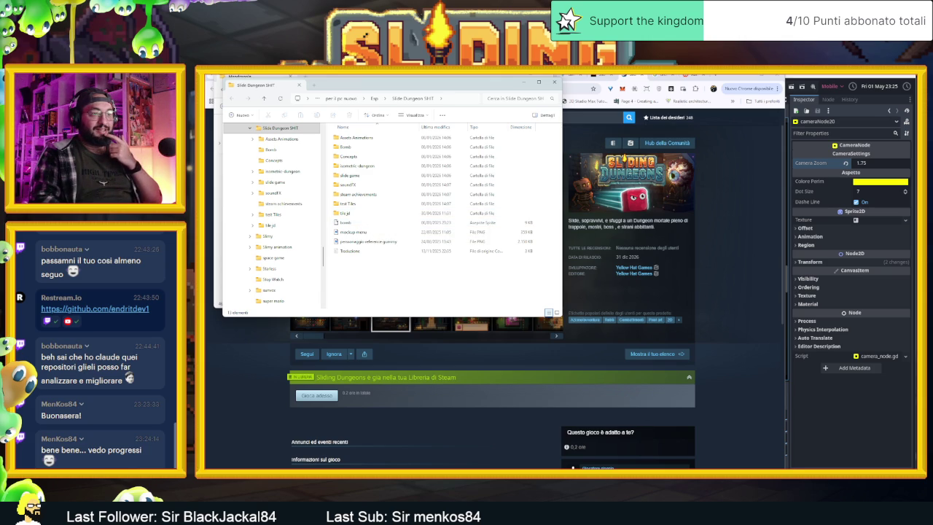
pyautogui.click(496, 472)
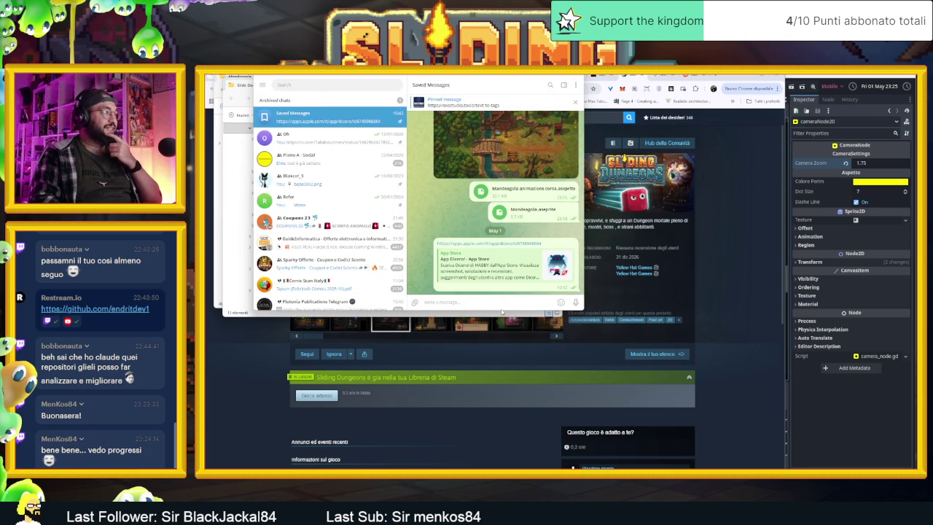
# Step: Open the contact's chat and preview the Sliding Dungeons capsule image
pyautogui.moveTo(502, 311); pyautogui.dragTo(502, 445)
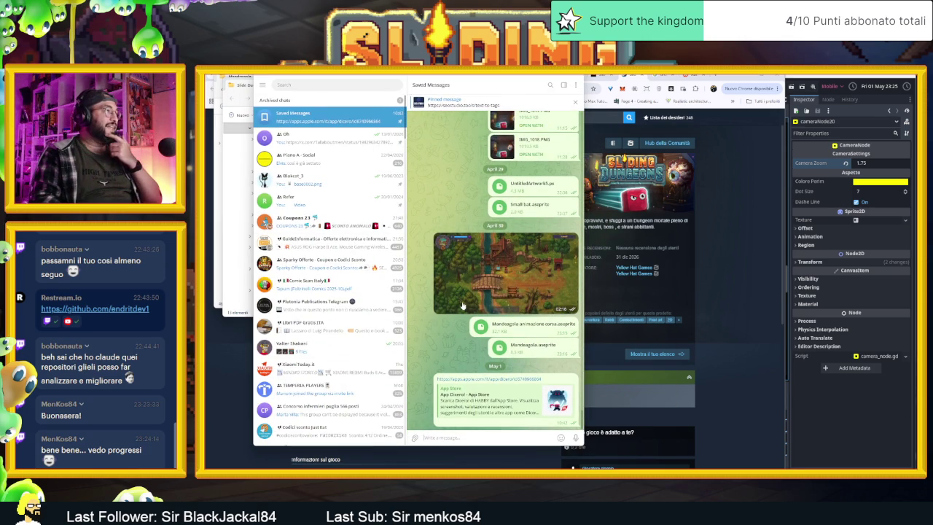
pyautogui.scroll(3, 462, 306)
pyautogui.scroll(10, 463, 306)
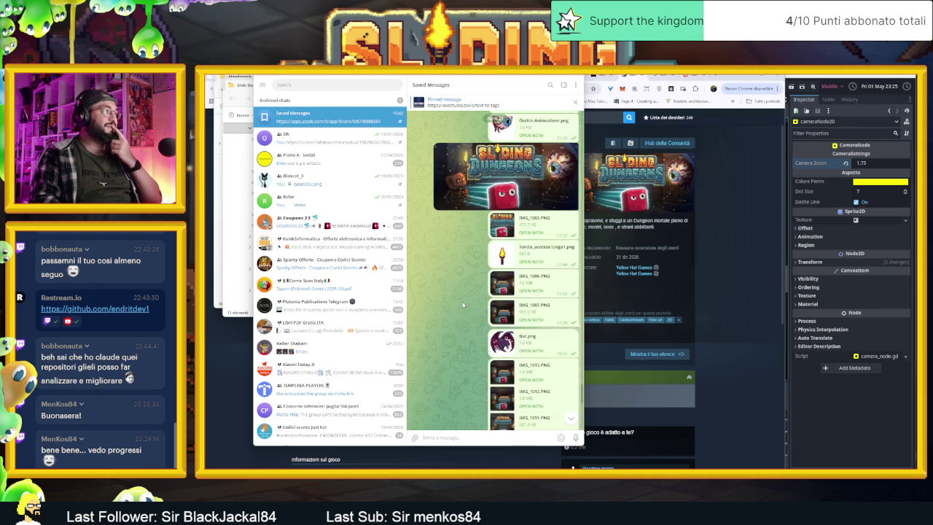
pyautogui.scroll(2, 462, 306)
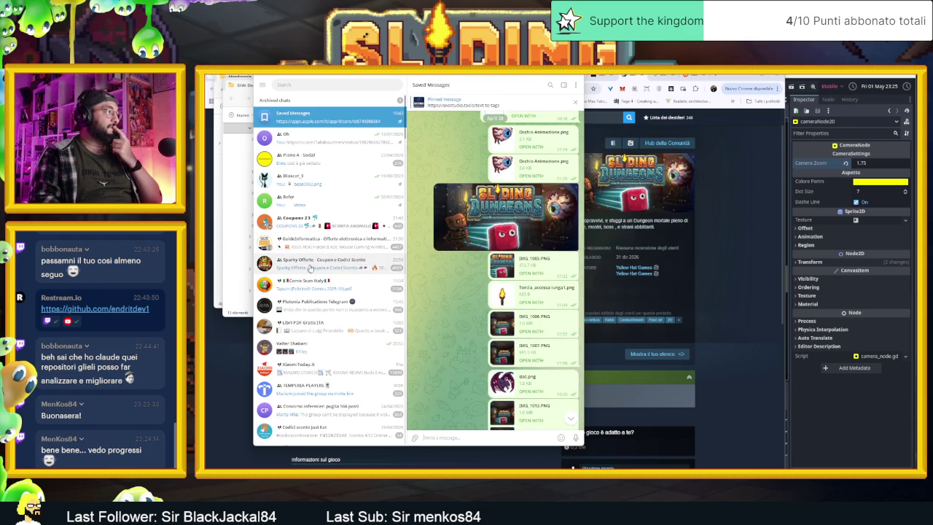
pyautogui.click(330, 347)
pyautogui.scroll(5, 510, 284)
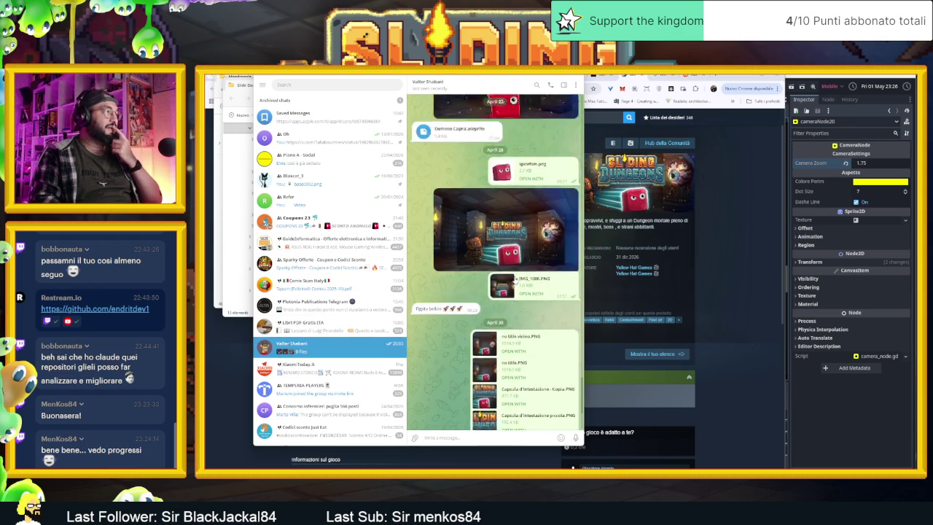
pyautogui.scroll(2, 514, 280)
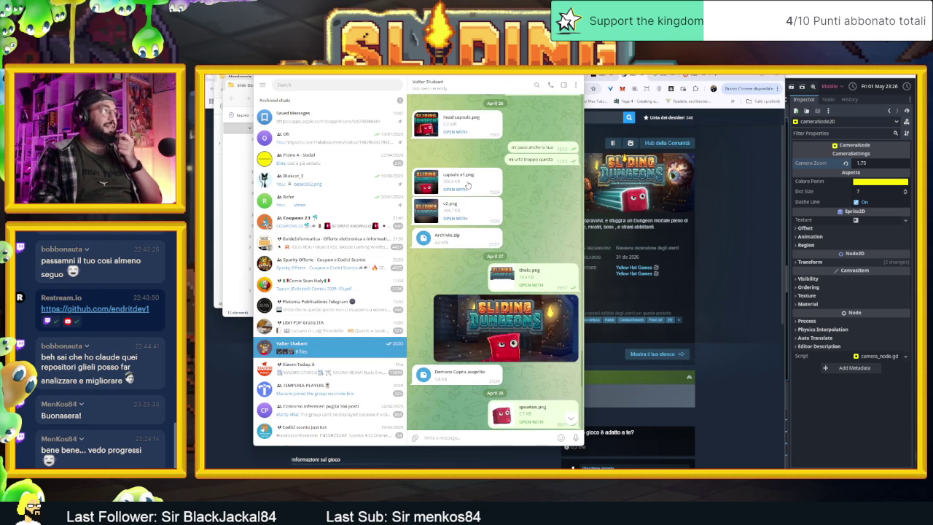
pyautogui.click(468, 185)
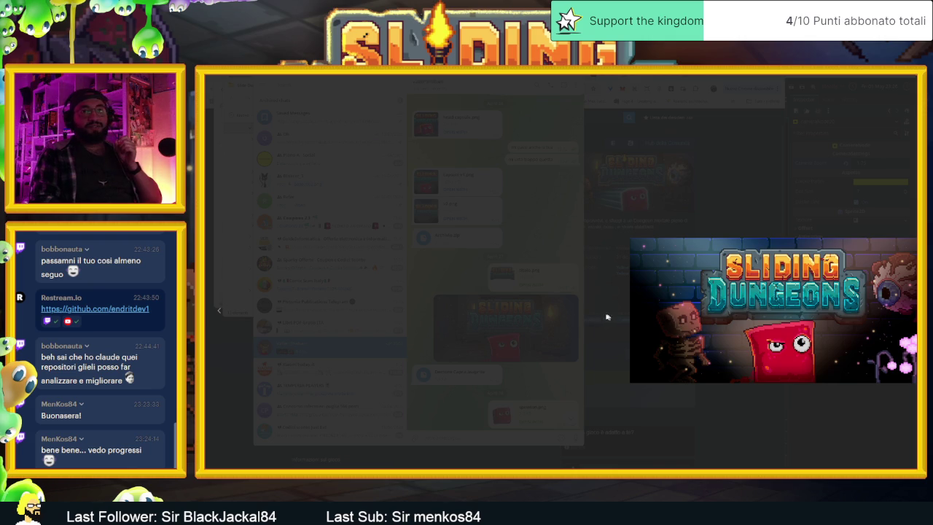
pyautogui.click(468, 191)
# Step: Reveal capsule v1.png in its folder and view it in the image viewer
pyautogui.rightClick(472, 185)
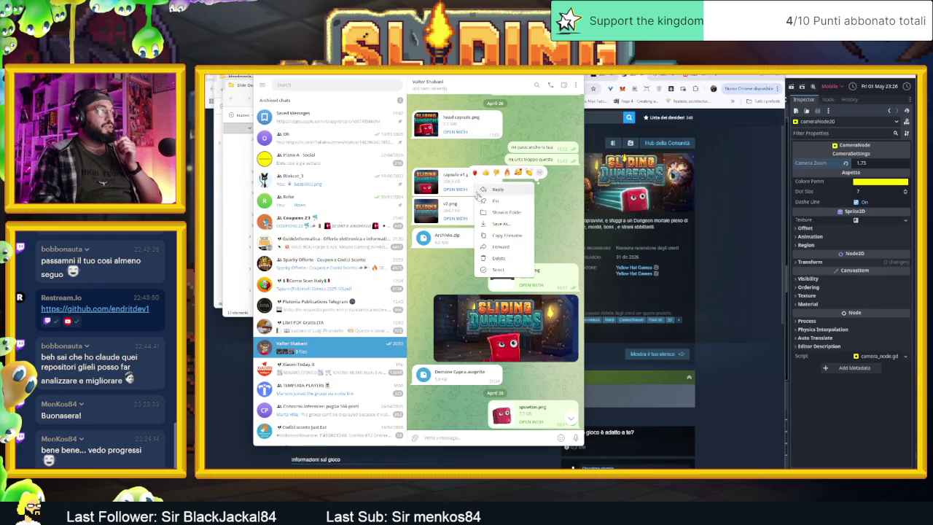
pyautogui.click(501, 213)
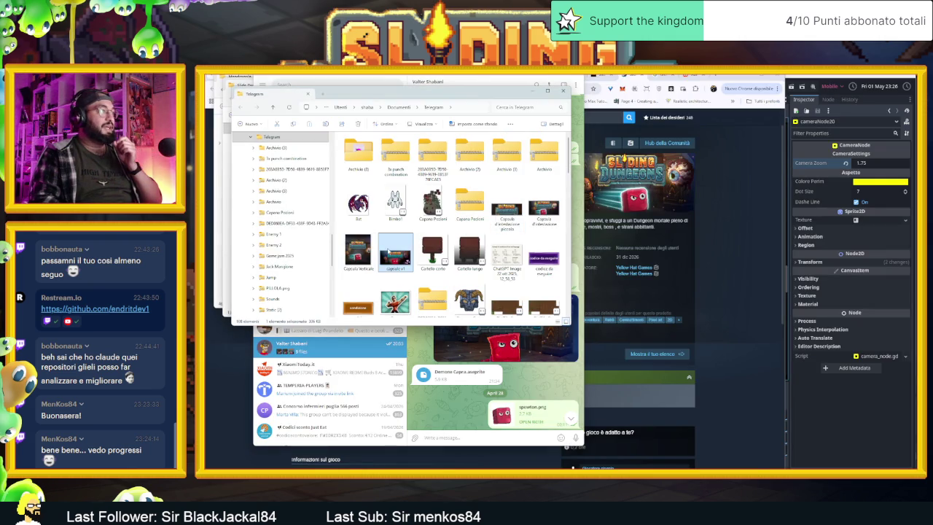
pyautogui.doubleClick(394, 250)
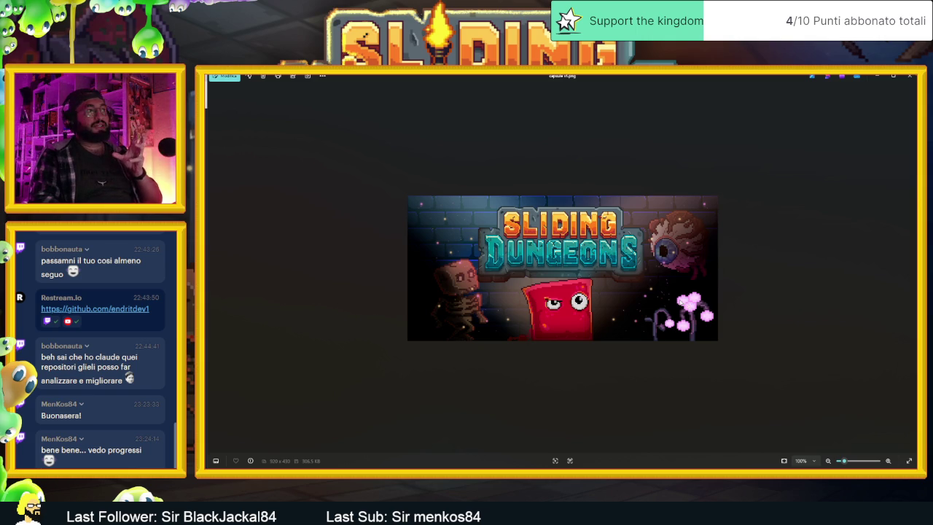
pyautogui.click(878, 76)
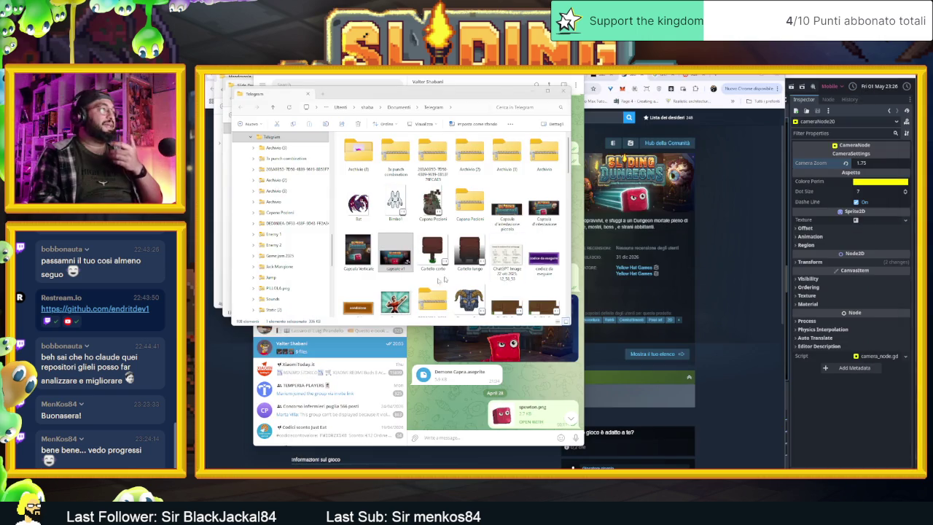
# Step: Reveal head capsule.png from the chat in its folder and open it in the image viewer
pyautogui.click(452, 368)
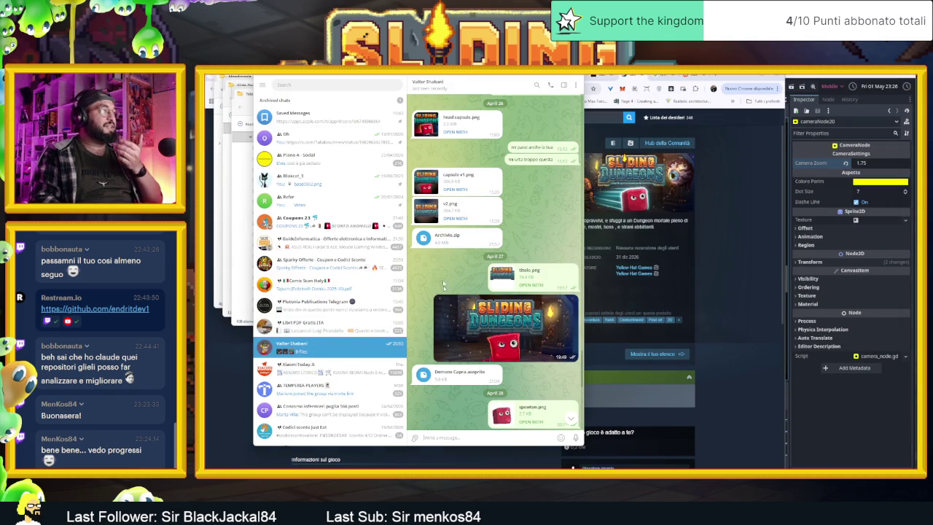
pyautogui.rightClick(436, 207)
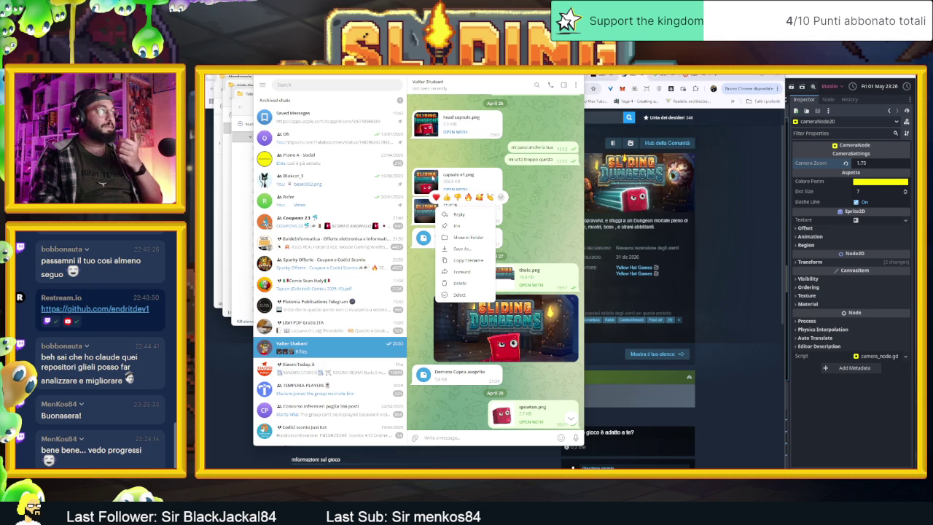
pyautogui.rightClick(436, 125)
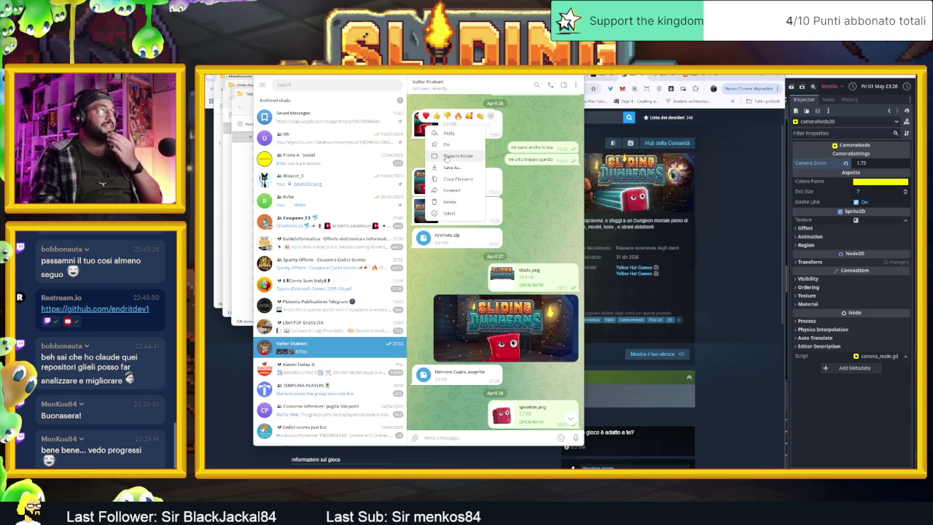
pyautogui.click(448, 156)
pyautogui.doubleClick(372, 293)
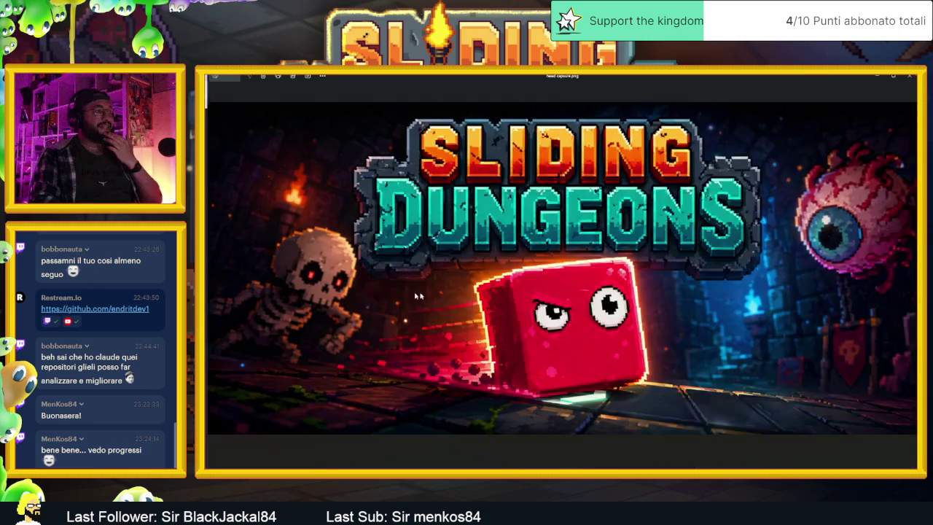
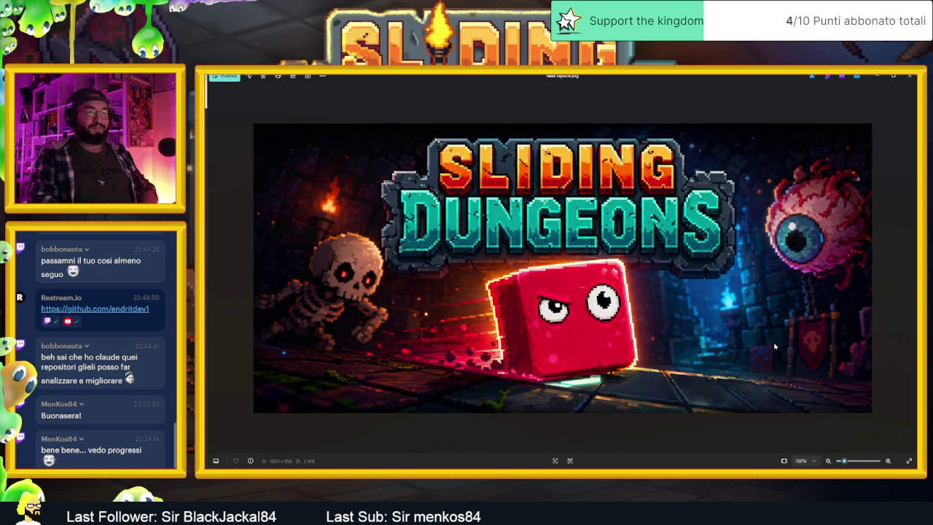
# Step: Close the current image and open IMG_1015 from the Telegram folder in the photo viewer
pyautogui.click(910, 76)
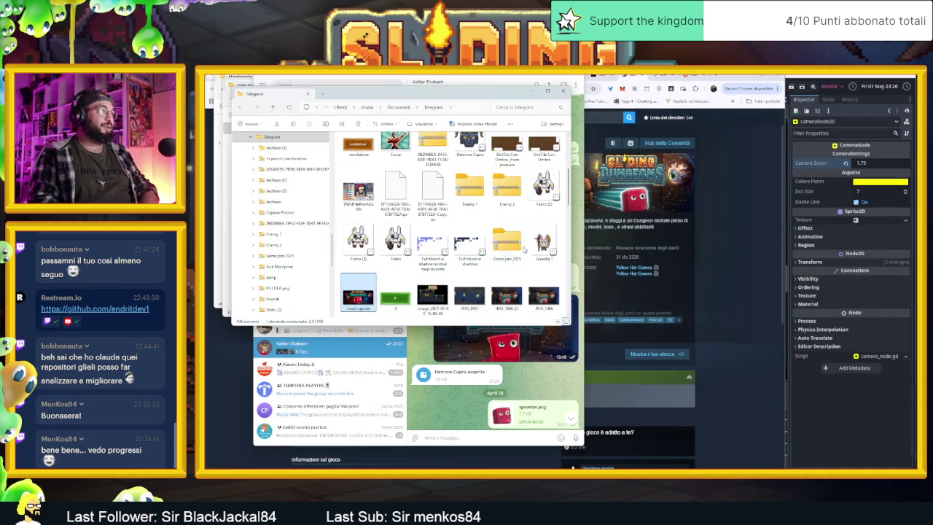
pyautogui.hotkey('alt', 'Tab')
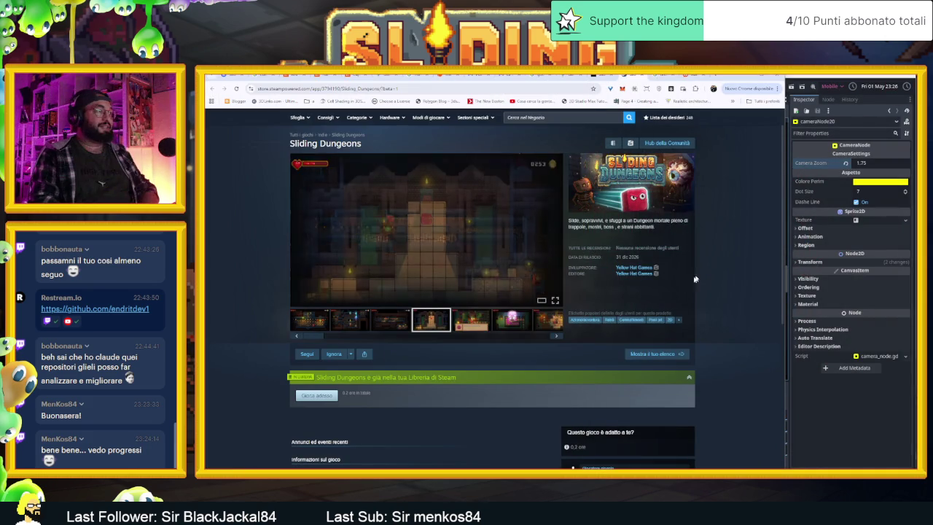
pyautogui.hotkey('alt', 'Tab')
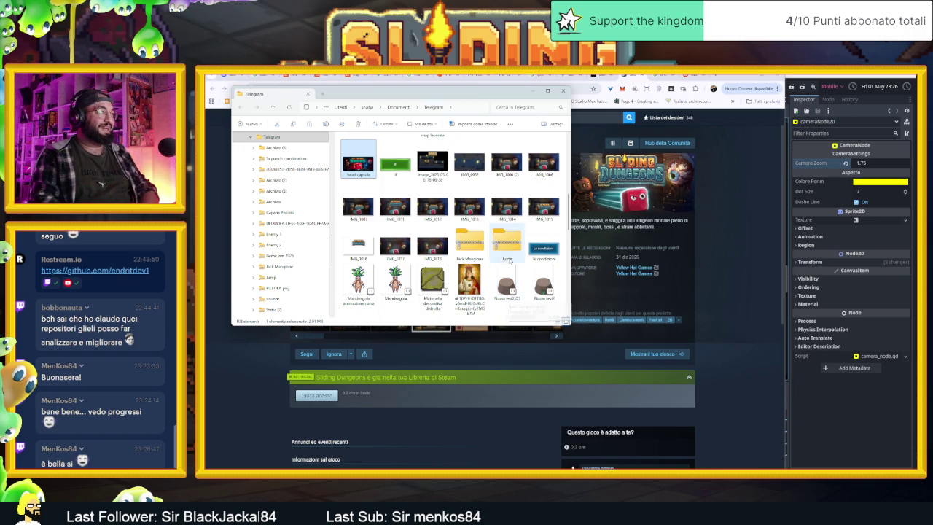
pyautogui.click(547, 210)
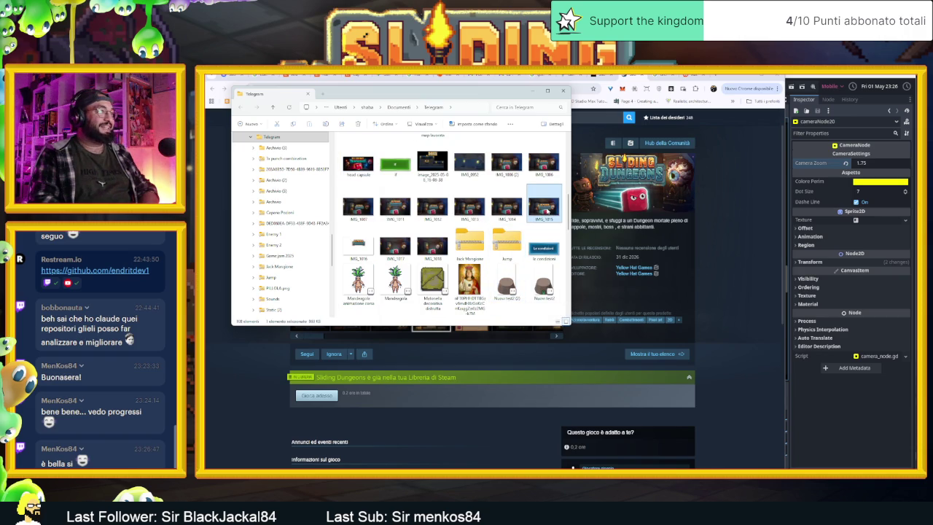
pyautogui.doubleClick(546, 210)
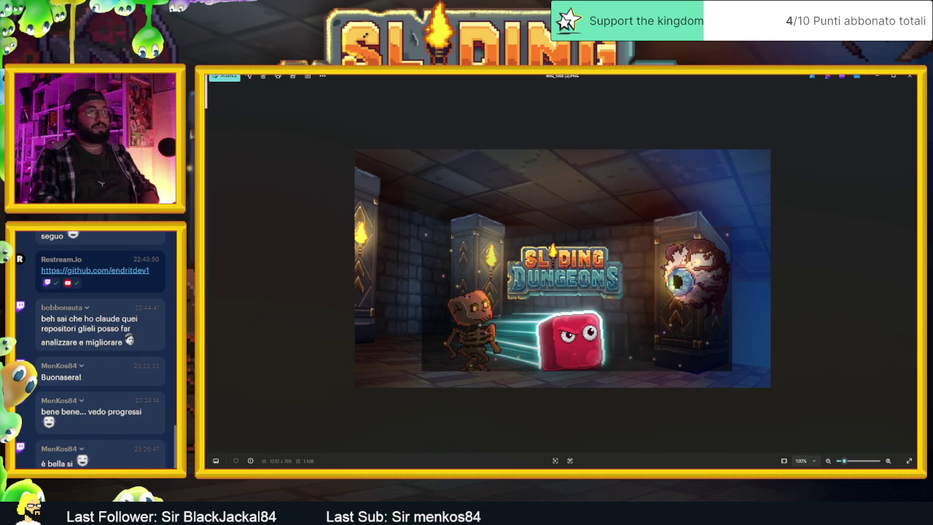
# Step: Browse the next Sliding Dungeons artworks, including the plain logo, then step back one image
pyautogui.click(910, 270)
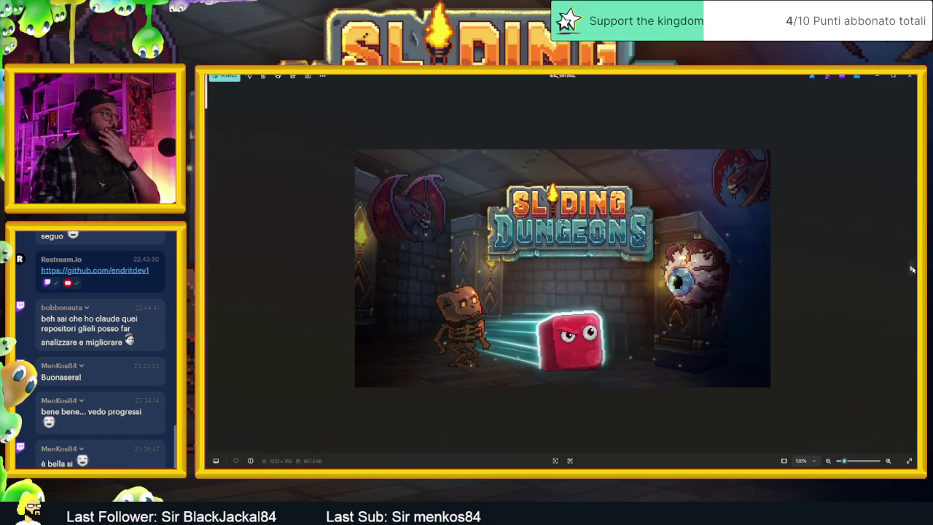
pyautogui.scroll(3, 610, 260)
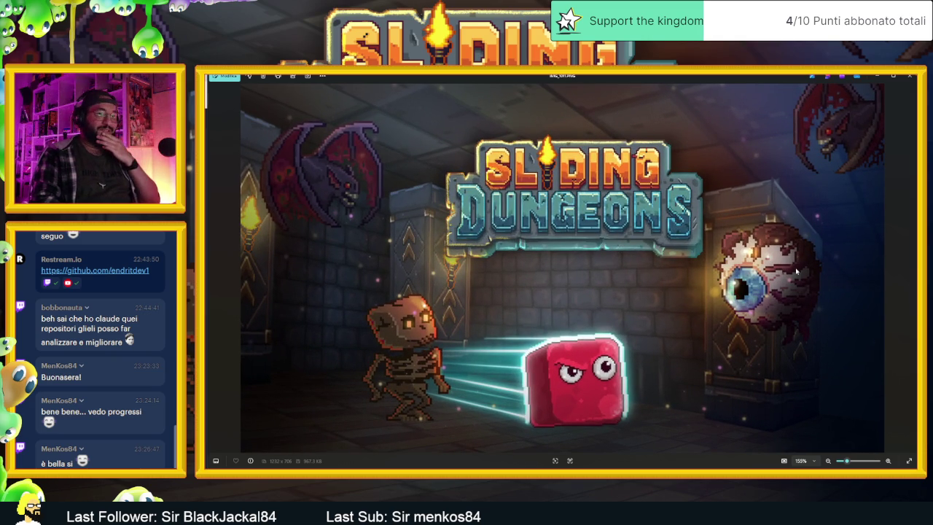
pyautogui.click(910, 267)
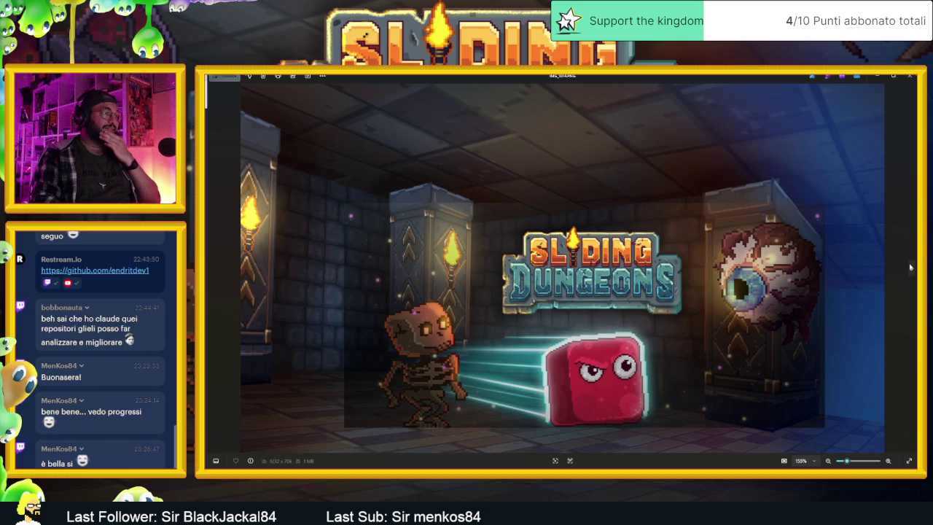
pyautogui.click(910, 267)
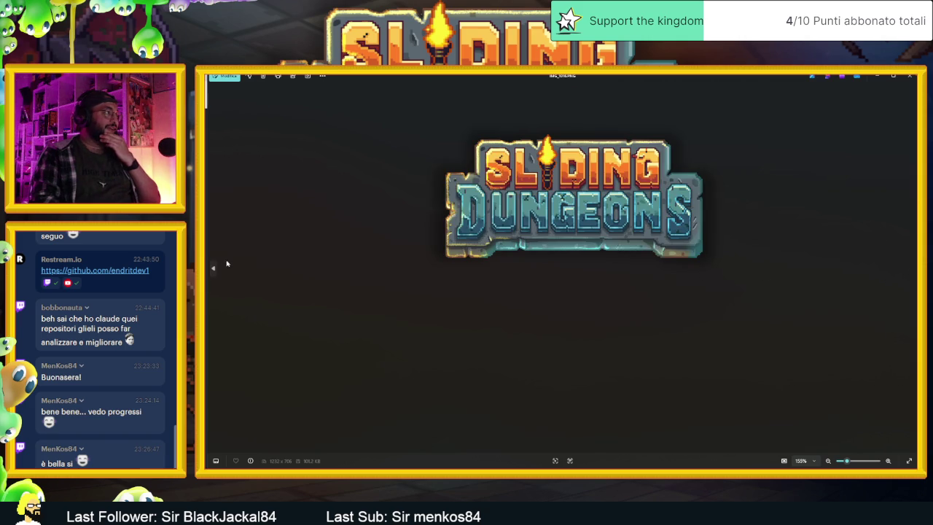
pyautogui.click(214, 267)
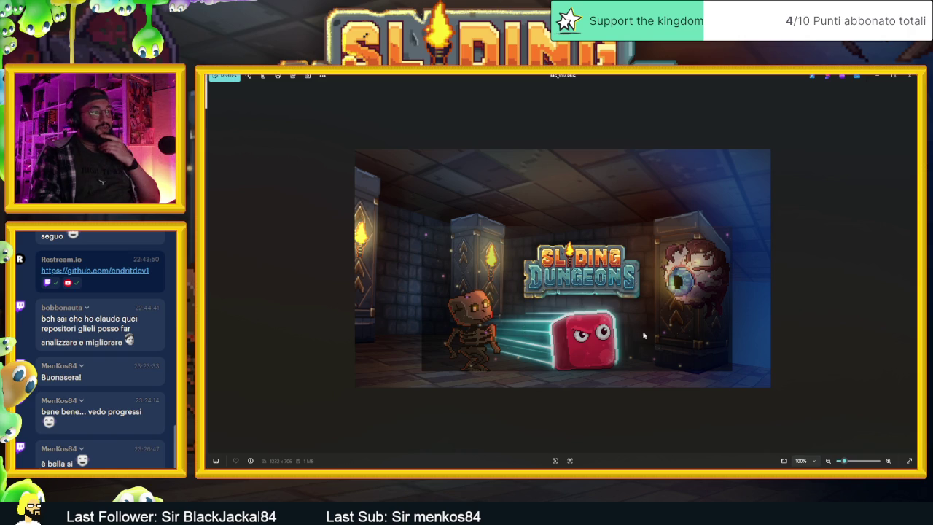
# Step: Advance through the remaining artwork variants, then close the viewer and shift File Explorer slightly
pyautogui.click(911, 270)
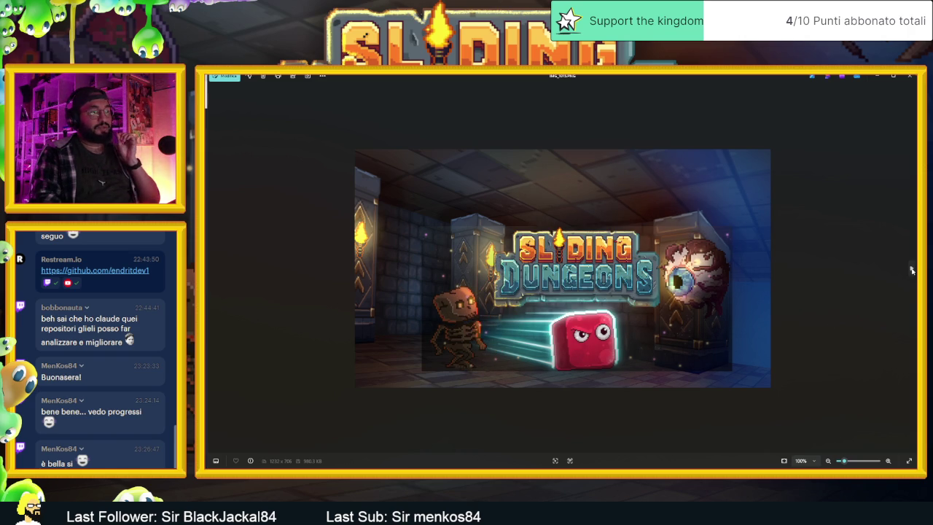
pyautogui.click(911, 270)
pyautogui.click(911, 270)
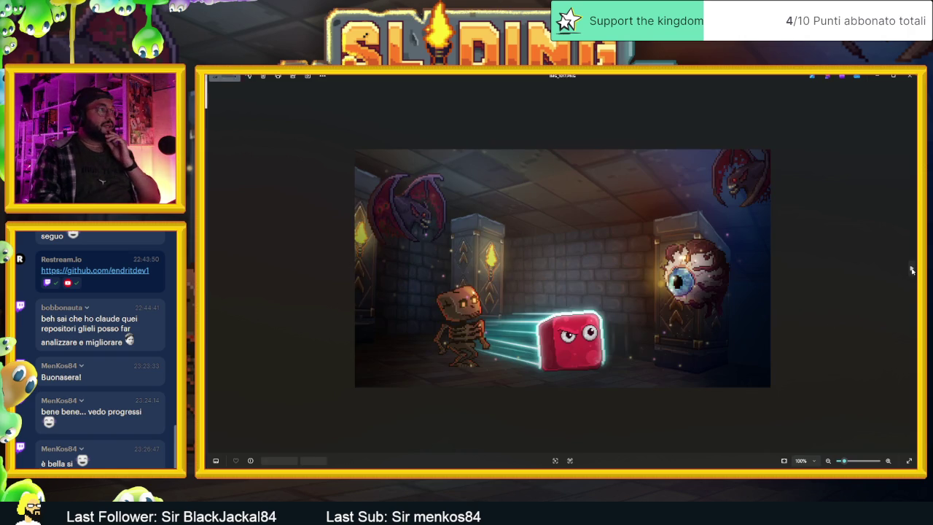
pyautogui.click(911, 270)
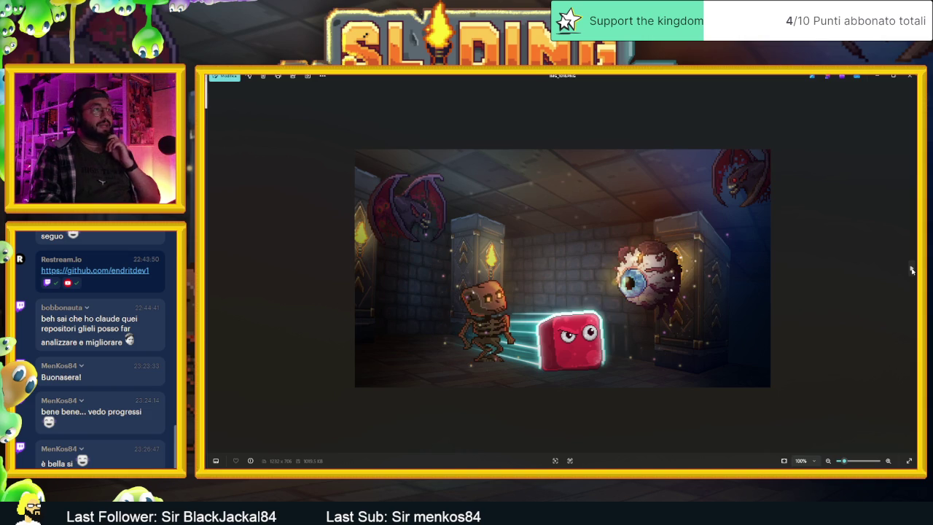
pyautogui.click(912, 269)
pyautogui.click(911, 270)
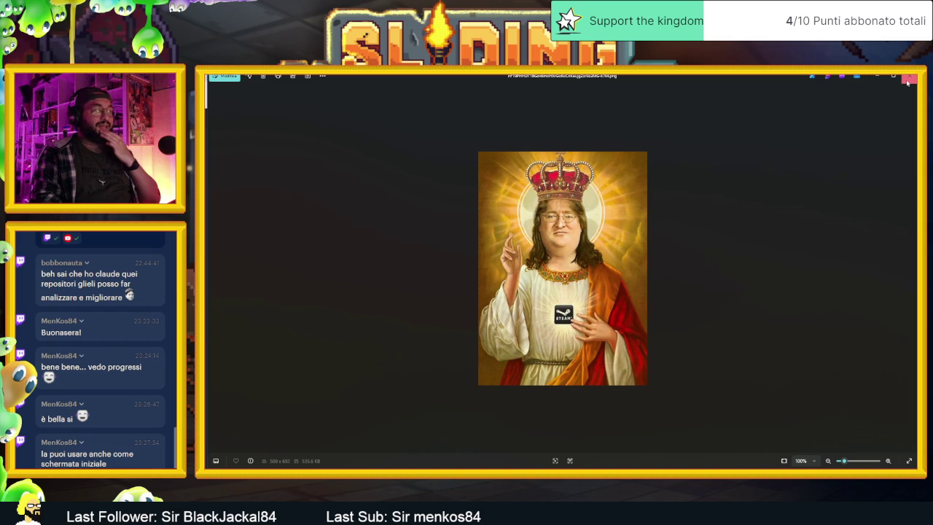
pyautogui.click(908, 80)
pyautogui.moveTo(537, 101); pyautogui.dragTo(534, 97)
# Step: Scroll the Steam page, then minimize Chrome, Telegram, the project folder and the Mandragola folder
pyautogui.click(589, 355)
pyautogui.scroll(-2, 521, 394)
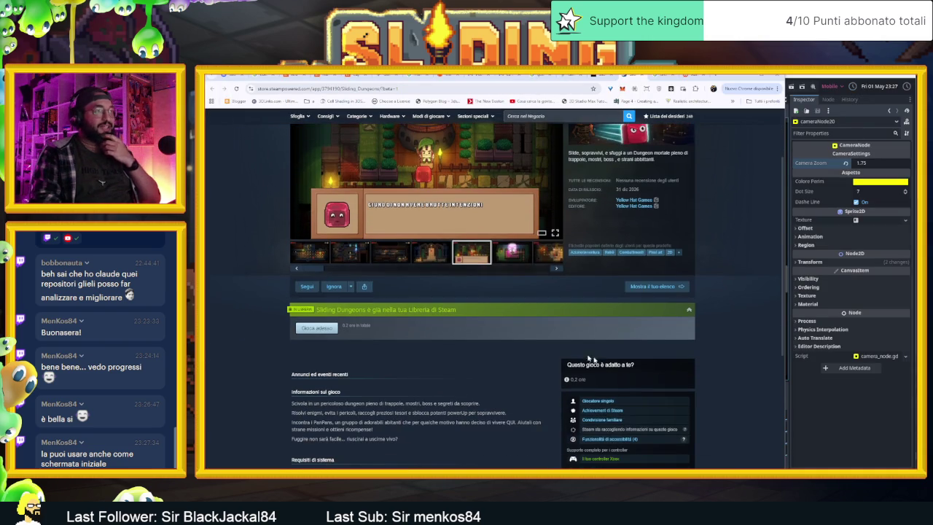
pyautogui.click(742, 77)
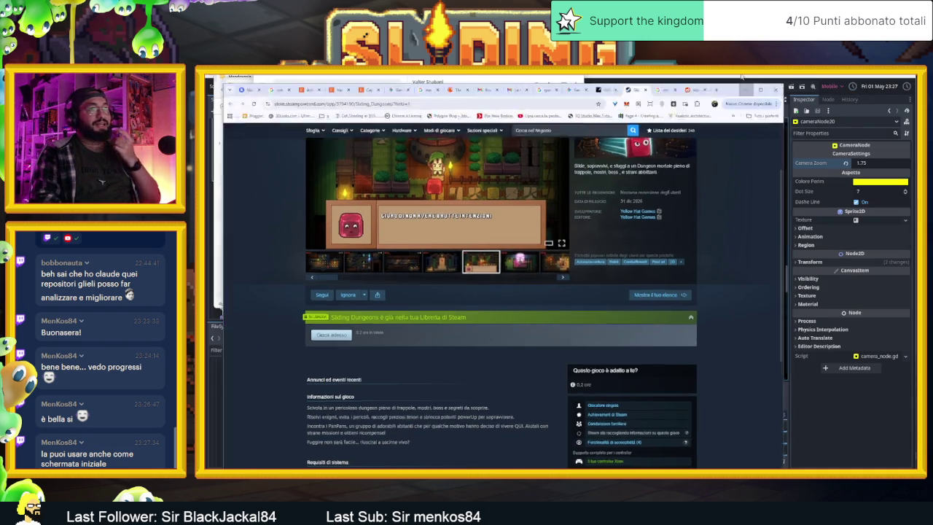
pyautogui.scroll(-10, 530, 370)
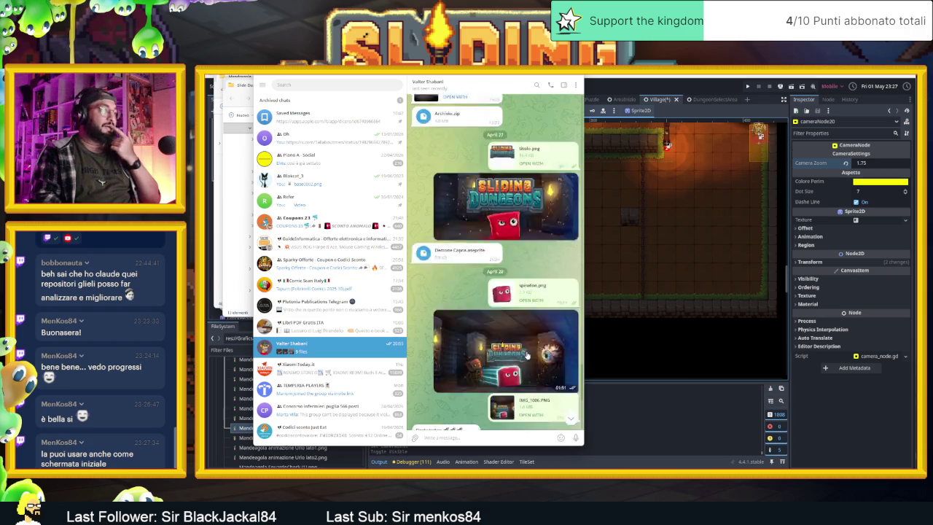
pyautogui.click(549, 77)
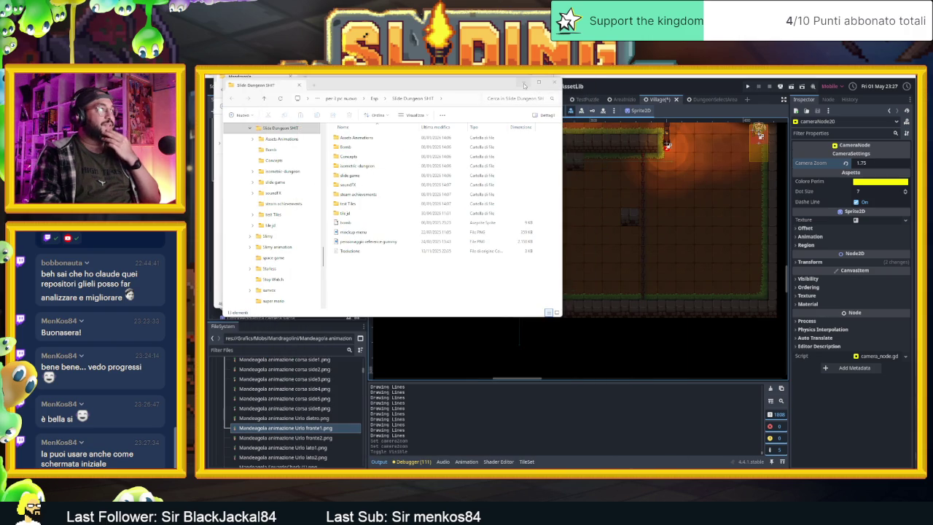
pyautogui.click(527, 82)
pyautogui.click(512, 76)
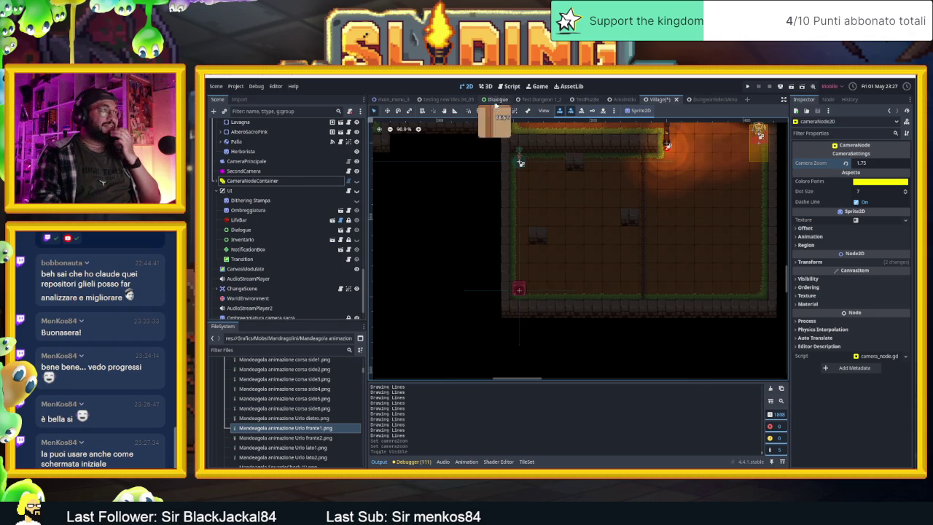
# Step: Save the AreaInizio scene, run it, and start sliding the player down, left and up
pyautogui.click(617, 102)
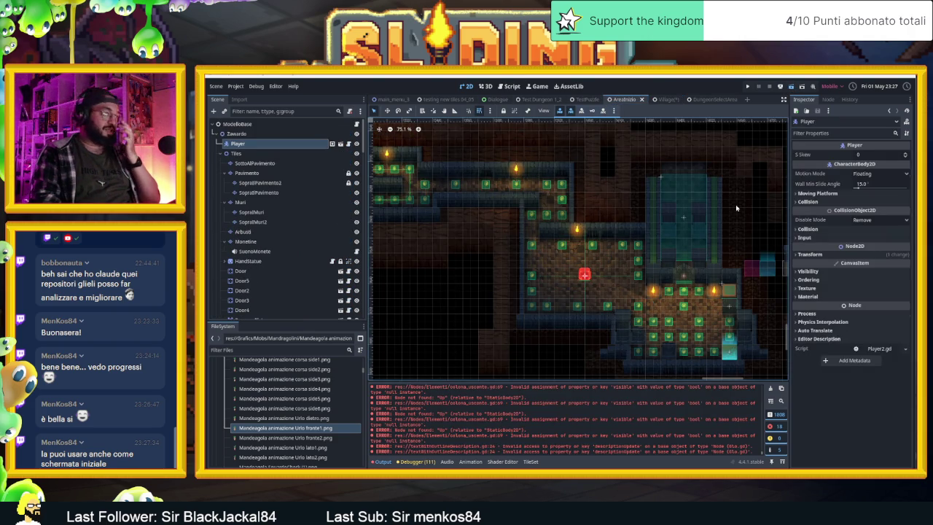
pyautogui.hotkey('ctrl', 's')
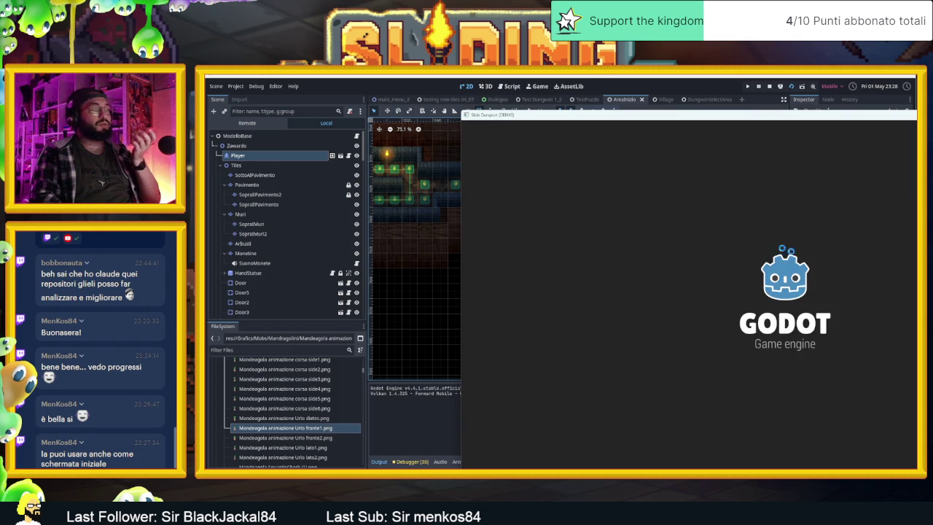
pyautogui.press('Down')
pyautogui.press('Left')
pyautogui.press('Up')
# Step: Keep sliding the player around collecting coins, then stop the run at 52 coins
pyautogui.press('Right')
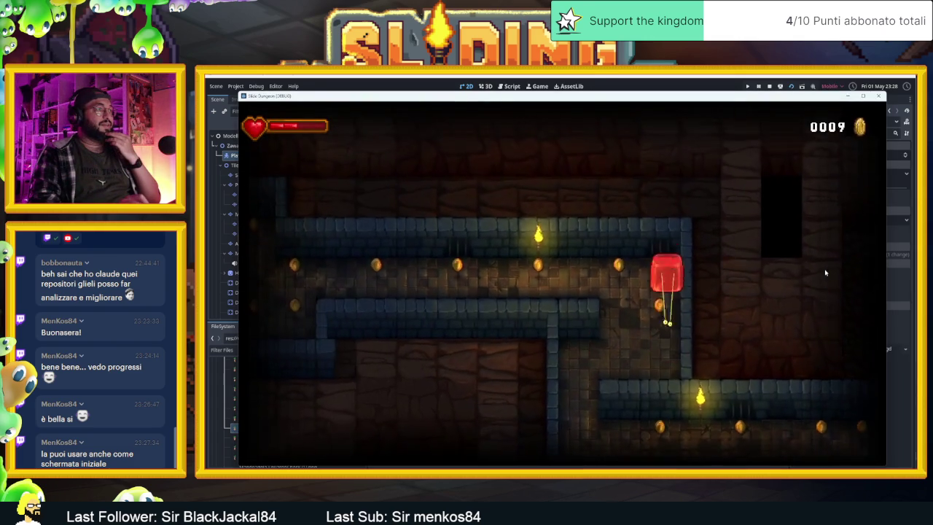
pyautogui.press('Left')
pyautogui.press('Right')
pyautogui.press('Up')
pyautogui.press('Left')
pyautogui.press('Down')
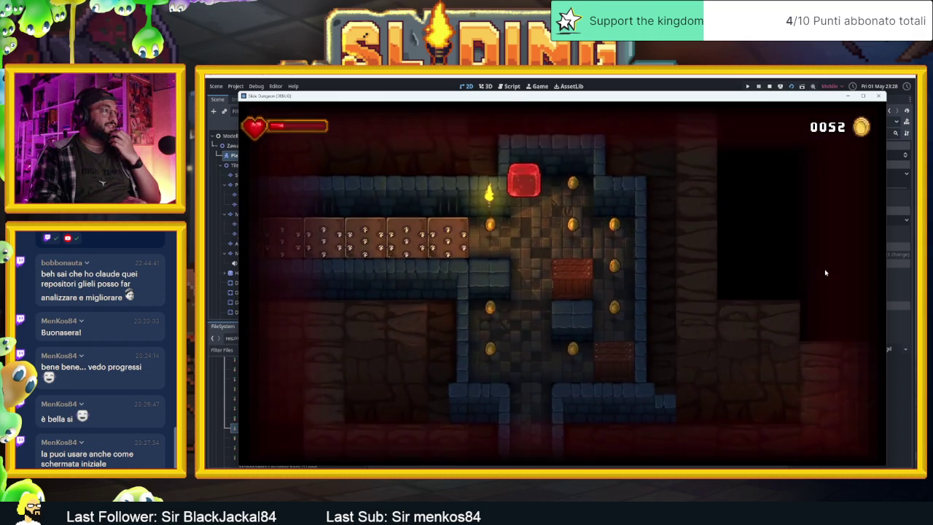
pyautogui.press('F8')
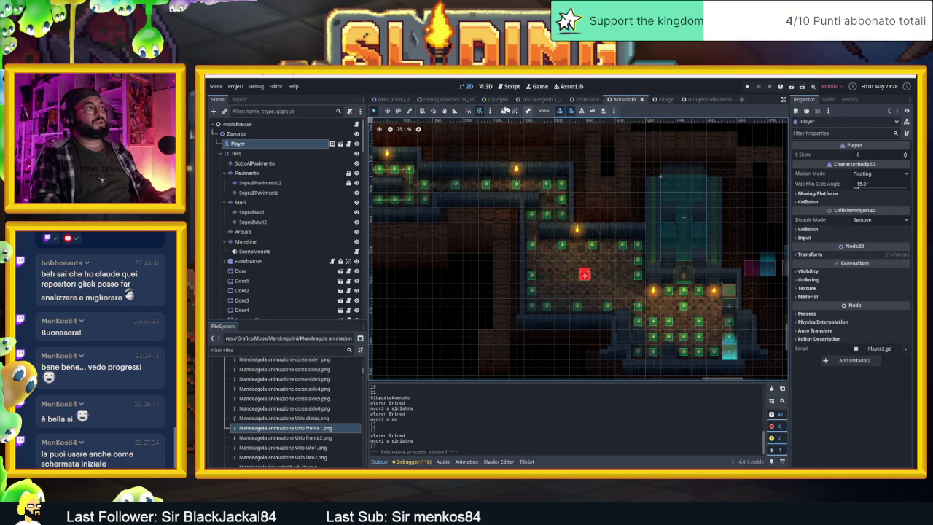
# Step: Move the AreaInizio Player start into the first coin room's corridor and launch a new run
pyautogui.scroll(-5, 660, 270)
pyautogui.moveTo(732, 291)
pyautogui.mouseDown()
pyautogui.moveTo(566, 262)
pyautogui.moveTo(410, 251)
pyautogui.moveTo(452, 132)
pyautogui.moveTo(545, 197)
pyautogui.moveTo(540, 178)
pyautogui.moveTo(619, 286)
pyautogui.mouseUp()
pyautogui.scroll(-5, 545, 194)
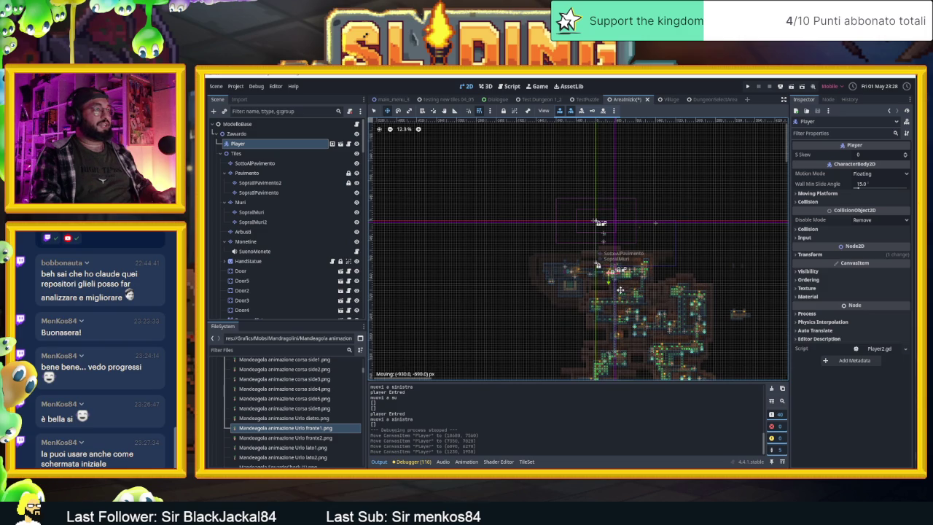
pyautogui.scroll(6, 601, 294)
pyautogui.scroll(4, 602, 294)
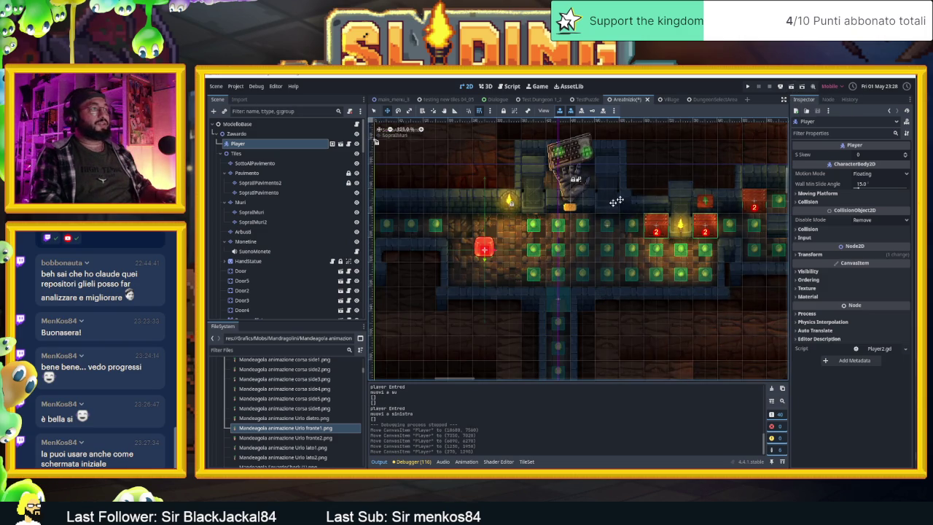
pyautogui.moveTo(566, 276); pyautogui.dragTo(639, 300)
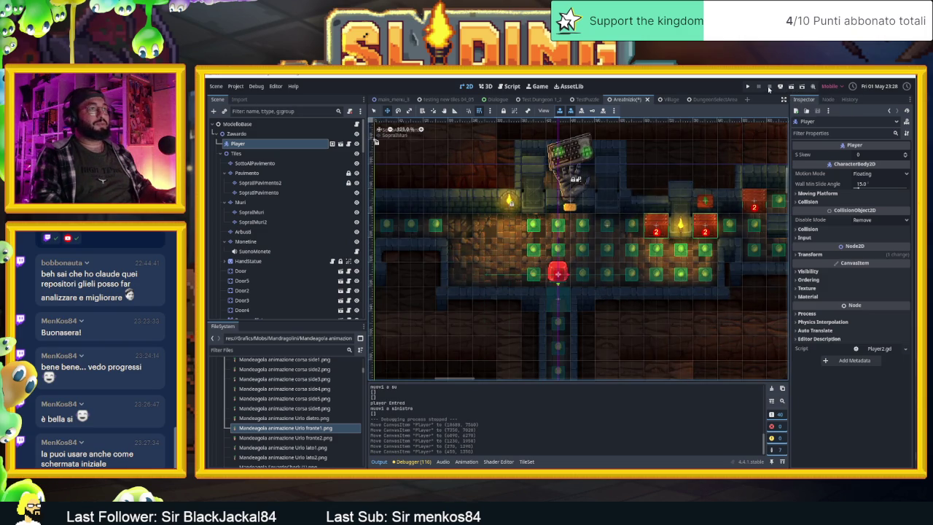
pyautogui.click(790, 87)
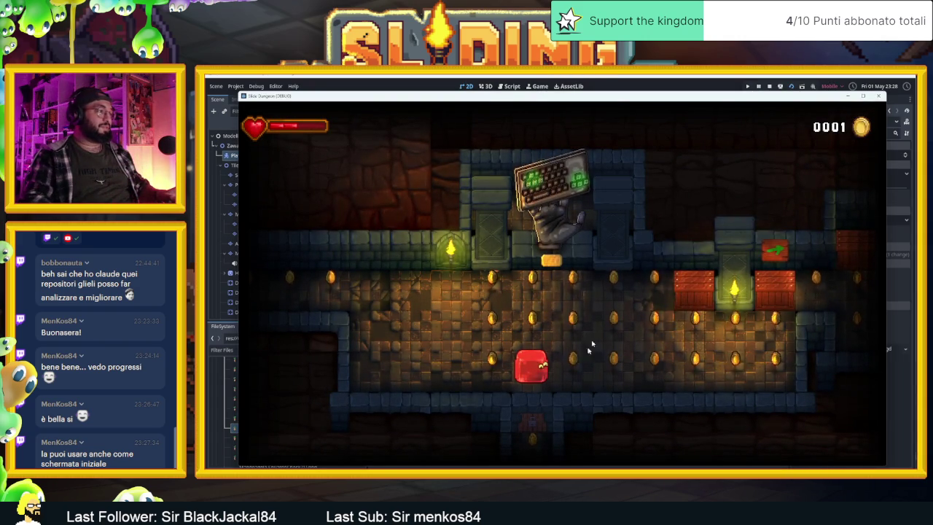
# Step: Slide up collecting coins, then read and close the statue's dialogue
pyautogui.press('Up')
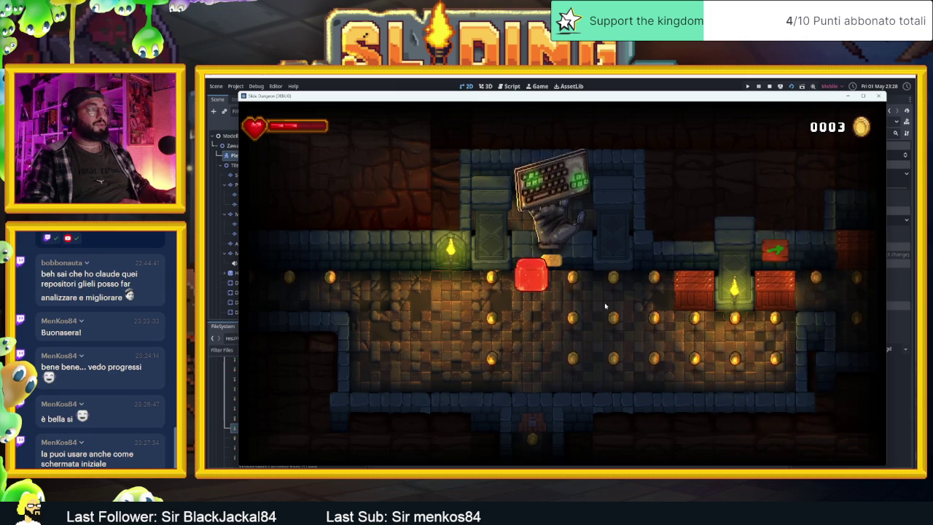
pyautogui.press('Up')
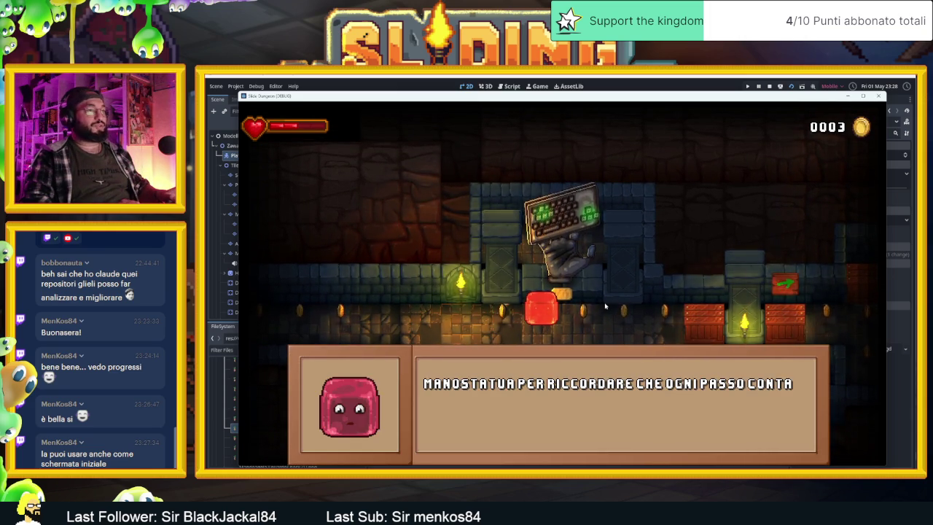
pyautogui.press('space')
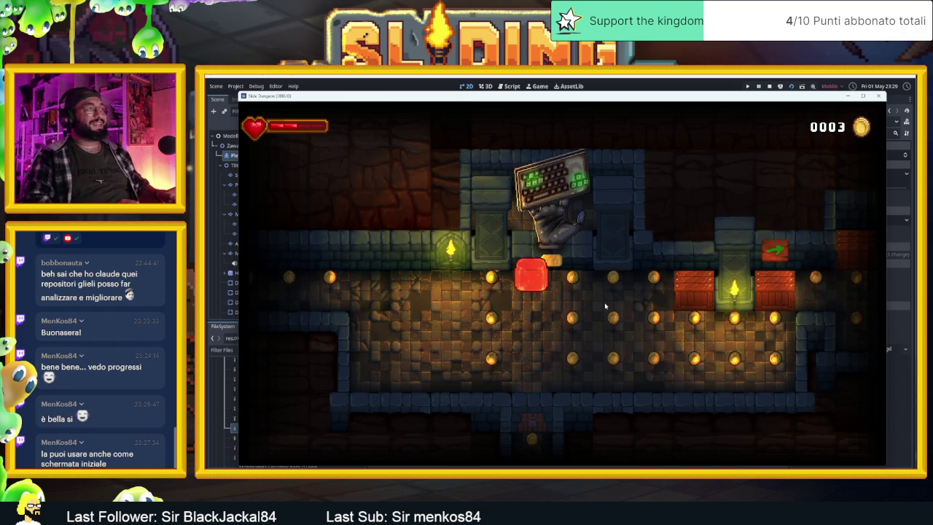
# Step: Slide right and up the right column, then read through the green arrow hint dialogue
pyautogui.press('Right')
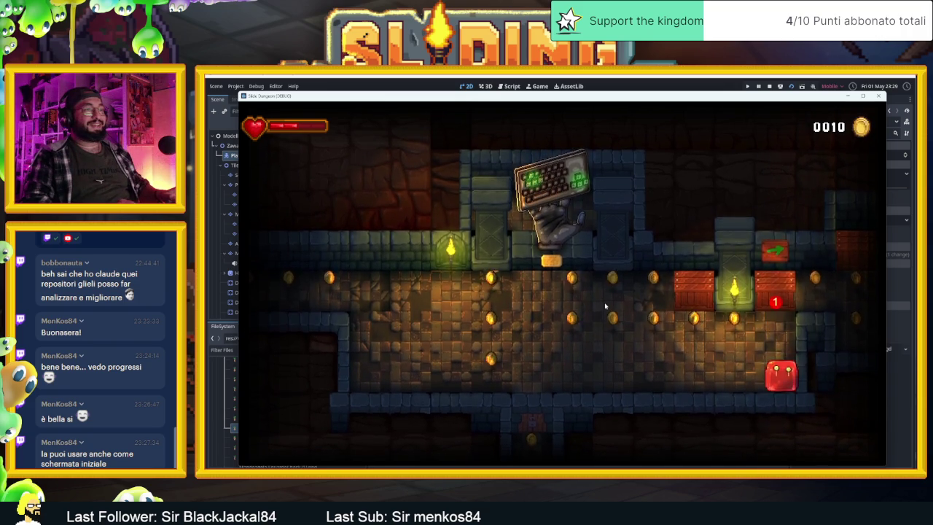
pyautogui.press('Up')
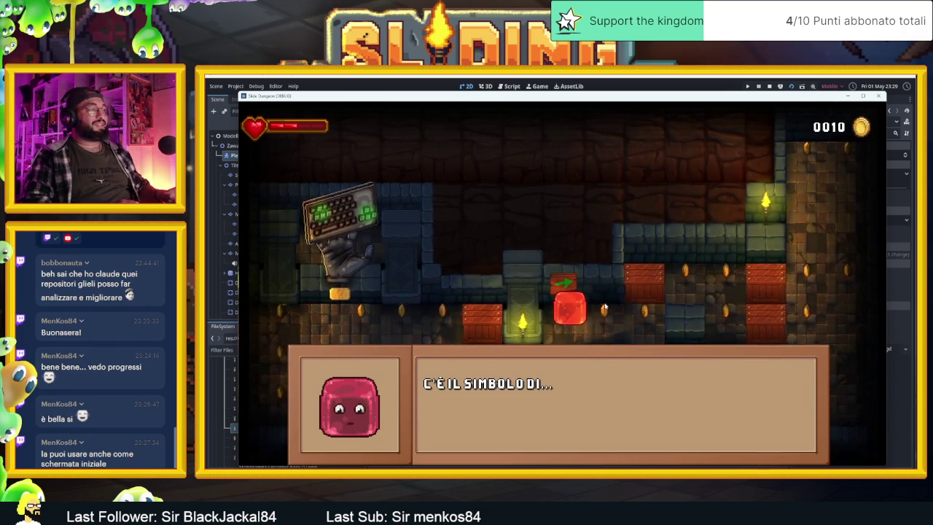
pyautogui.press('space')
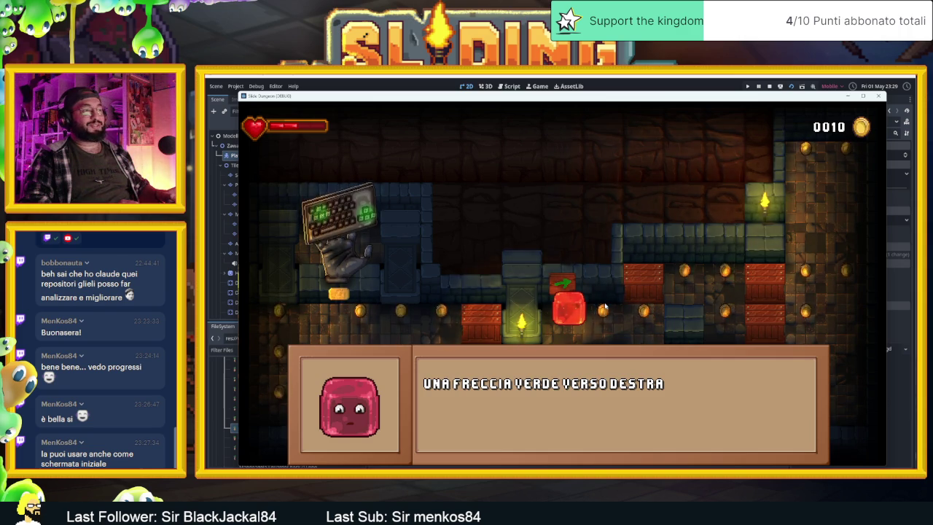
pyautogui.press('space')
# Step: Slide through the dungeon down to the crates and stop the run at 16 coins
pyautogui.press('Left')
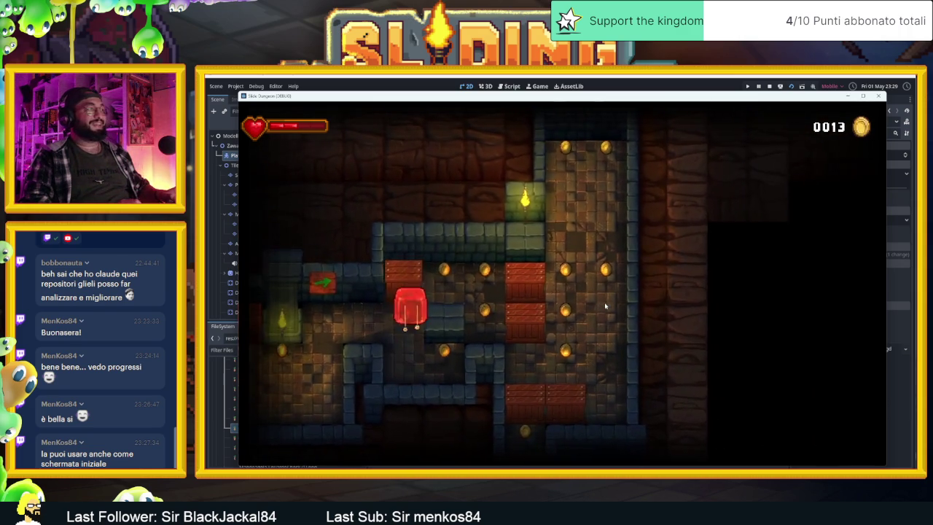
pyautogui.press('Up')
pyautogui.press('Right')
pyautogui.press('Down')
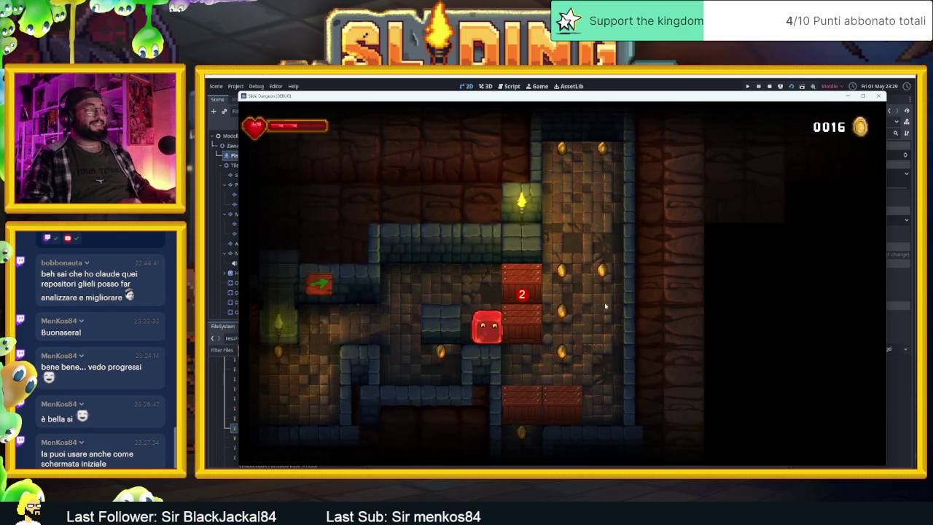
pyautogui.press('F8')
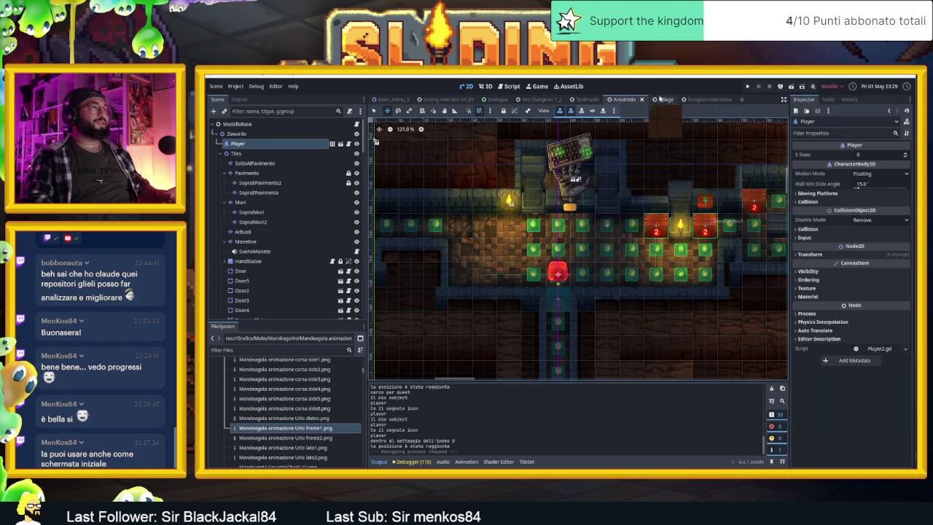
# Step: In the Village scene, select the Player node, drag it beside a village house, then save and run
pyautogui.click(663, 99)
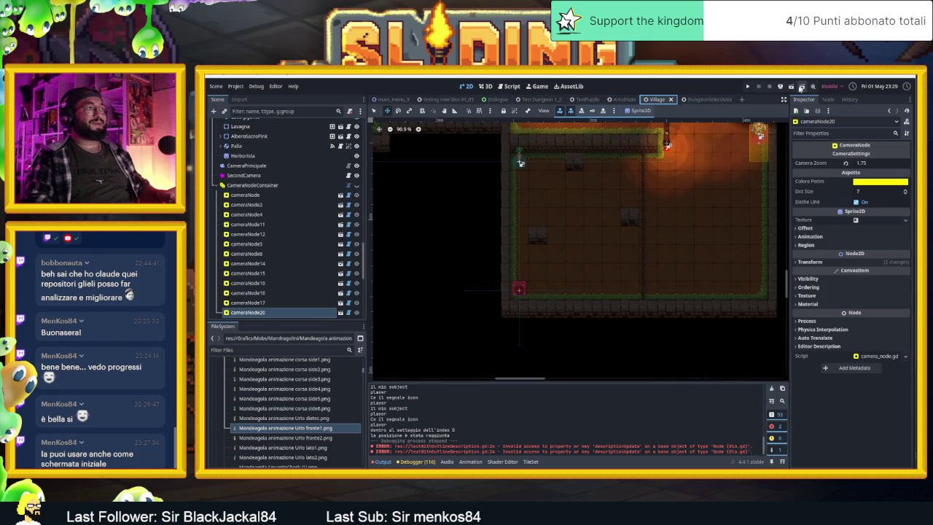
pyautogui.moveTo(521, 288); pyautogui.dragTo(617, 284)
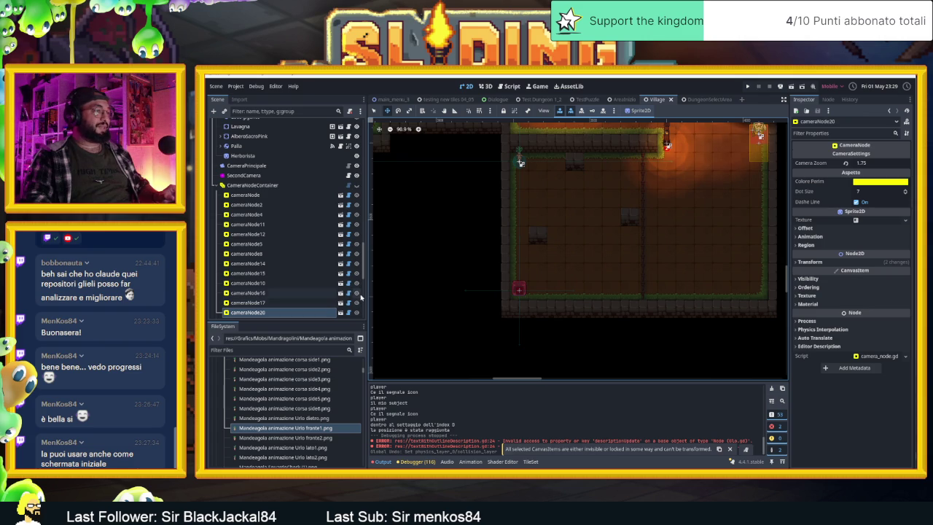
pyautogui.click(248, 185)
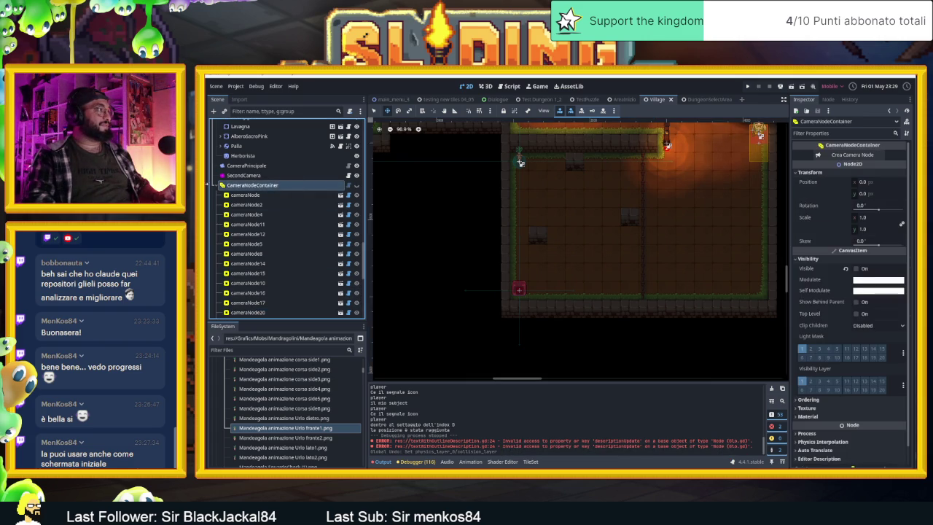
pyautogui.scroll(10, 288, 230)
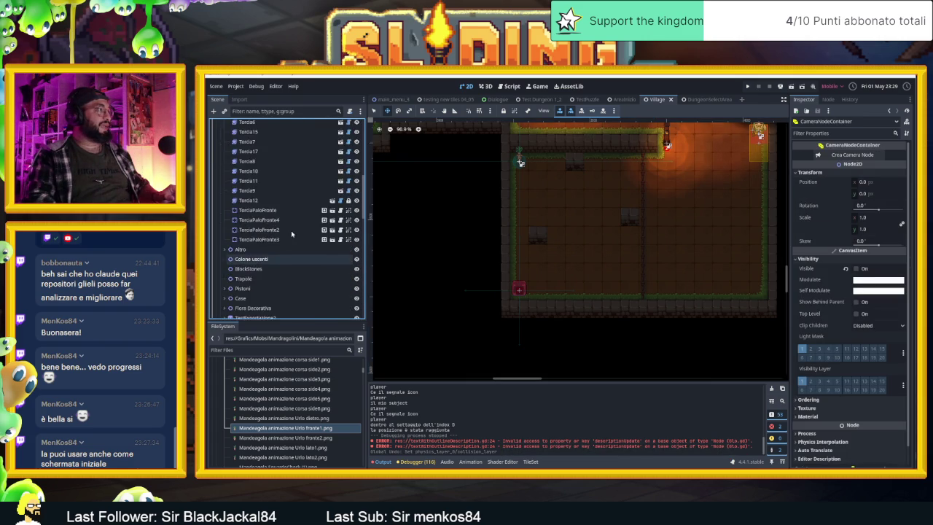
pyautogui.scroll(5, 283, 226)
pyautogui.click(237, 143)
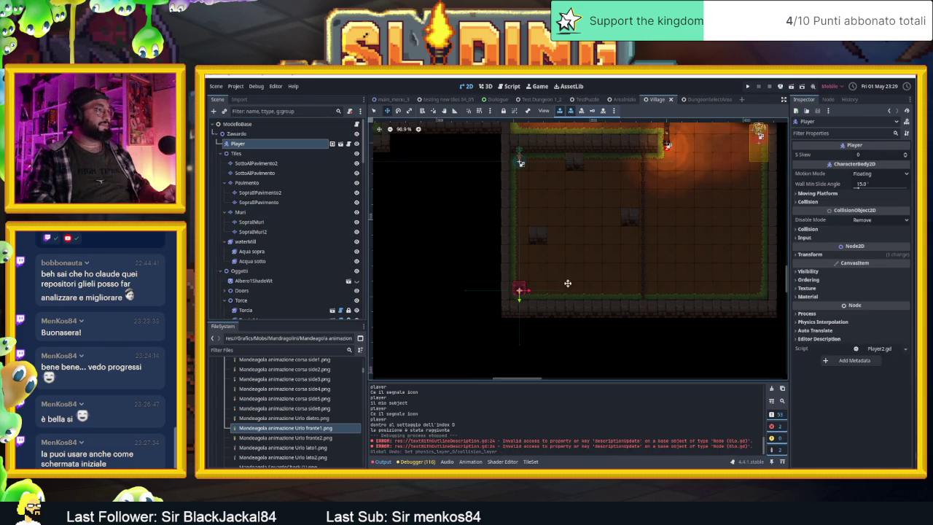
pyautogui.scroll(-5, 554, 287)
pyautogui.scroll(-3, 565, 287)
pyautogui.moveTo(560, 288)
pyautogui.mouseDown()
pyautogui.moveTo(449, 181)
pyautogui.moveTo(472, 182)
pyautogui.mouseUp()
pyautogui.click(791, 86)
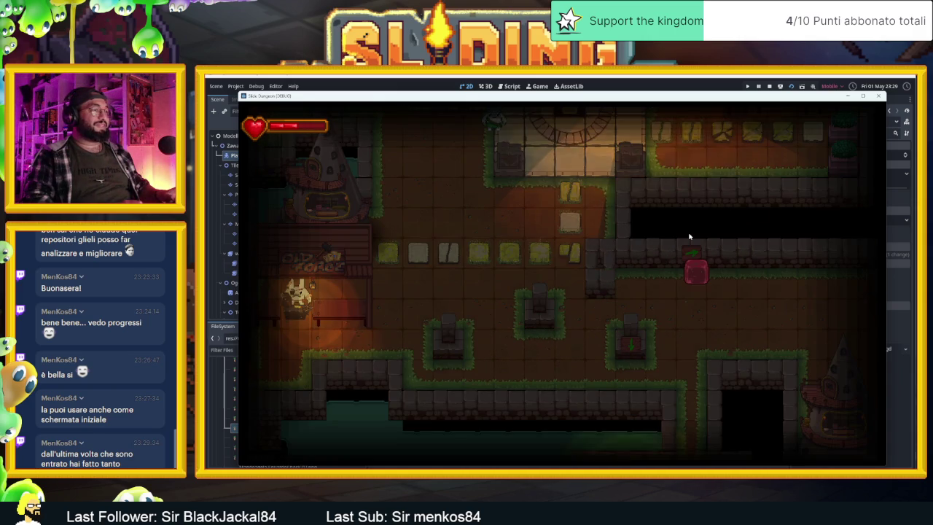
# Step: Slide the slime left and down onto the pedestal, then read through the statue's story dialogue
pyautogui.press('Left')
pyautogui.press('Down')
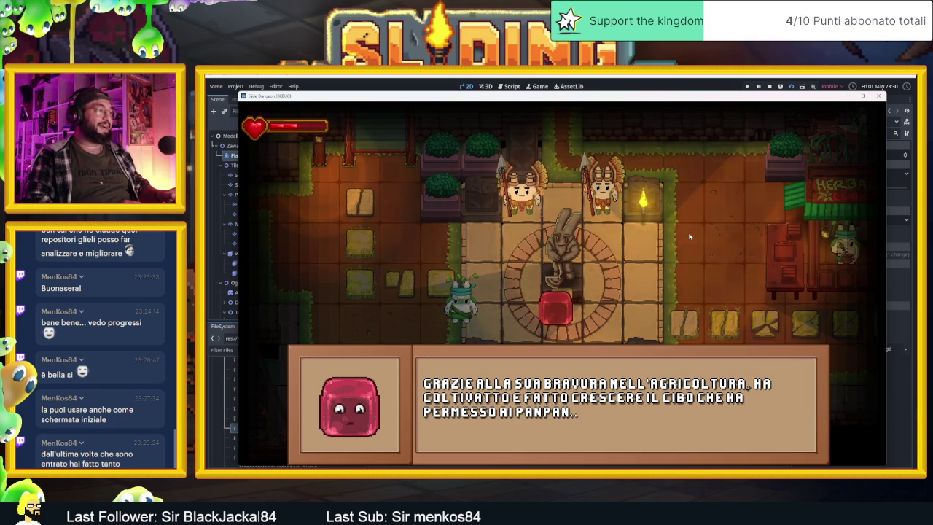
pyautogui.press('space')
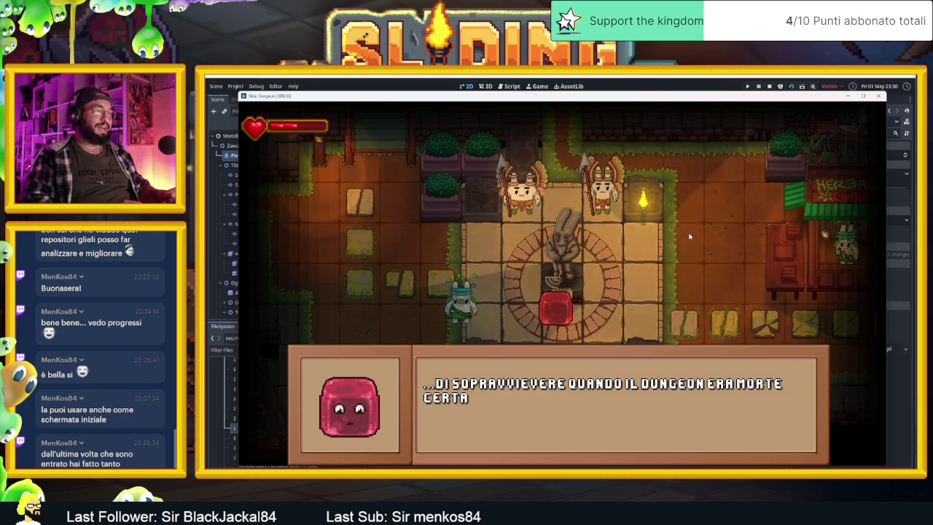
pyautogui.press('space')
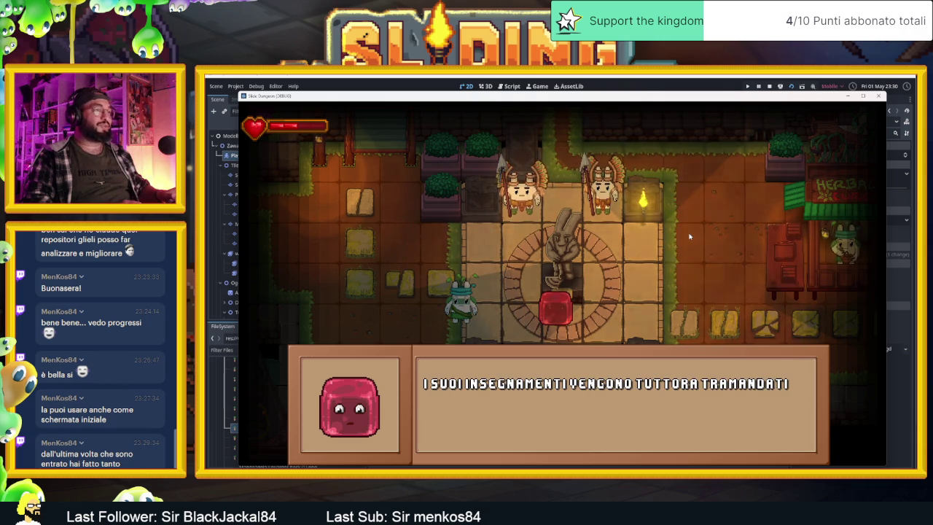
pyautogui.press('space')
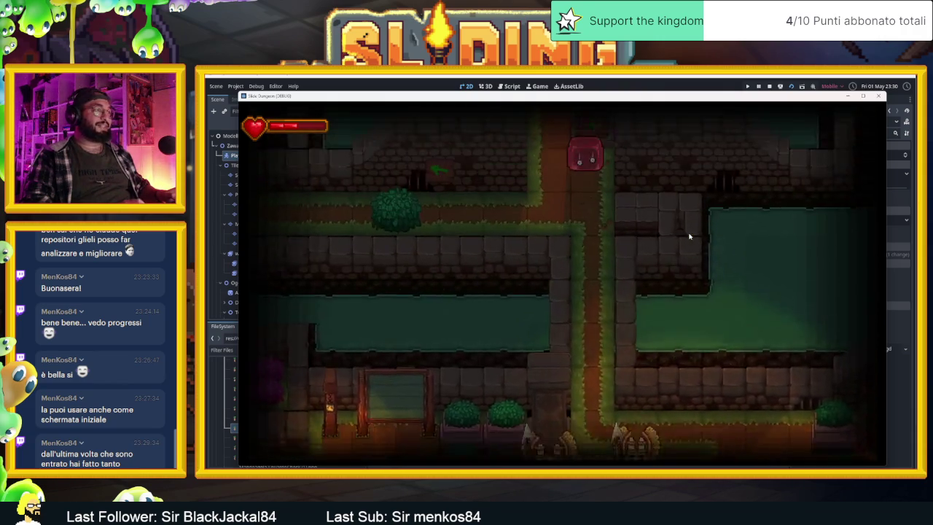
# Step: Slide right along the corridor, dismiss the upward arrow hint, and move around the temple room
pyautogui.press('Right')
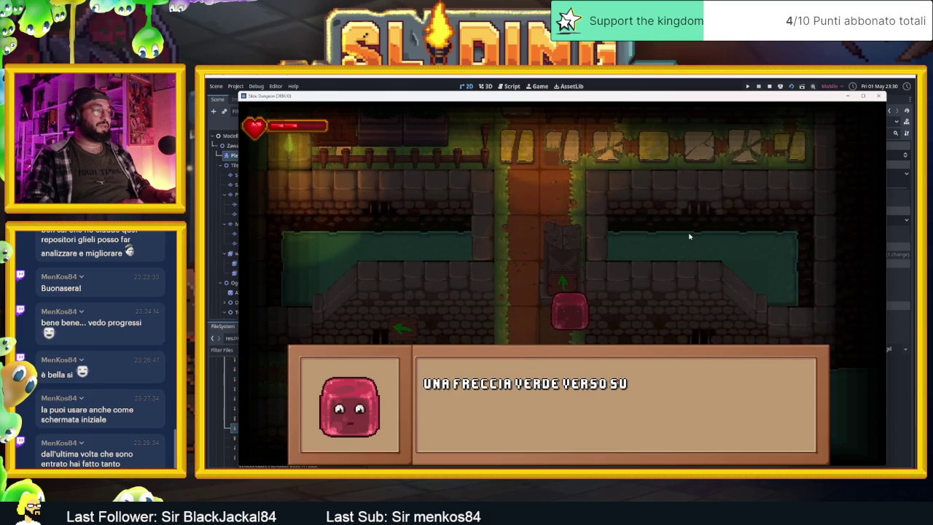
pyautogui.press('Return')
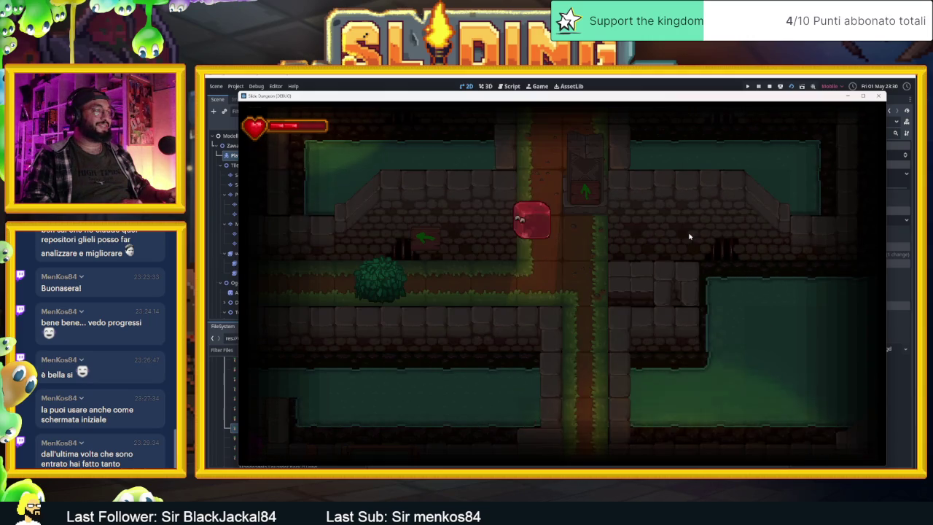
pyautogui.press('Right')
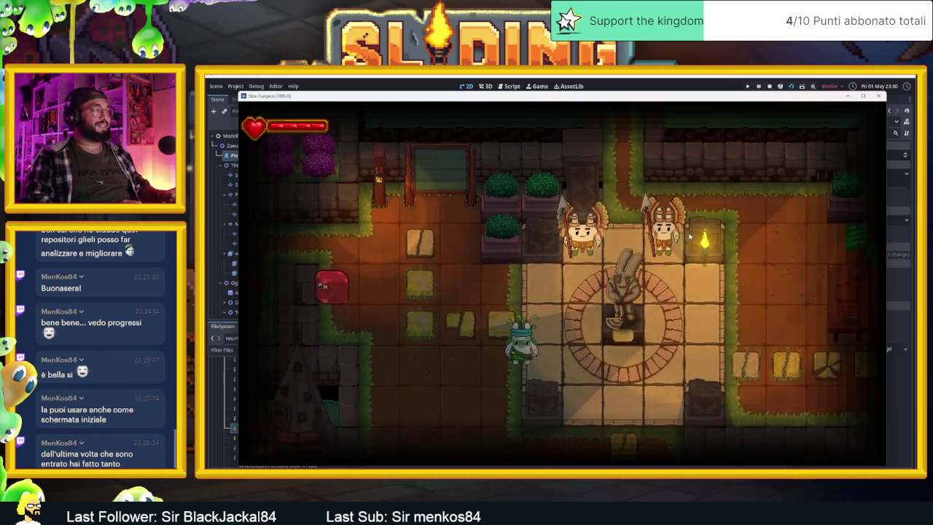
pyautogui.press('Left')
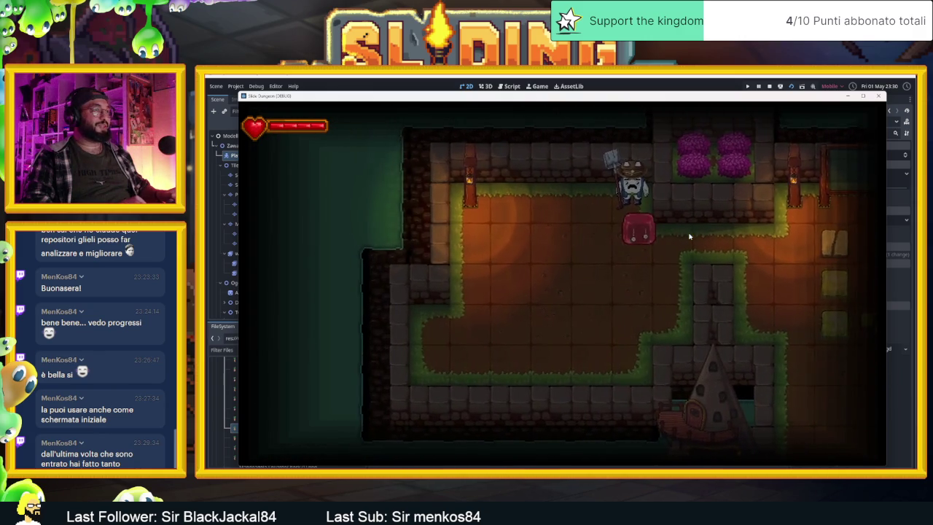
pyautogui.press('Right')
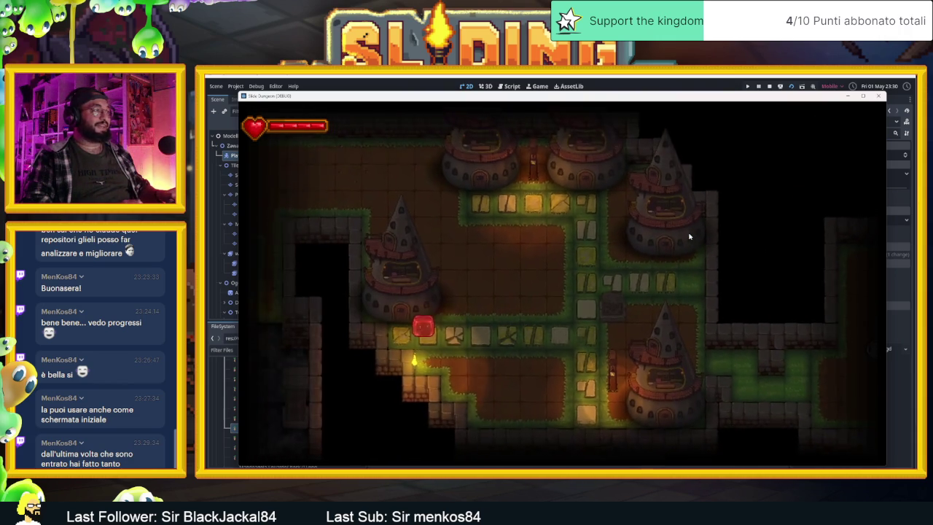
# Step: Slide the slime up, down and across through the first upper rooms of the map
pyautogui.press('Up')
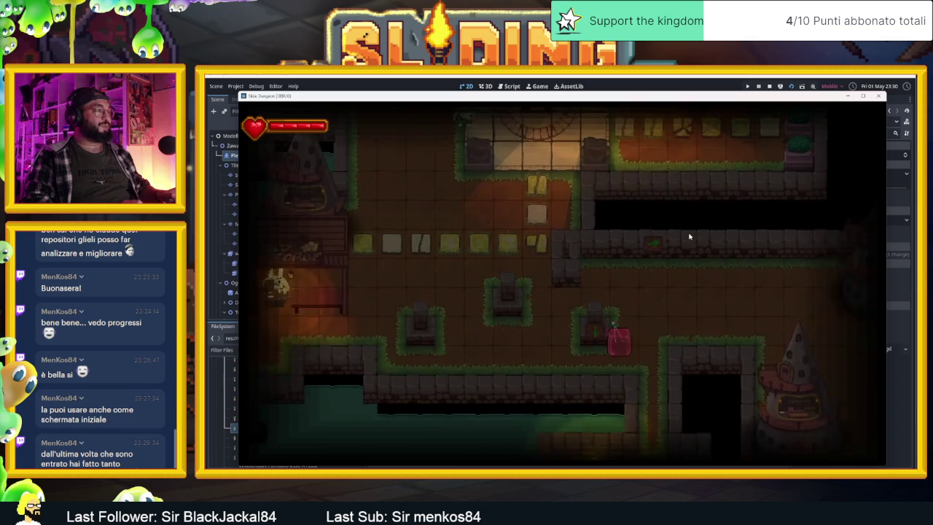
pyautogui.press('Down')
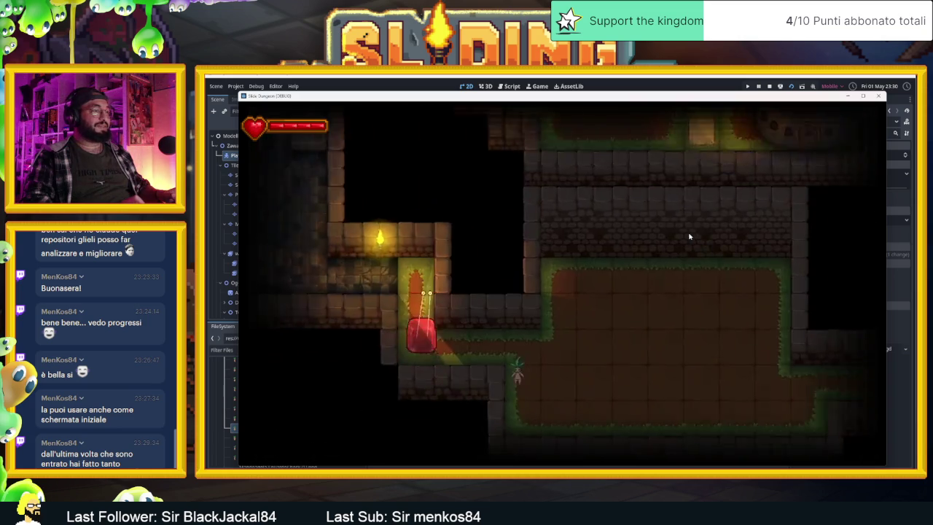
pyautogui.press('Right')
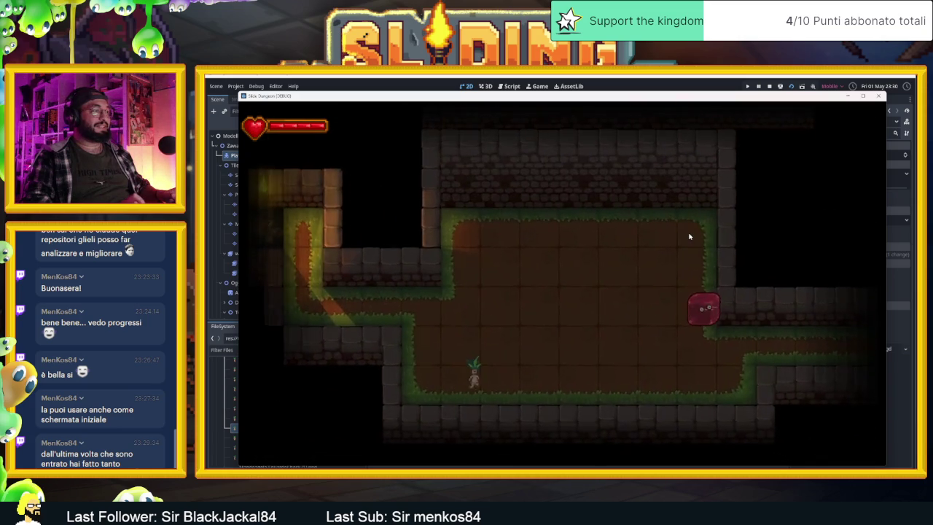
pyautogui.press('Down')
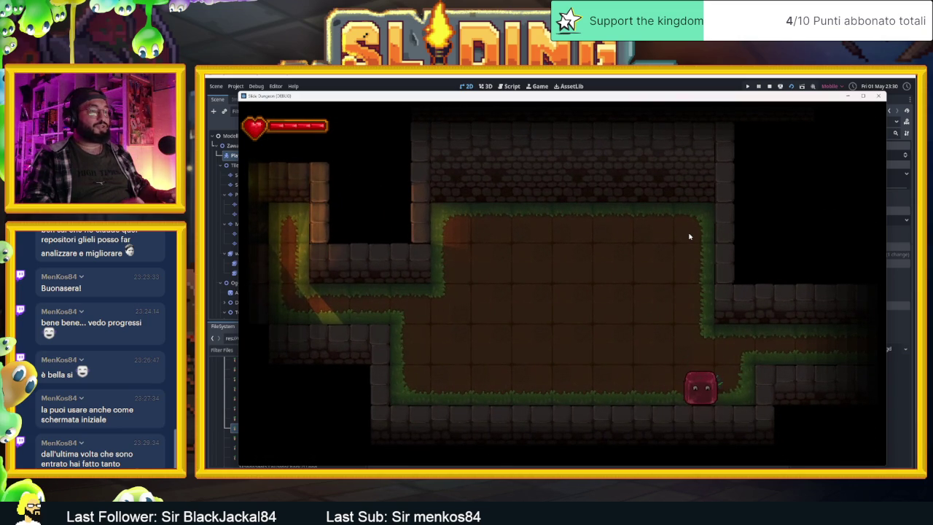
pyautogui.press('Up')
pyautogui.press('Left')
pyautogui.press('Down')
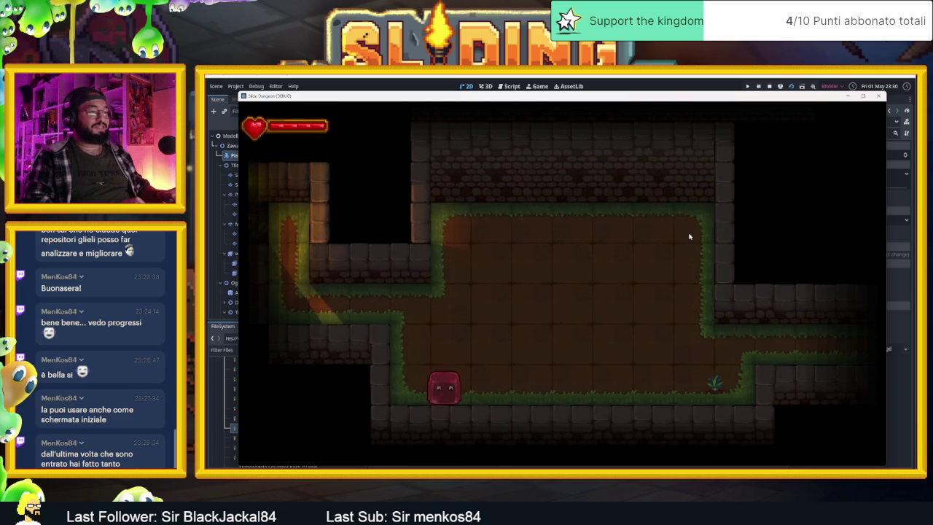
pyautogui.press('Right')
# Step: Continue sliding through the rooms into the grass-edged room where the mandrake wanders
pyautogui.press('Up')
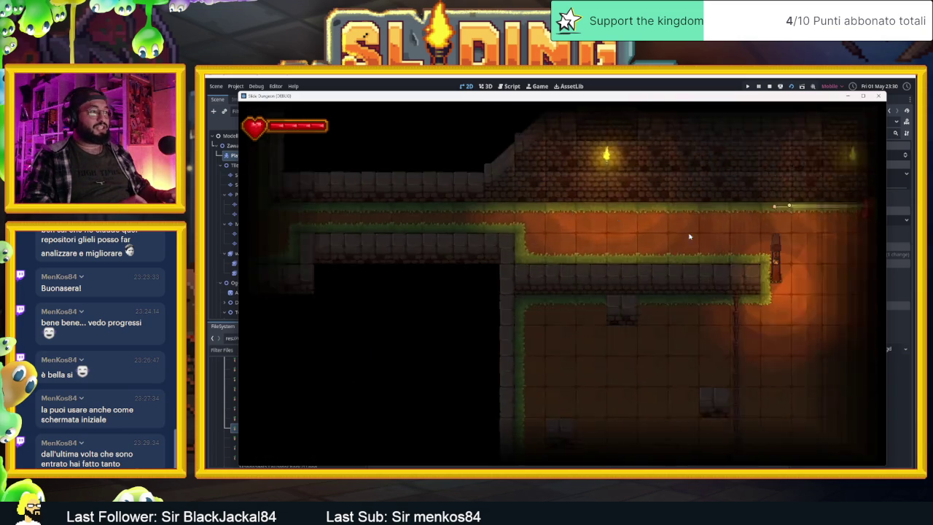
pyautogui.press('Down')
pyautogui.press('Up')
pyautogui.press('Right')
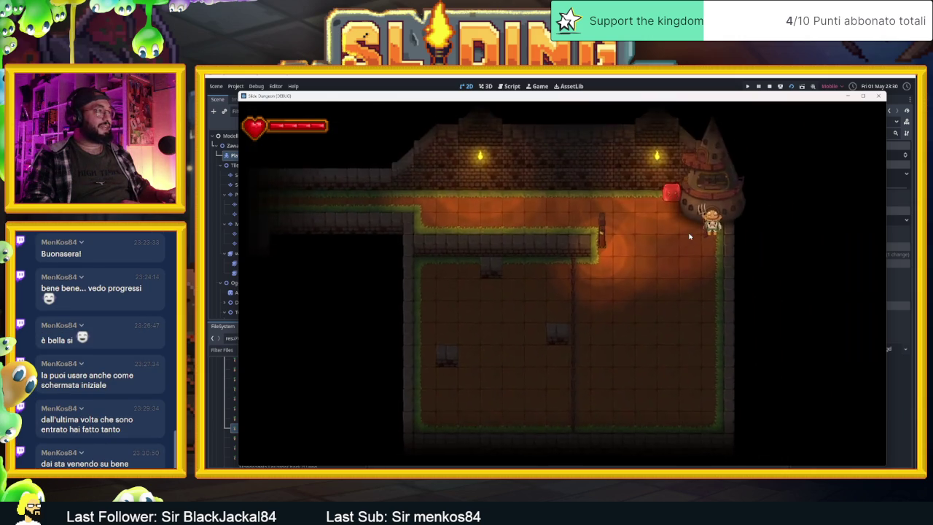
pyautogui.press('Down')
pyautogui.press('Left')
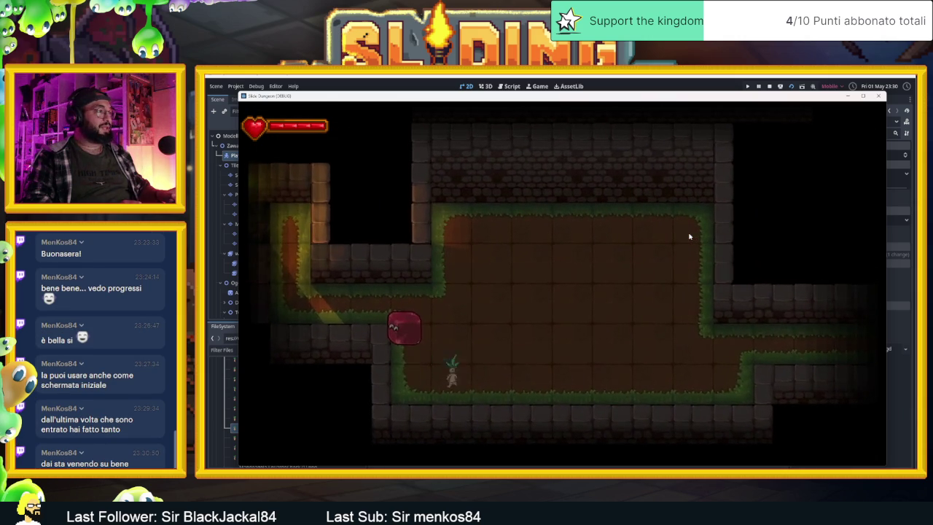
pyautogui.press('Down')
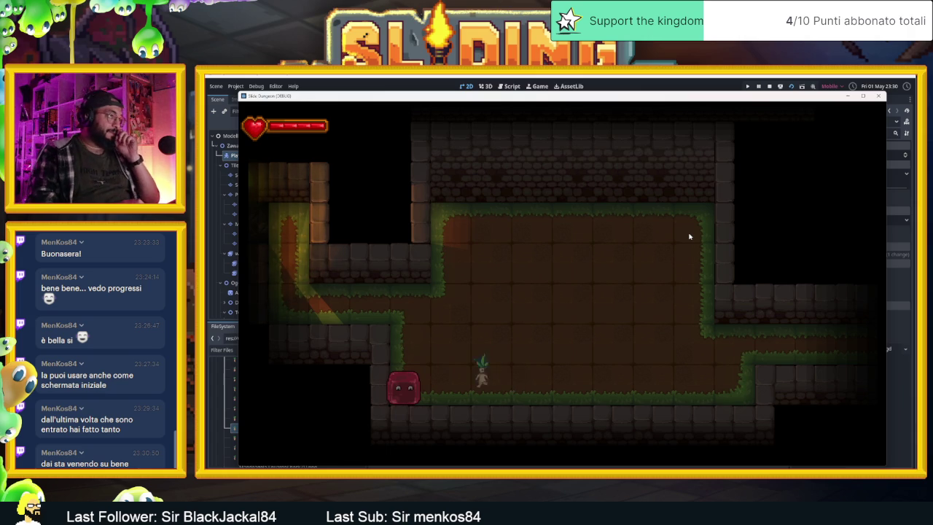
pyautogui.press('Right')
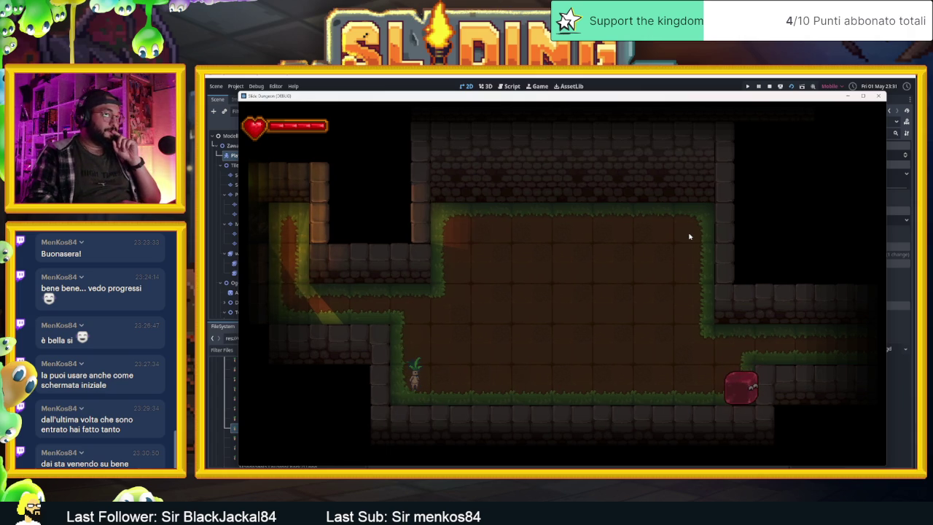
# Step: Chase the fleeing mandrake up the right corridor, bouncing the slime between top and bottom walls
pyautogui.press('Up')
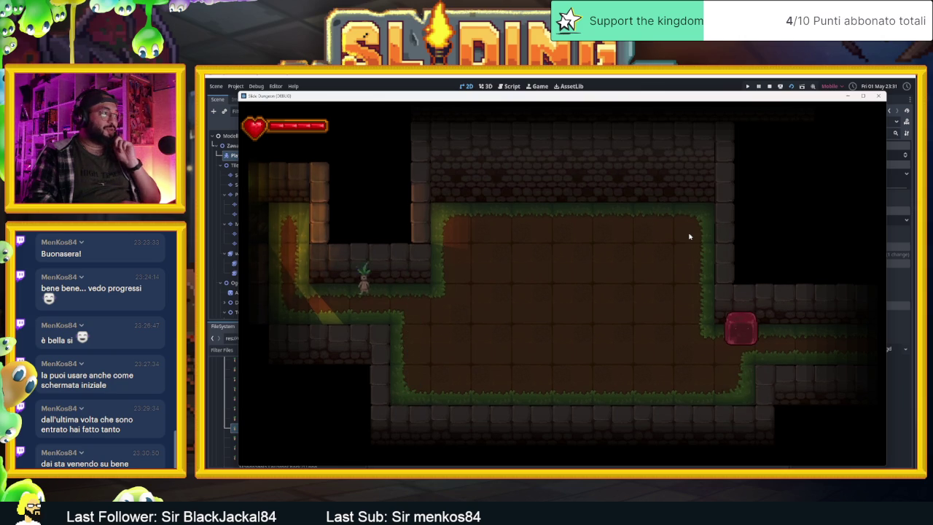
pyautogui.press('Left')
pyautogui.press('Up')
pyautogui.press('Up')
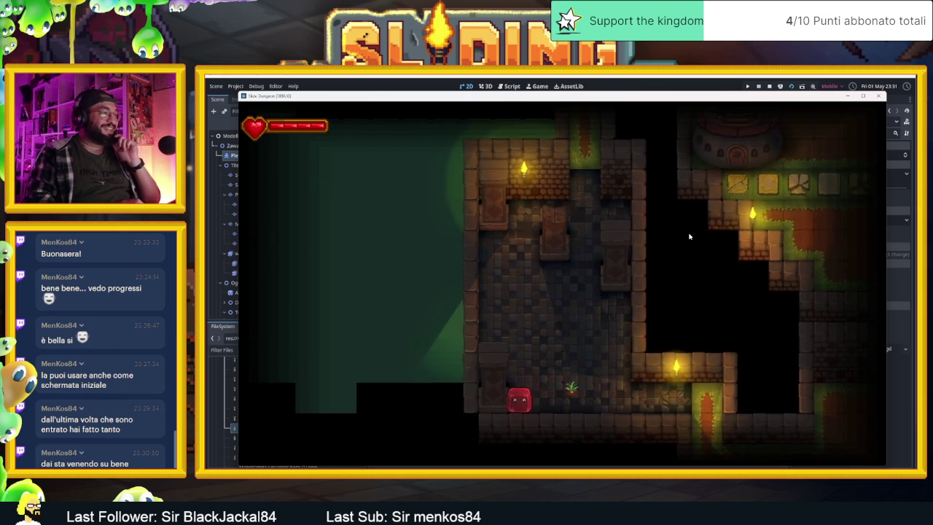
pyautogui.press('Up')
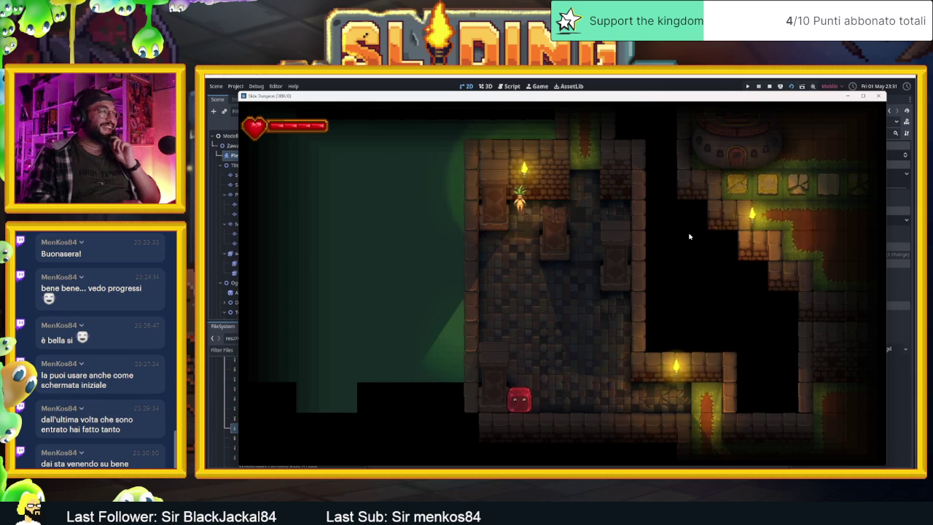
pyautogui.press('Up')
pyautogui.press('Down')
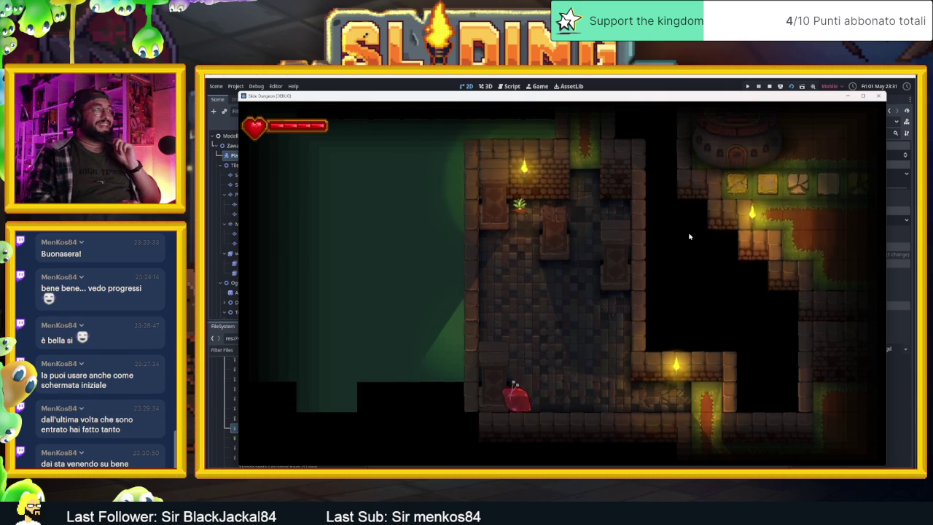
pyautogui.press('Up')
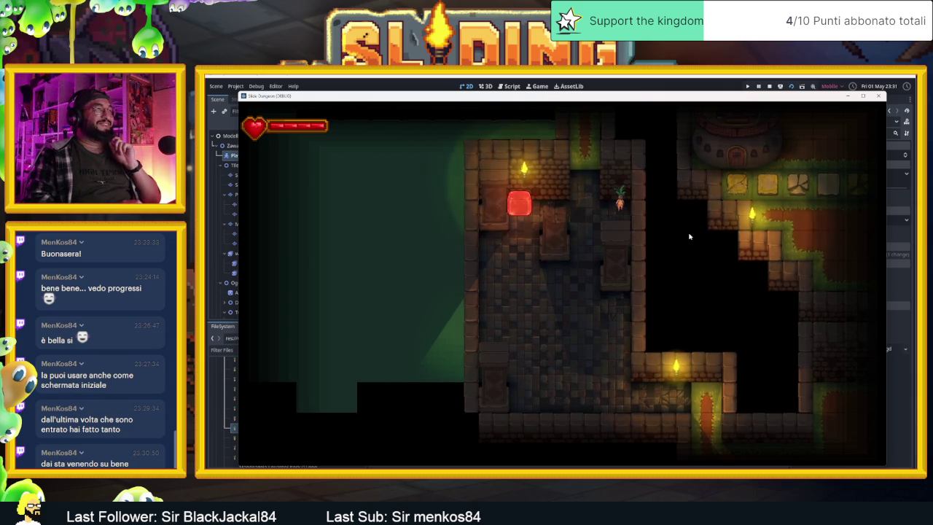
pyautogui.press('Down')
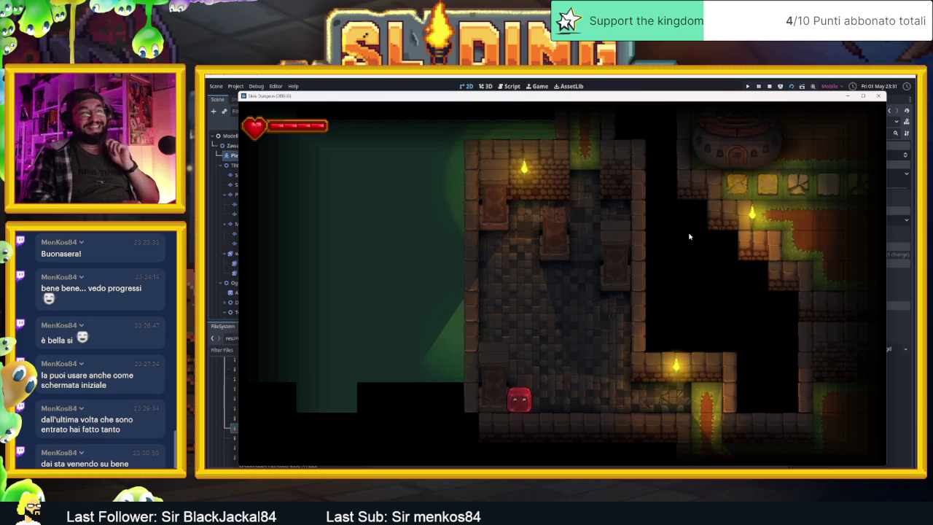
pyautogui.press('Up')
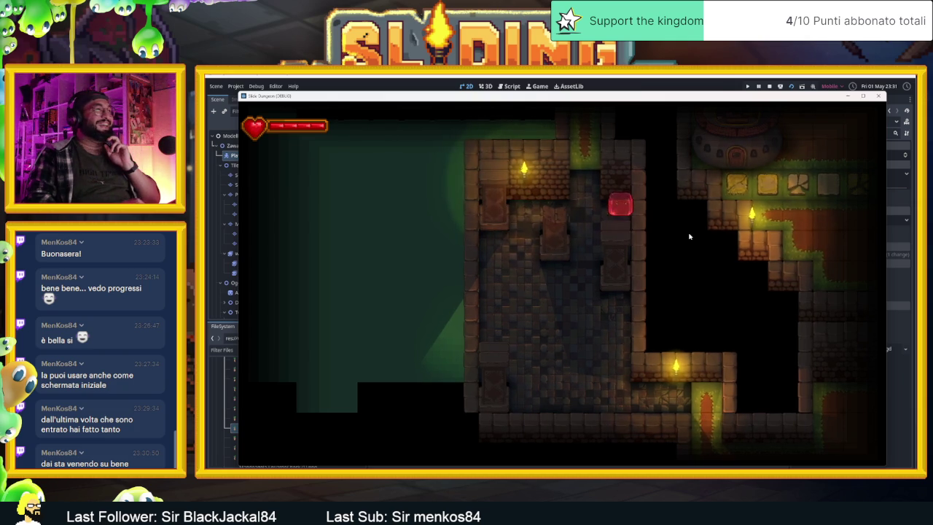
# Step: Follow the mandrake into the rooms above and back, ending at the room's bottom
pyautogui.press('Up')
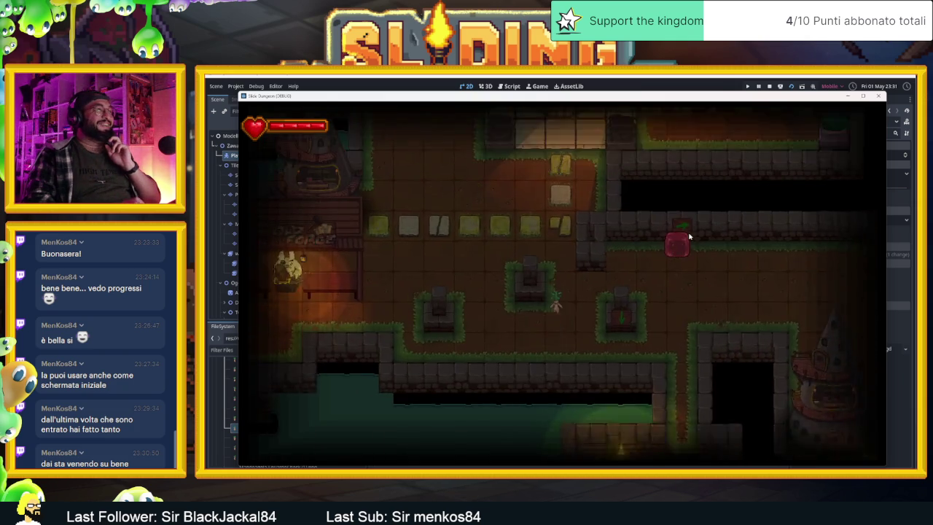
pyautogui.press('Left')
pyautogui.press('Up')
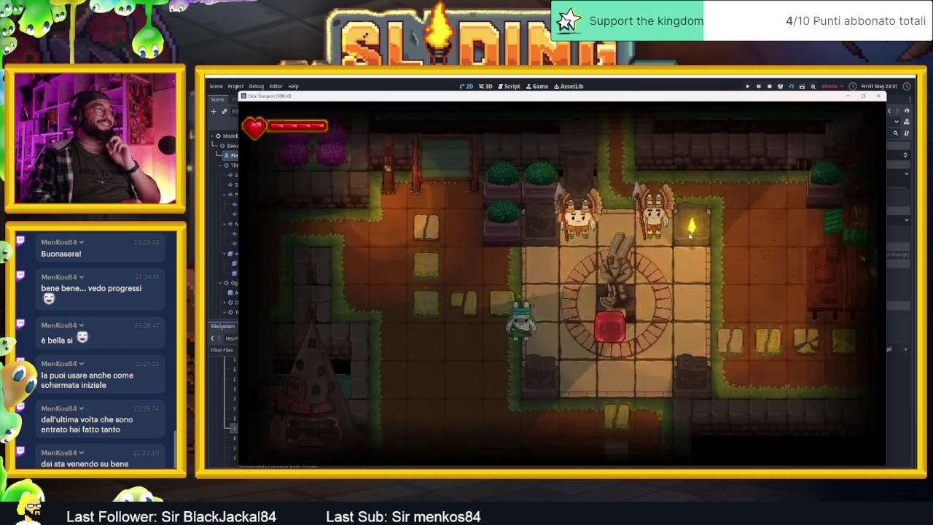
pyautogui.press('Down')
pyautogui.press('Left')
pyautogui.press('Up')
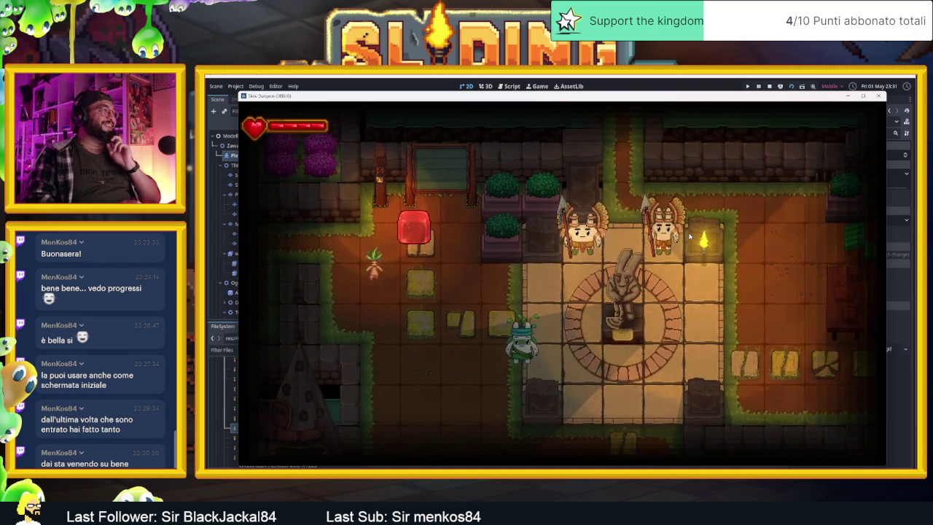
pyautogui.press('Left')
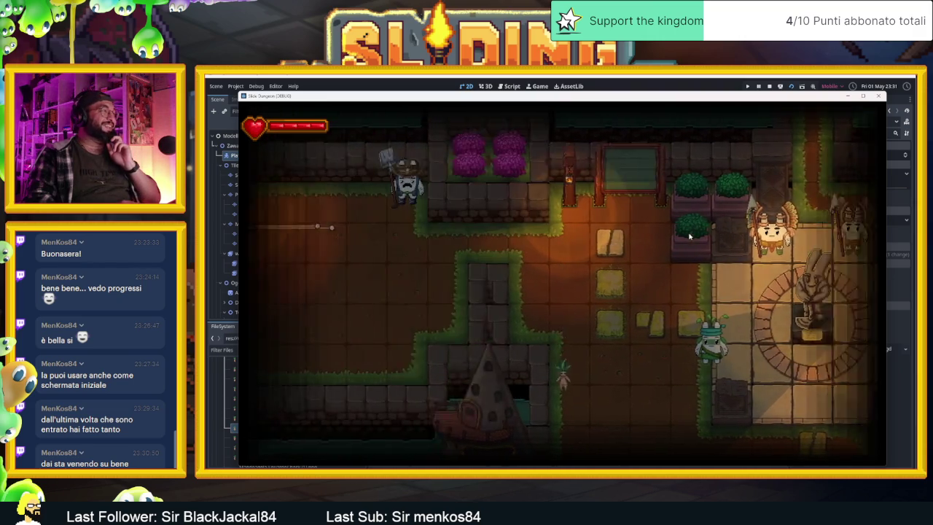
pyautogui.press('Down')
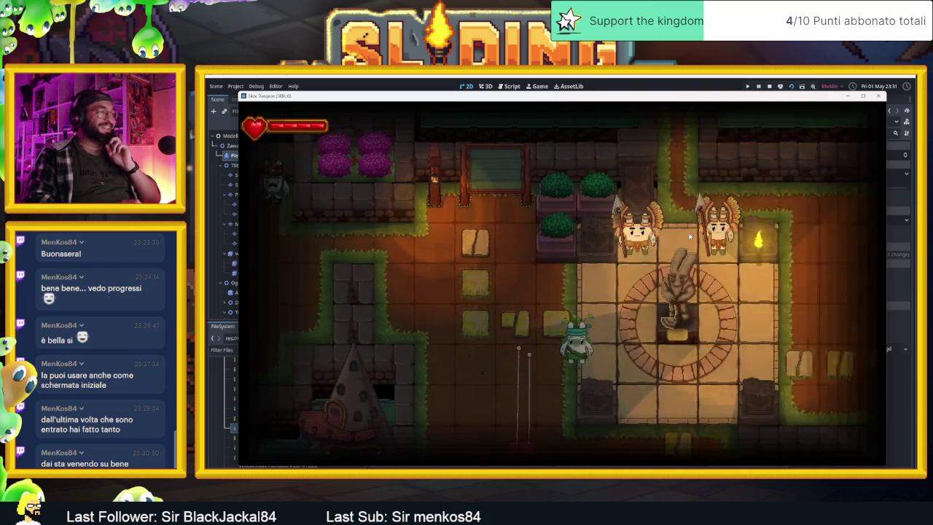
pyautogui.press('Down')
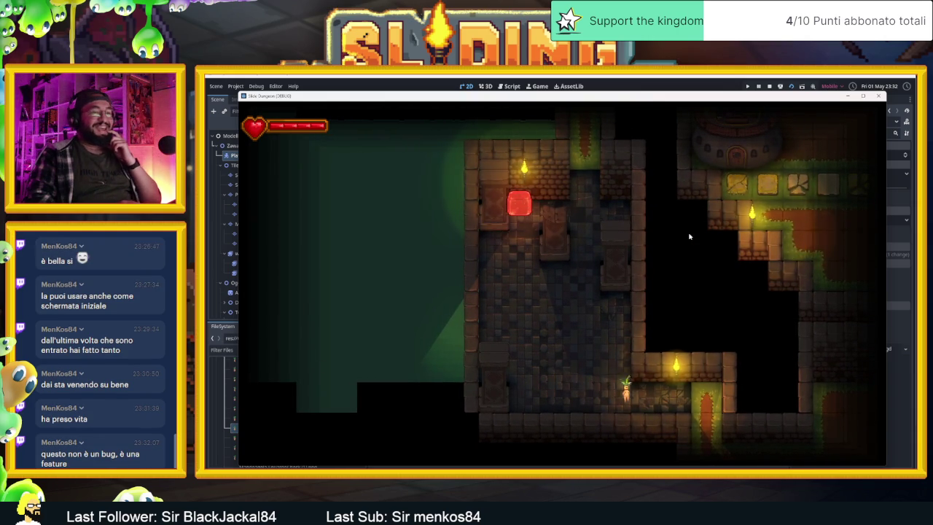
pyautogui.press('Down')
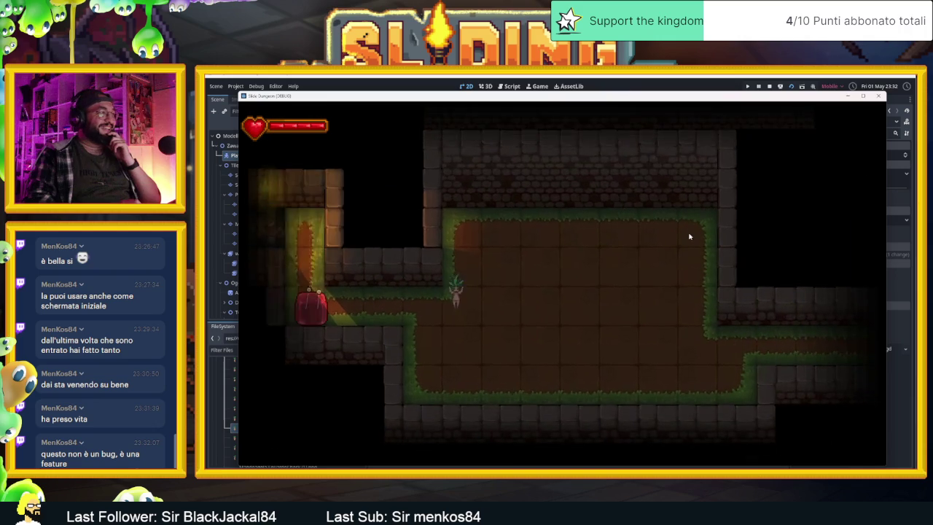
# Step: Slide the slime through the opening corridors and rooms, bouncing between walls and corners
pyautogui.press('Right')
pyautogui.press('Down')
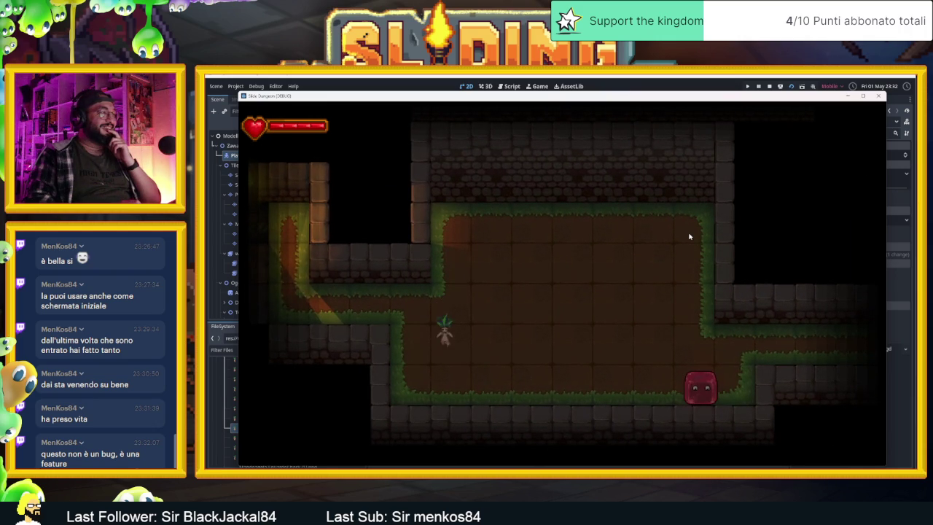
pyautogui.press('Left')
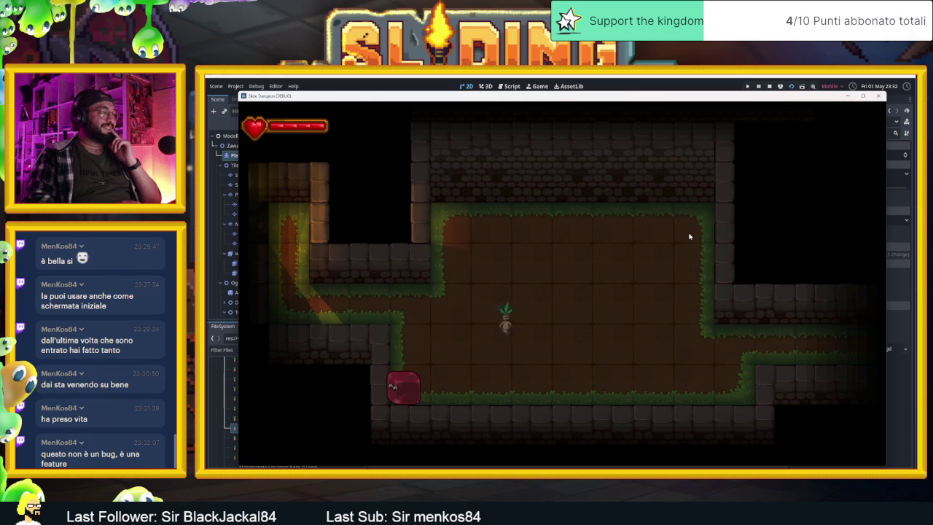
pyautogui.press('Right')
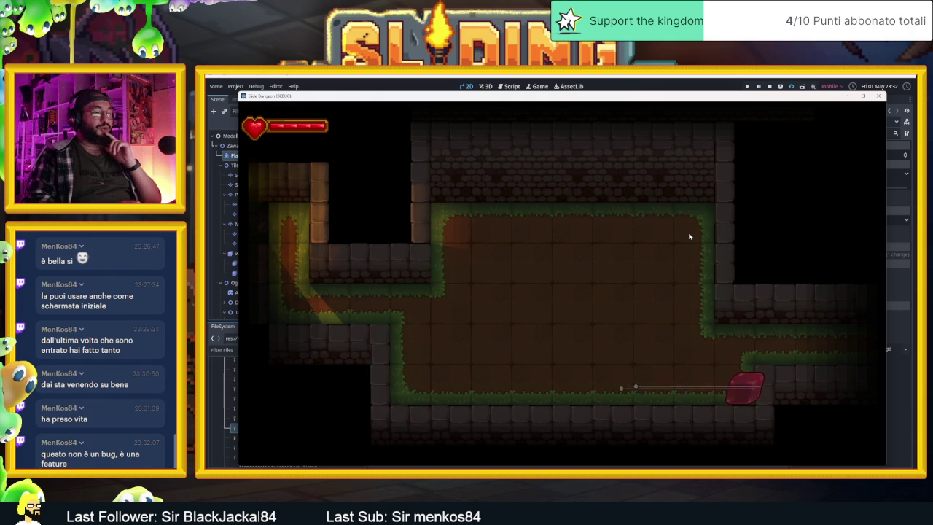
pyautogui.press('Up')
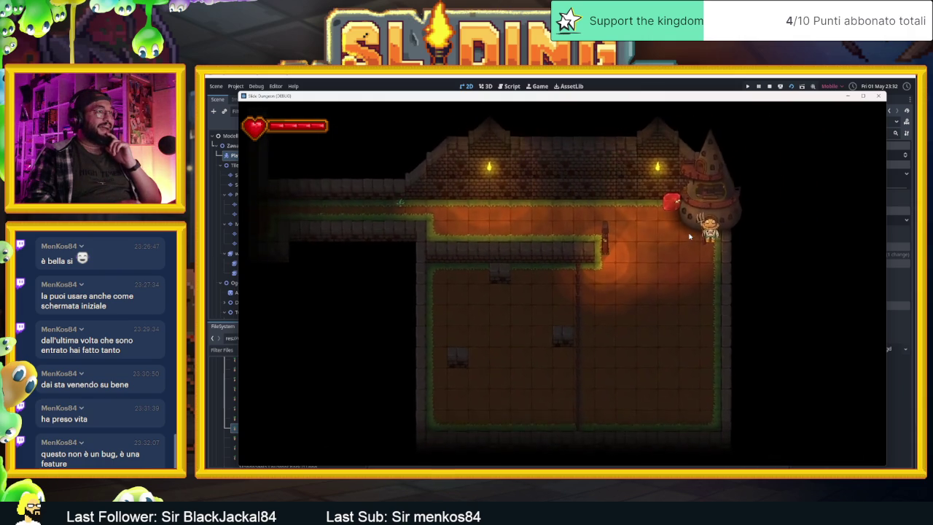
pyautogui.press('Left')
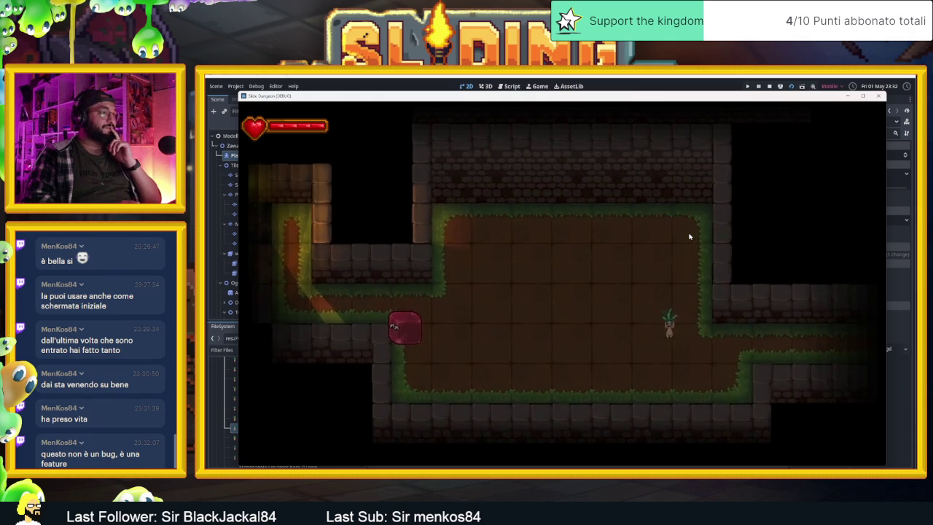
pyautogui.press('Down')
pyautogui.press('Right')
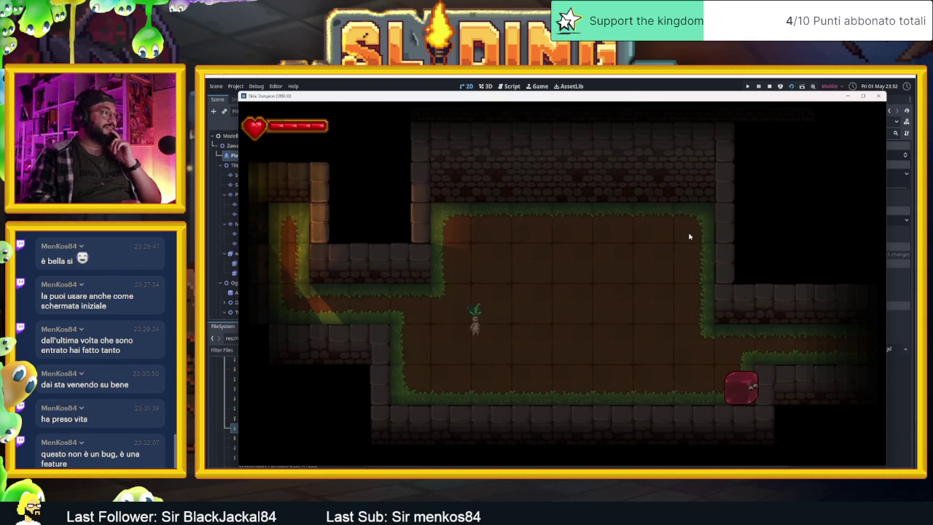
pyautogui.press('Left')
pyautogui.press('Up')
pyautogui.press('Left')
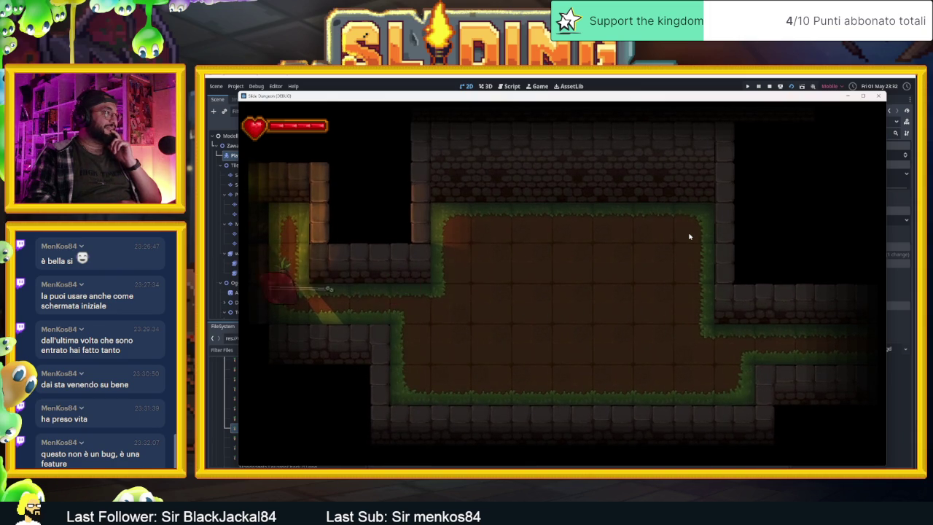
pyautogui.press('Right')
pyautogui.press('Left')
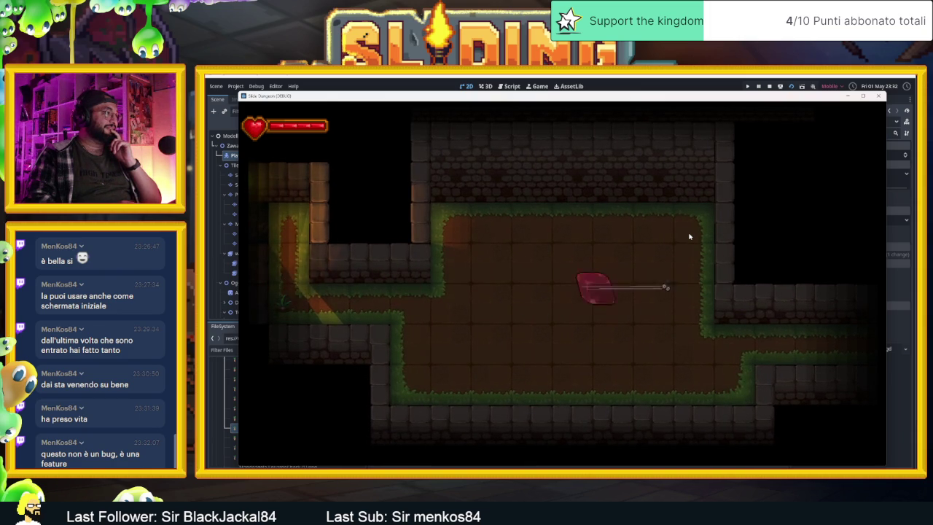
pyautogui.press('Right')
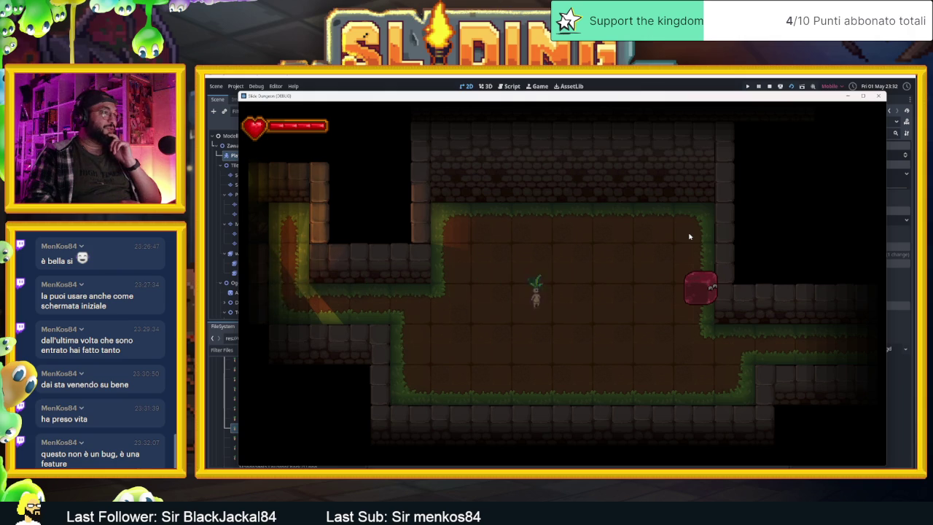
pyautogui.press('Down')
pyautogui.press('Left')
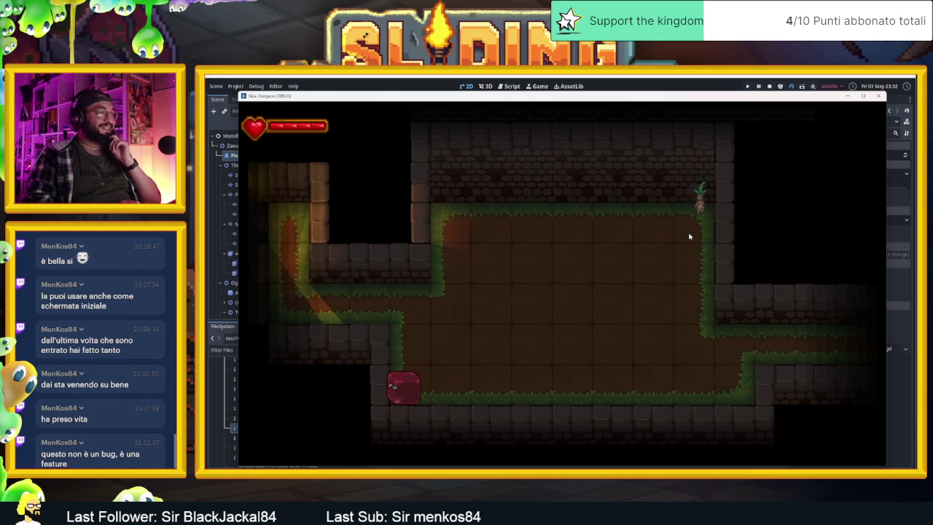
pyautogui.press('Right')
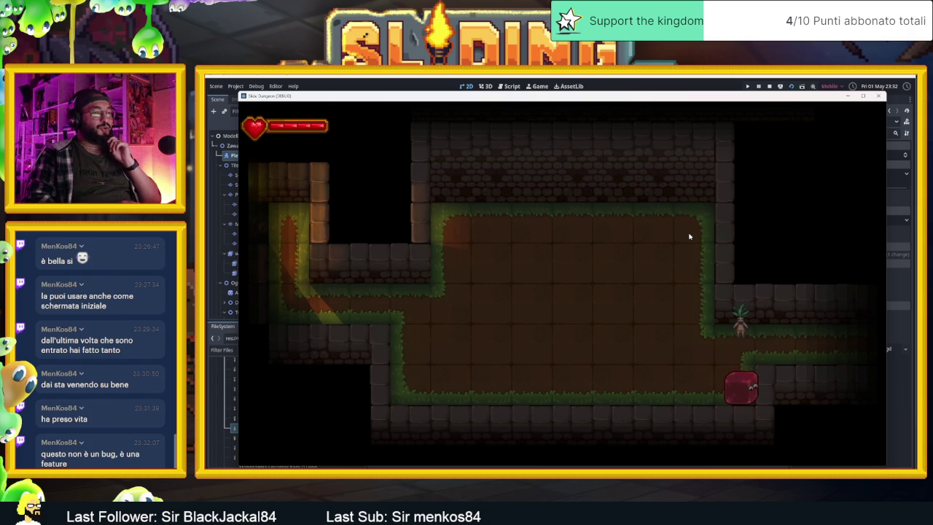
pyautogui.press('Left')
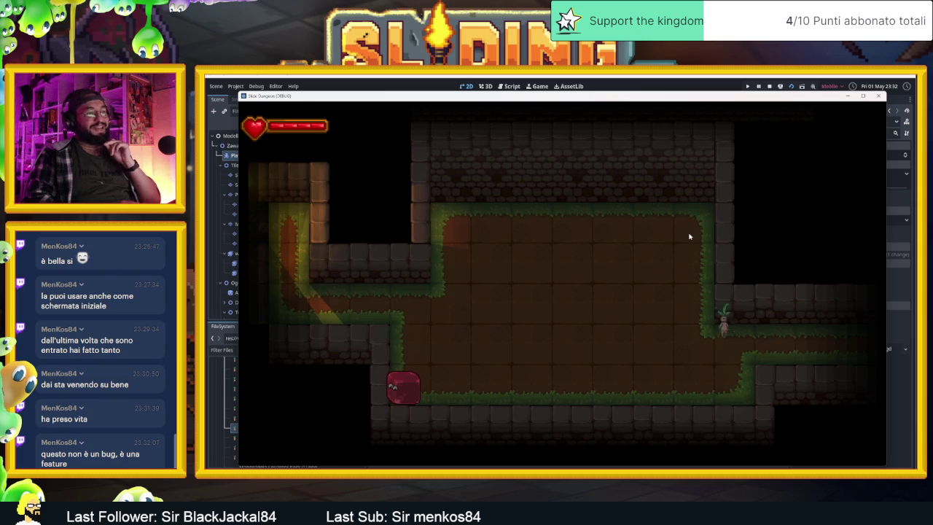
pyautogui.press('Right')
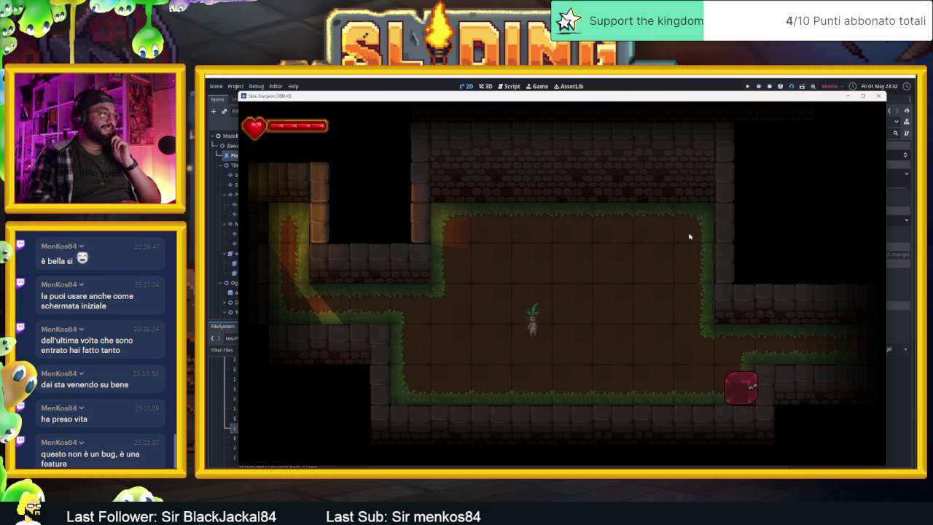
# Step: Slide the slime through the wizard tower room, hub and statue rooms, then stop the game
pyautogui.press('Up')
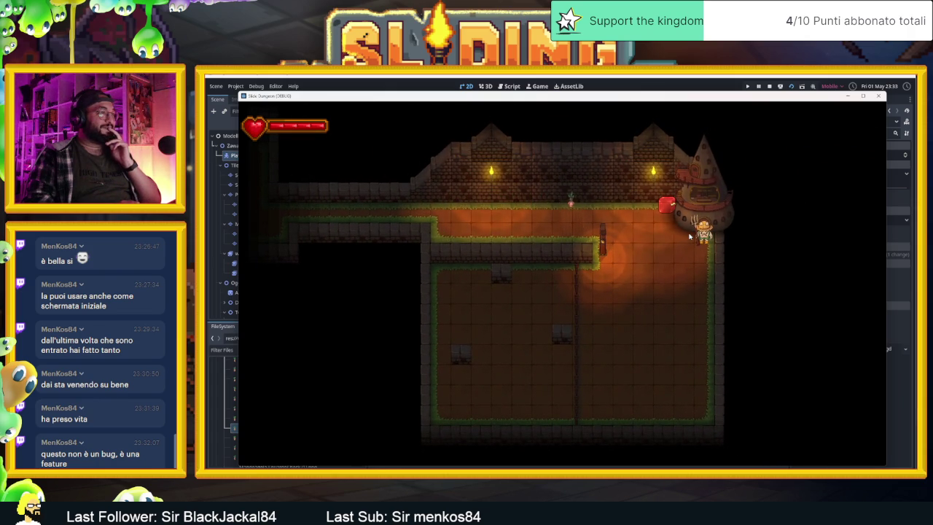
pyautogui.press('Down')
pyautogui.press('Up')
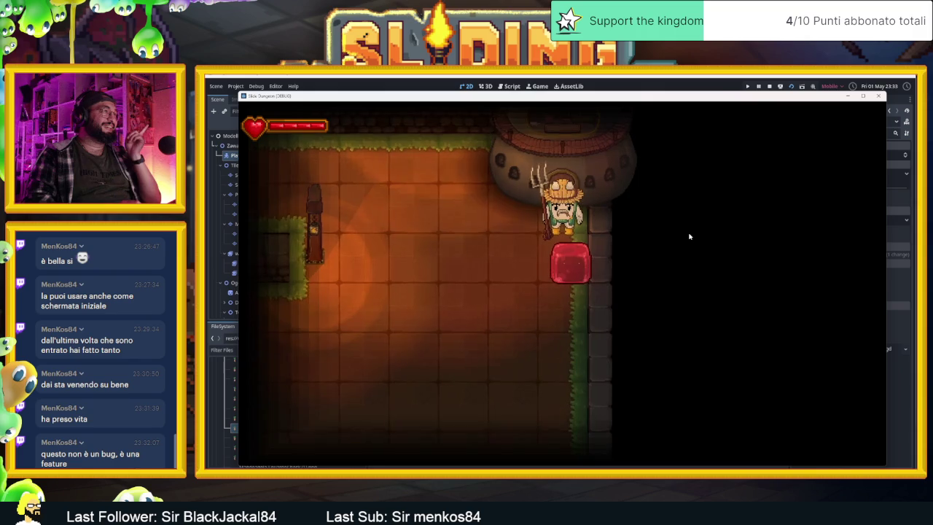
pyautogui.press('Left')
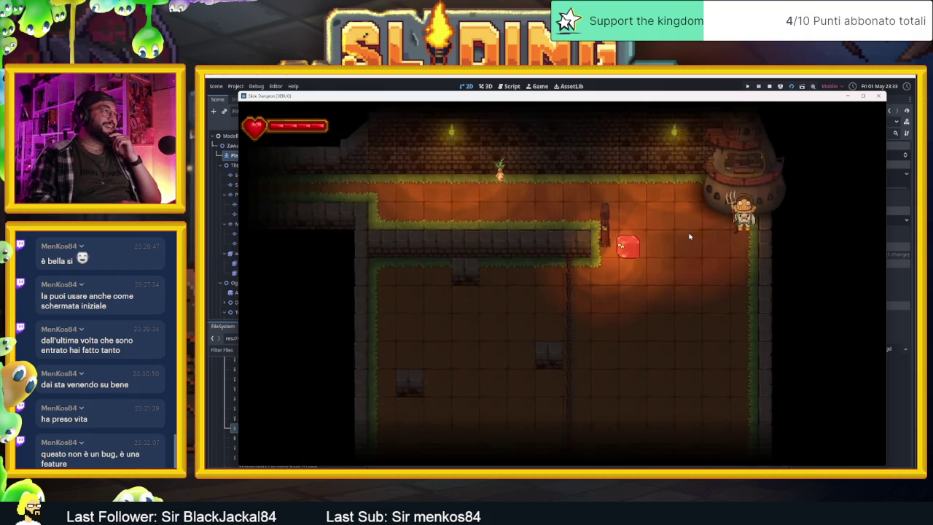
pyautogui.press('Up')
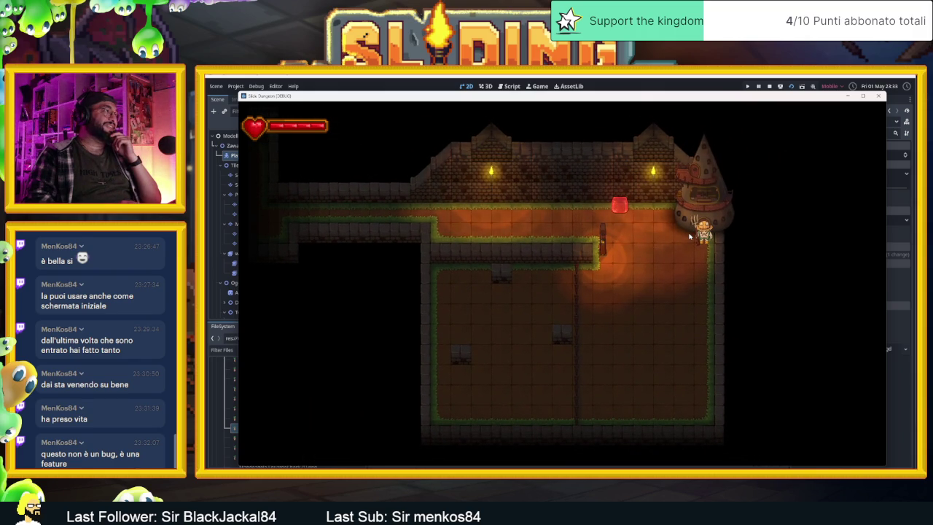
pyautogui.press('Right')
pyautogui.press('Up')
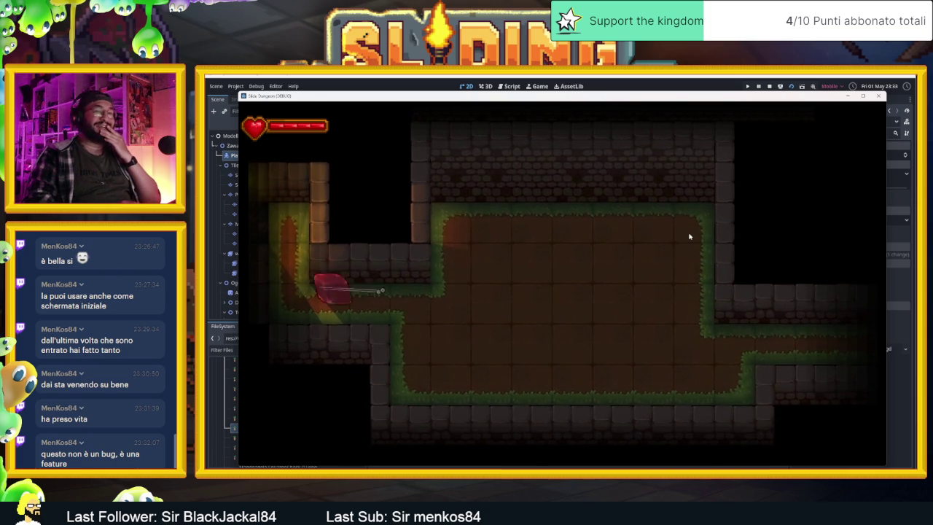
pyautogui.press('Right')
pyautogui.press('Left')
pyautogui.press('Up')
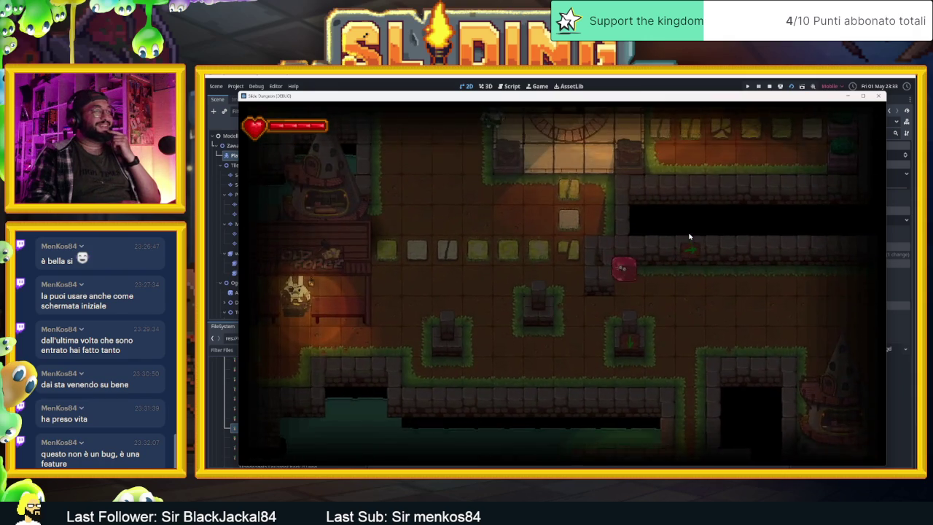
pyautogui.press('Right')
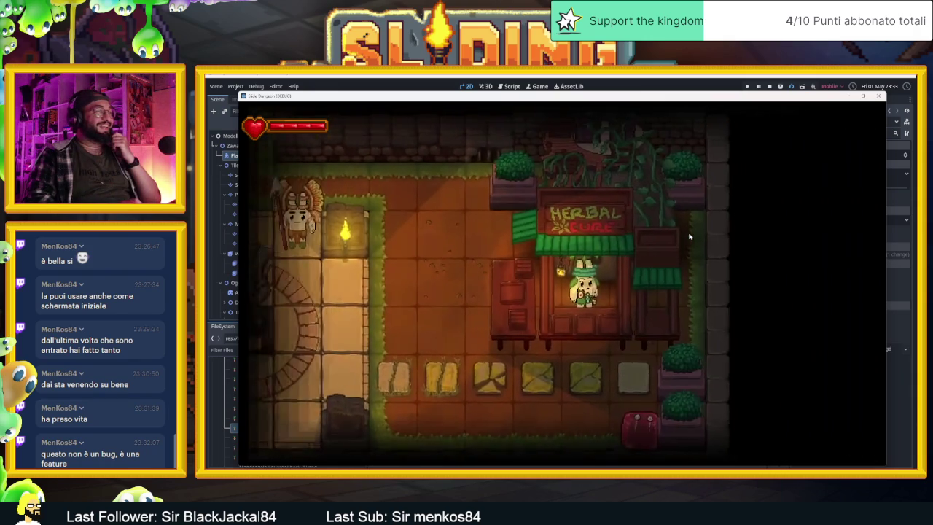
pyautogui.press('Left')
pyautogui.press('Up')
pyautogui.press('Left')
pyautogui.press('Up')
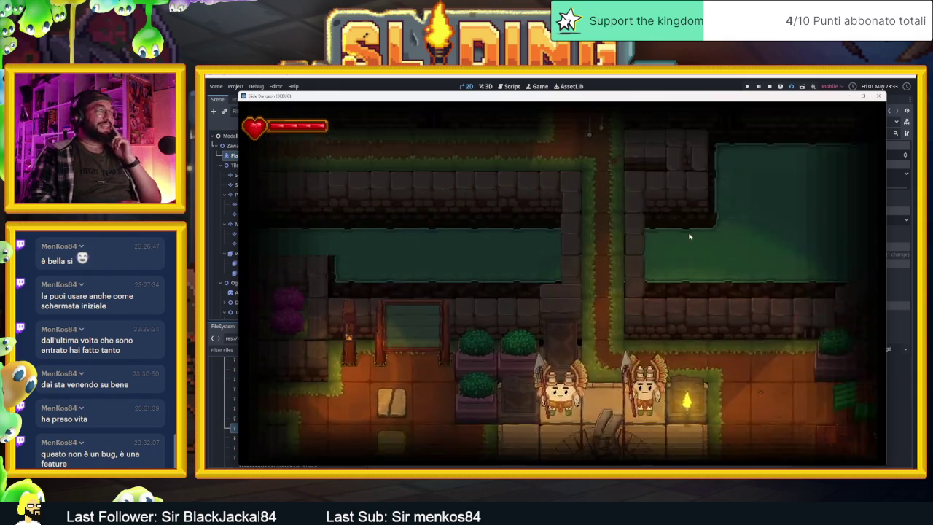
pyautogui.press('Down')
pyautogui.press('Left')
pyautogui.press('Right')
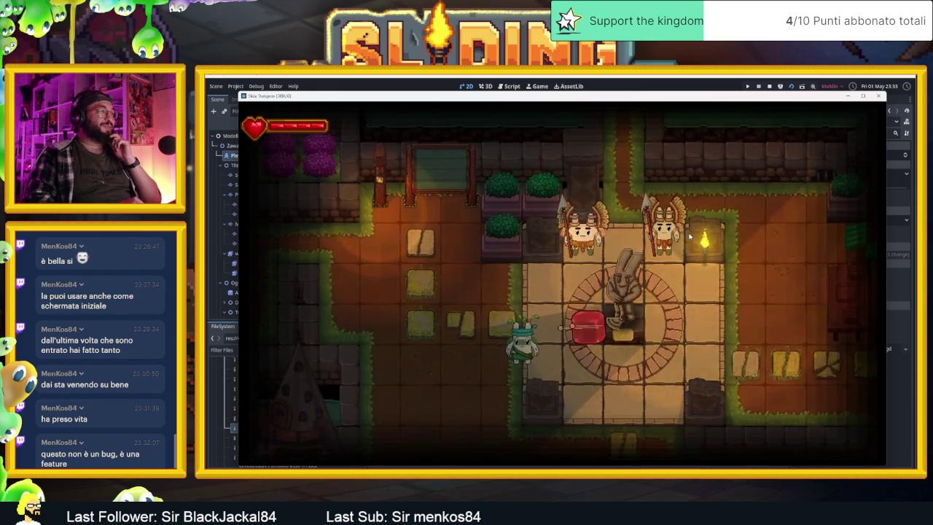
pyautogui.press('Down')
pyautogui.press('Down')
pyautogui.press('Right')
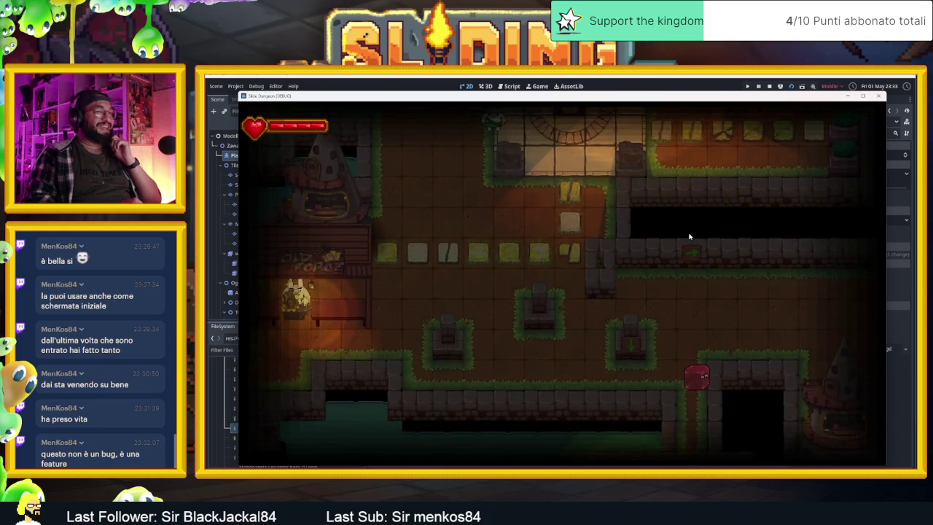
pyautogui.press('Down')
pyautogui.press('Up')
pyautogui.press('Down')
pyautogui.press('Right')
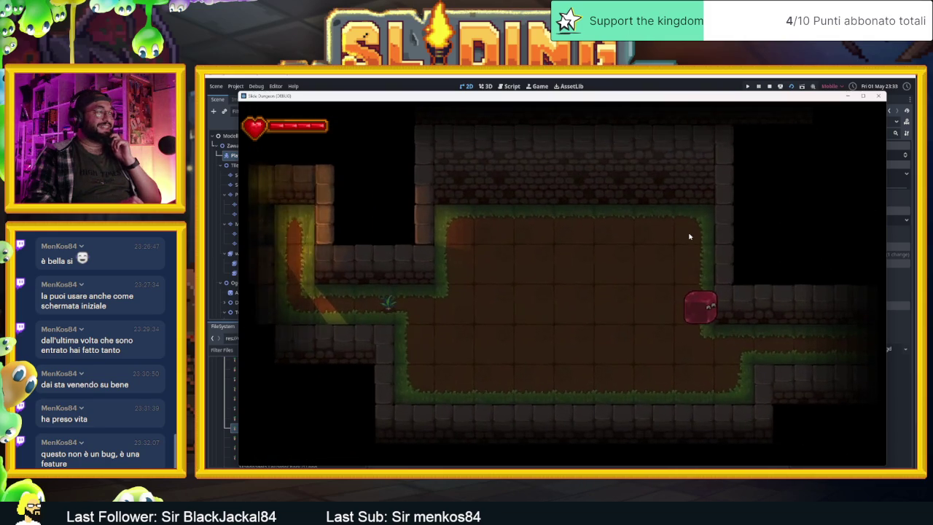
pyautogui.press('Down')
pyautogui.press('Left')
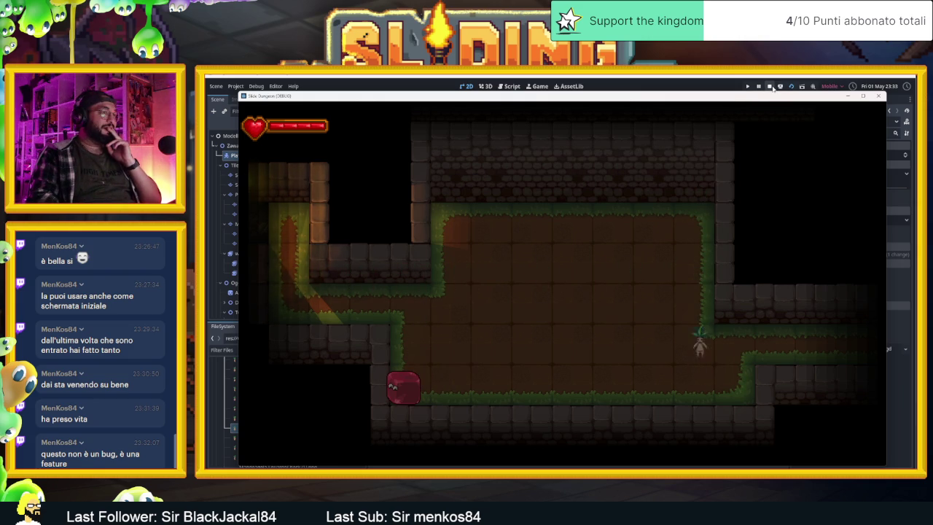
pyautogui.click(772, 87)
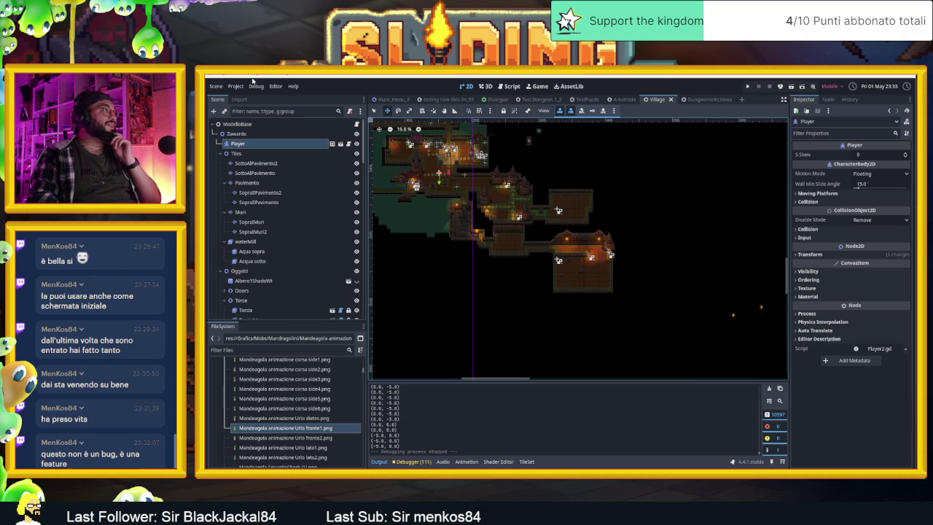
# Step: Enable Visible Collision Shapes in the Debug menu and run the project again with F5
pyautogui.click(255, 86)
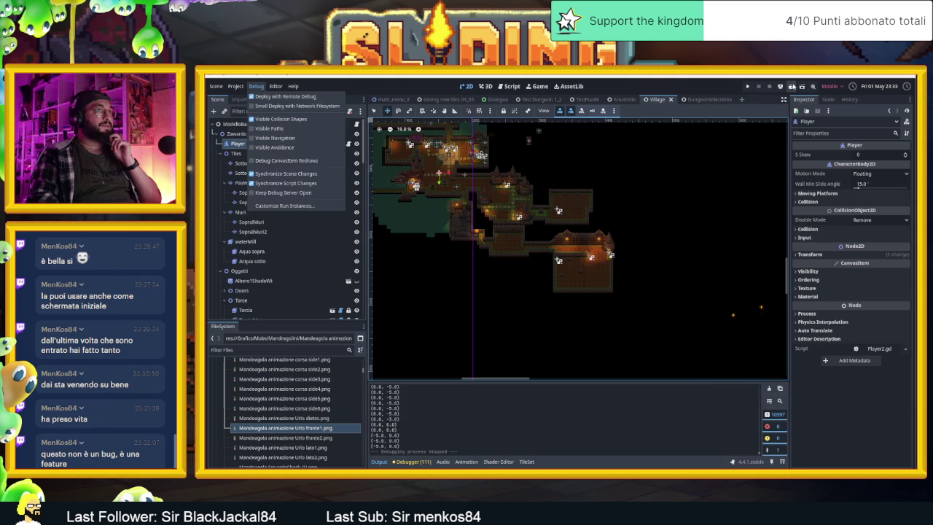
pyautogui.click(786, 100)
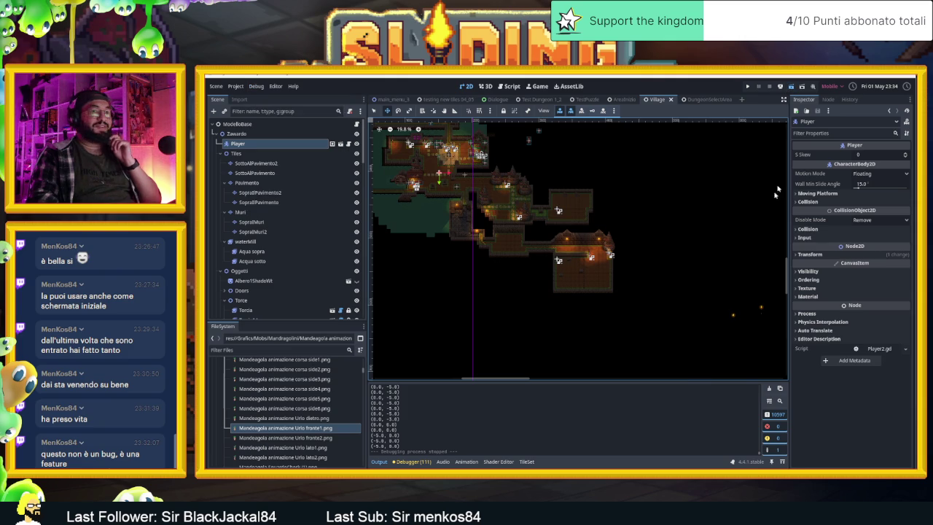
pyautogui.press('F5')
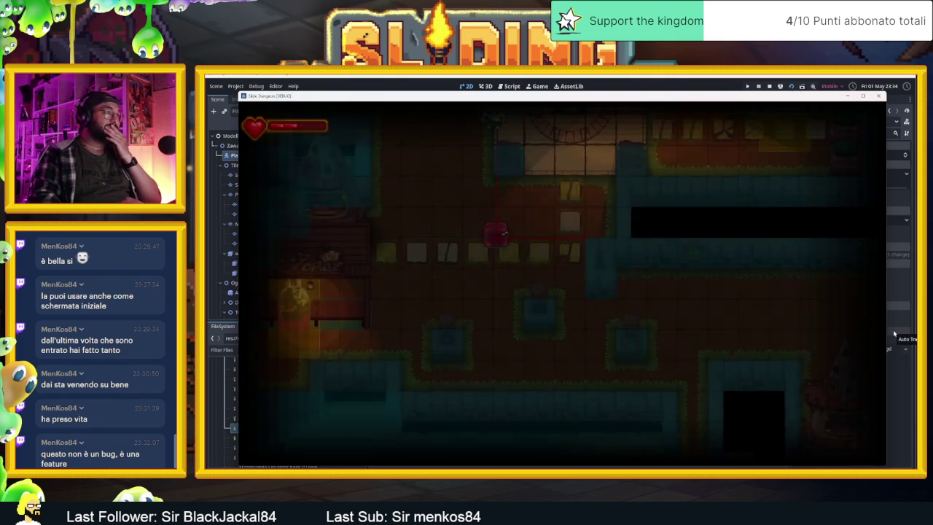
# Step: Slide the slime through several rooms up to the mandrake, watching its red detection rays
pyautogui.press('Right')
pyautogui.press('Up')
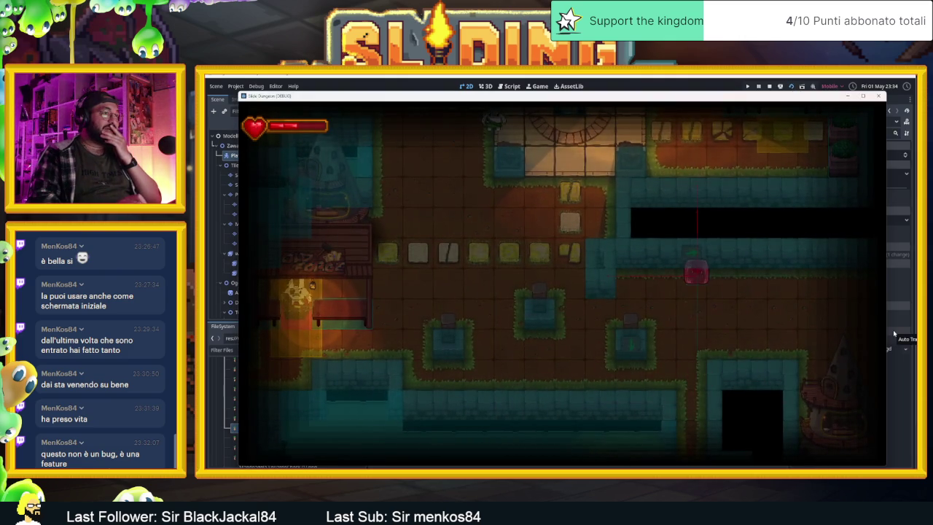
pyautogui.press('Right')
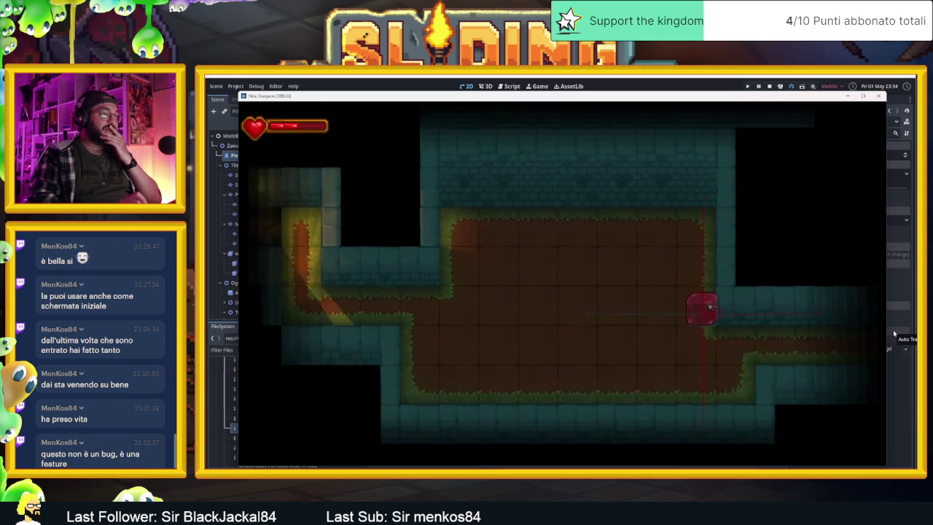
pyautogui.press('Up')
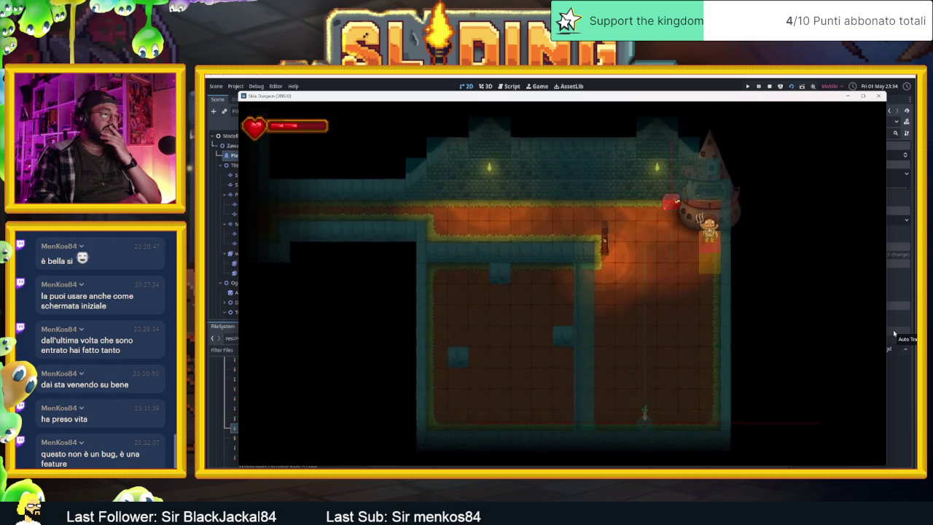
pyautogui.press('Down')
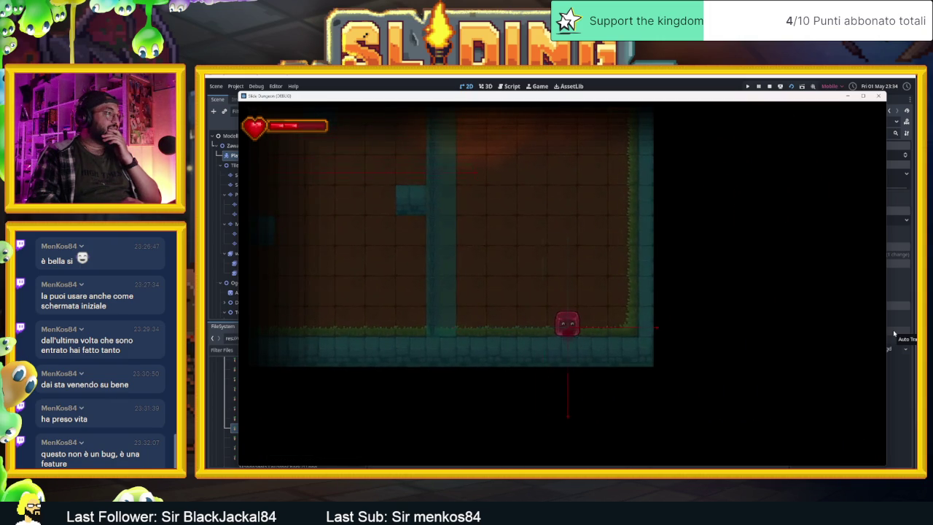
pyautogui.press('Left')
pyautogui.press('Right')
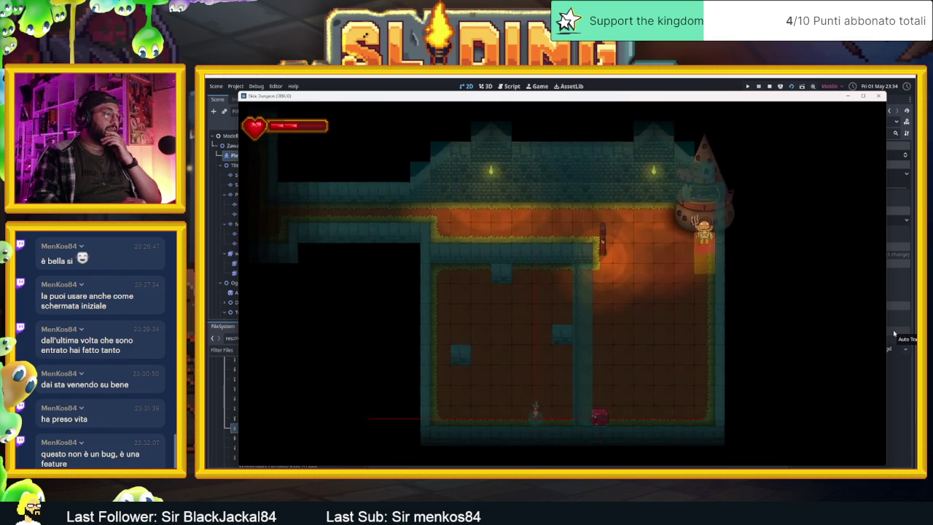
pyautogui.press('Down')
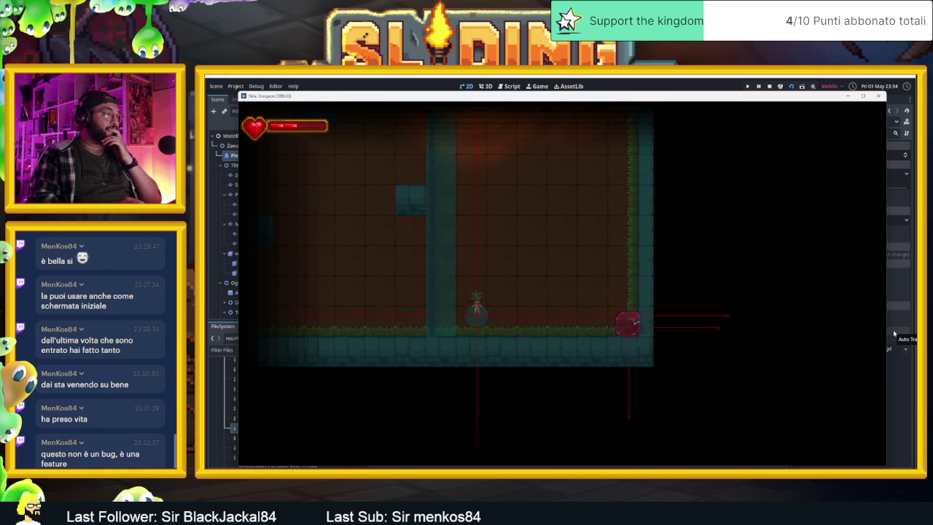
pyautogui.press('Up')
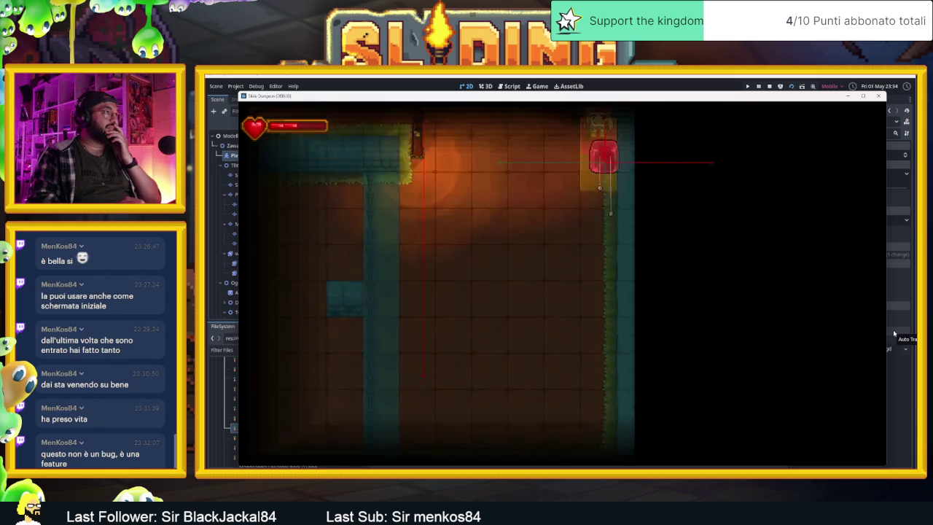
pyautogui.press('Down')
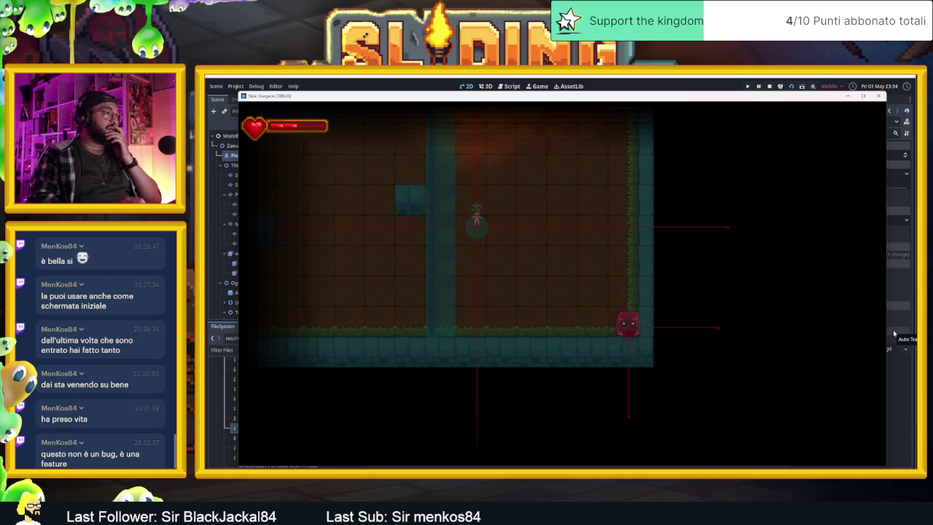
pyautogui.press('Left')
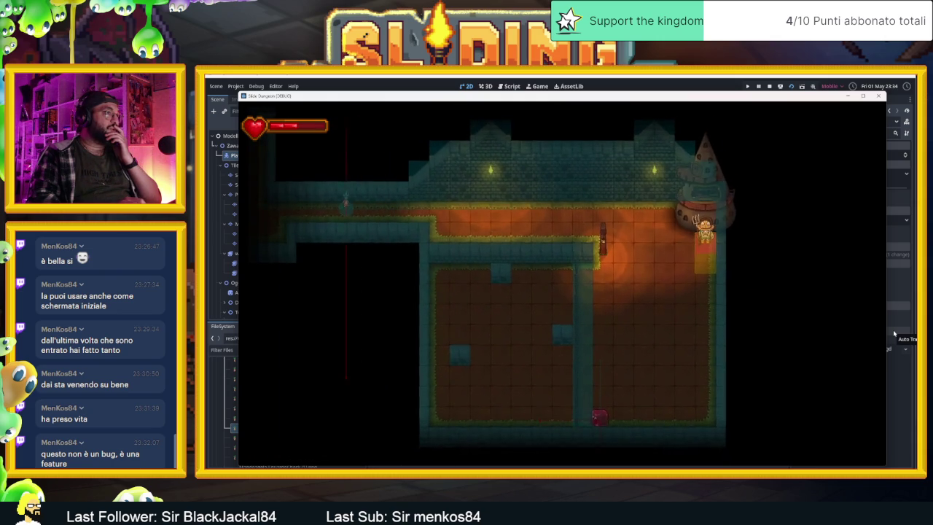
pyautogui.press('Up')
pyautogui.press('Left')
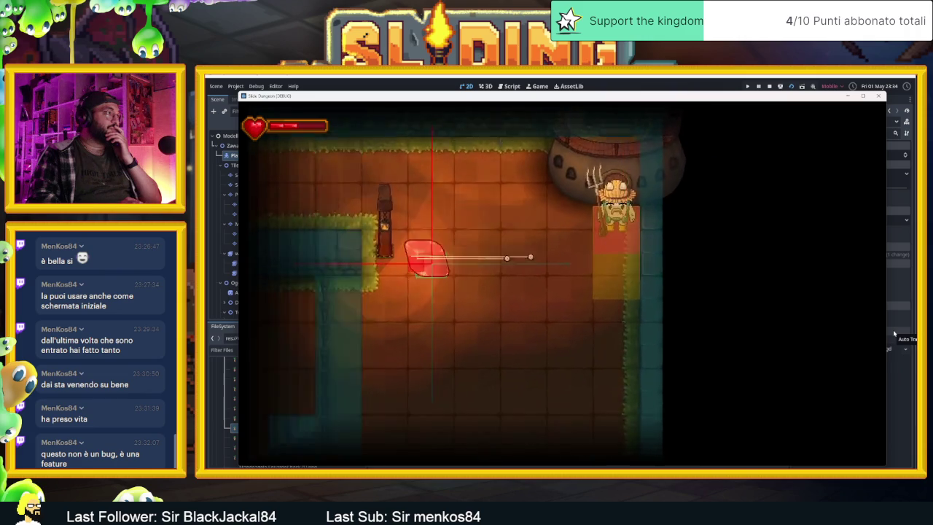
pyautogui.press('Right')
pyautogui.press('Left')
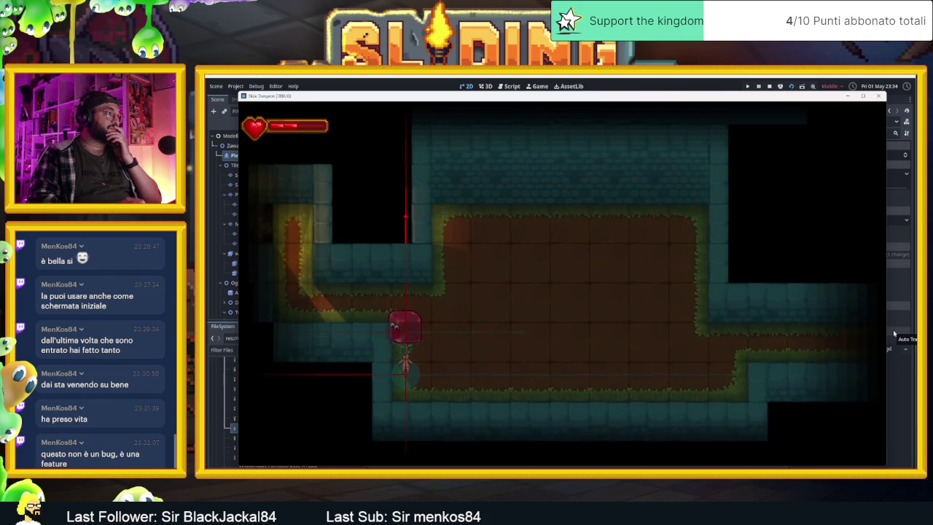
pyautogui.press('Up')
pyautogui.press('Right')
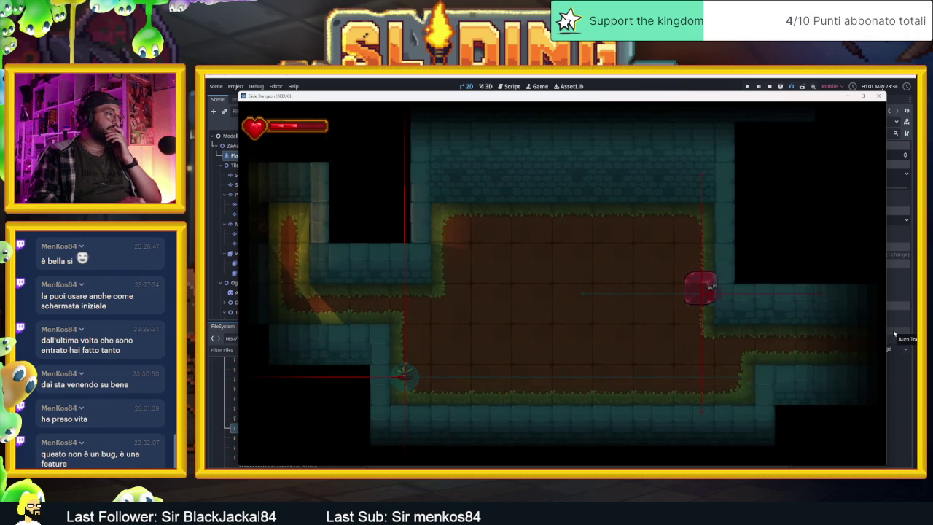
pyautogui.press('Down')
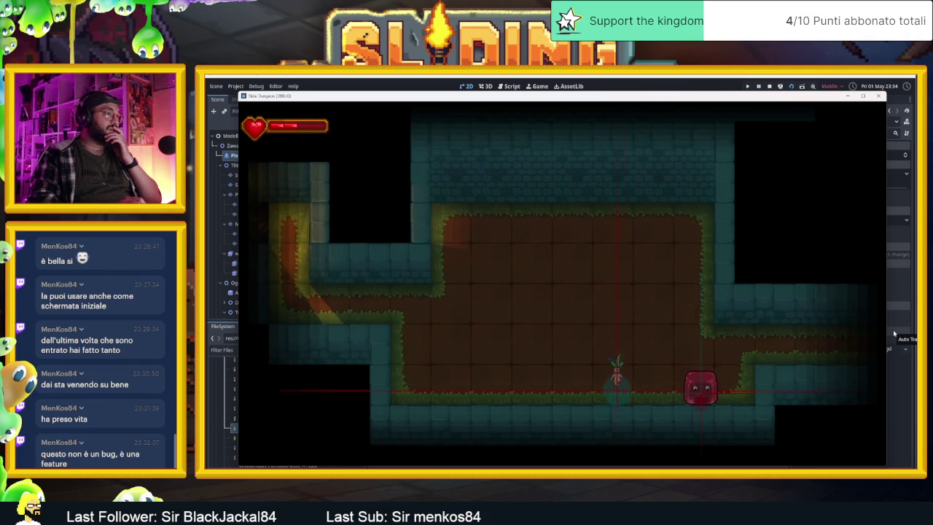
# Step: Stop the game and drag the Player down and to the right in the Village room
pyautogui.click(770, 87)
pyautogui.scroll(10, 507, 248)
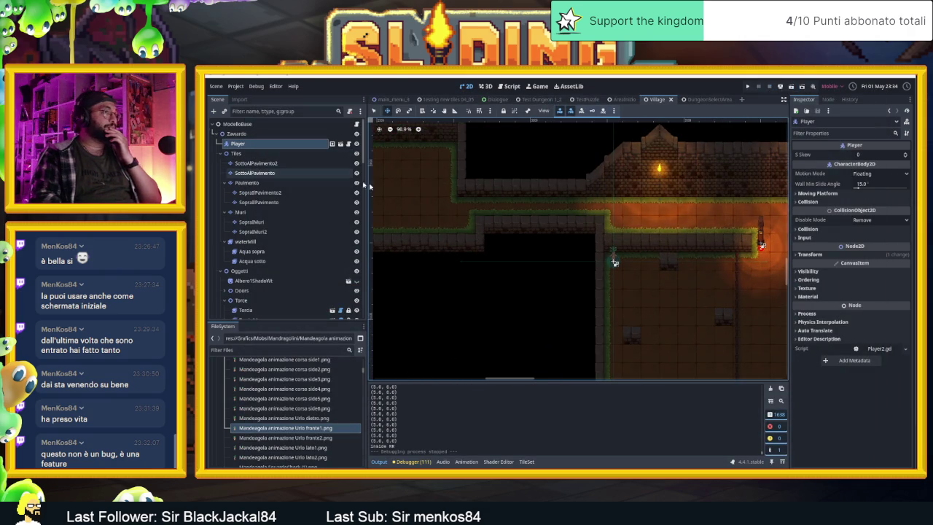
pyautogui.scroll(-6, 615, 260)
pyautogui.moveTo(550, 260)
pyautogui.mouseDown()
pyautogui.moveTo(581, 298)
pyautogui.moveTo(571, 313)
pyautogui.mouseUp()
pyautogui.scroll(7, 574, 315)
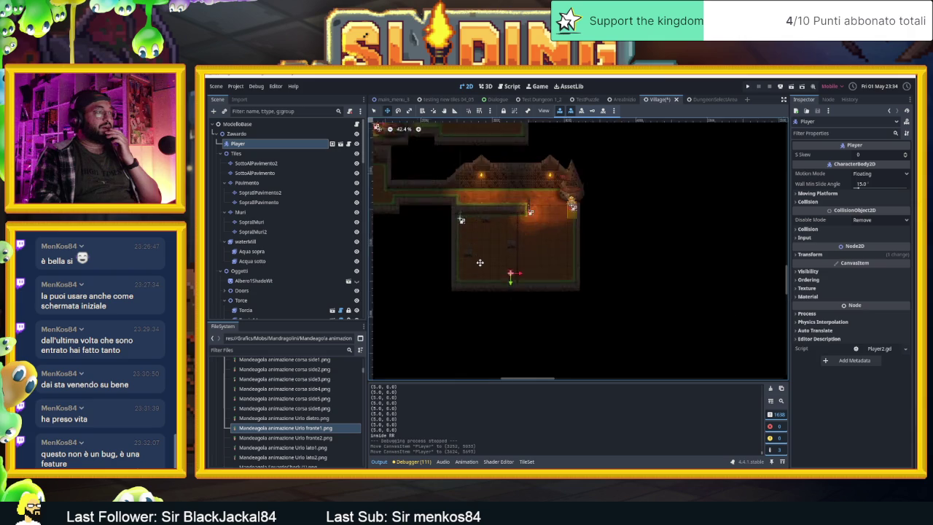
pyautogui.click(599, 293)
pyautogui.moveTo(598, 294); pyautogui.dragTo(599, 304)
# Step: Enable grid snap, nudge the Player down onto the grid, and save the Village scene
pyautogui.click(479, 111)
pyautogui.moveTo(615, 232)
pyautogui.mouseDown()
pyautogui.moveTo(618, 260)
pyautogui.moveTo(616, 248)
pyautogui.mouseUp()
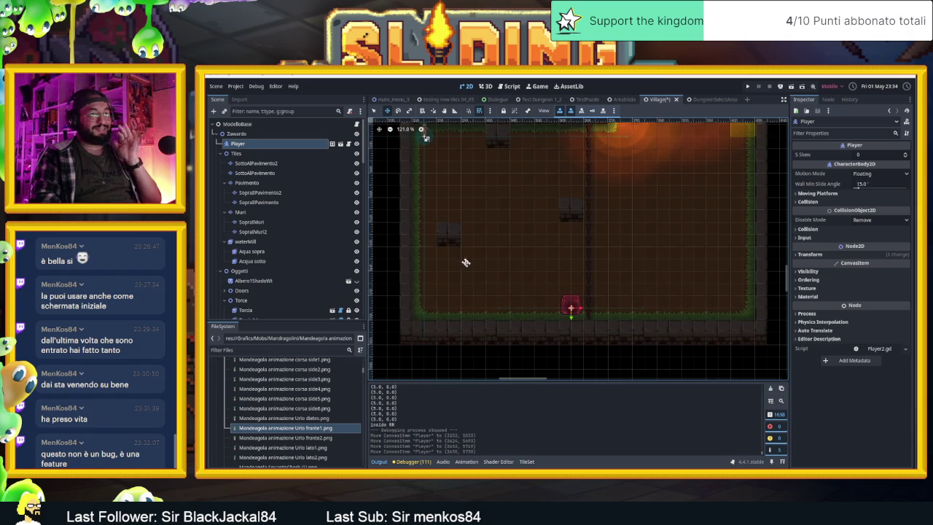
pyautogui.hotkey('ctrl', 's')
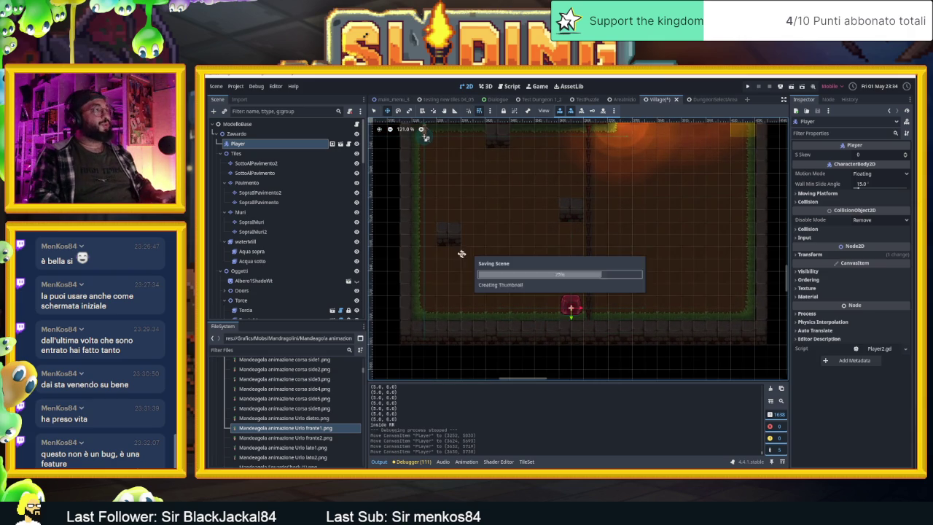
pyautogui.scroll(-3, 271, 239)
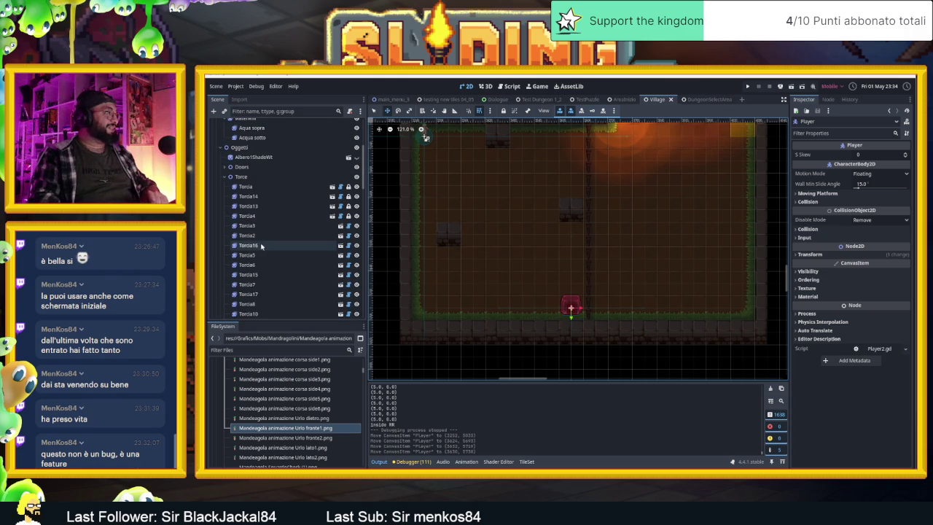
# Step: Select Mandragolino's CollisionShape2D and narrow its capsule to a 14 px radius
pyautogui.scroll(-5, 270, 248)
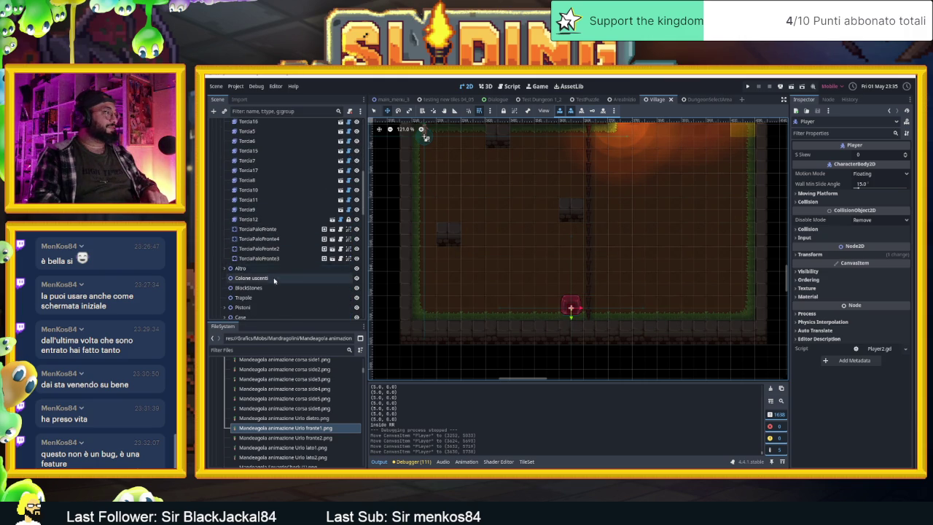
pyautogui.scroll(-5, 274, 280)
pyautogui.scroll(-4, 274, 280)
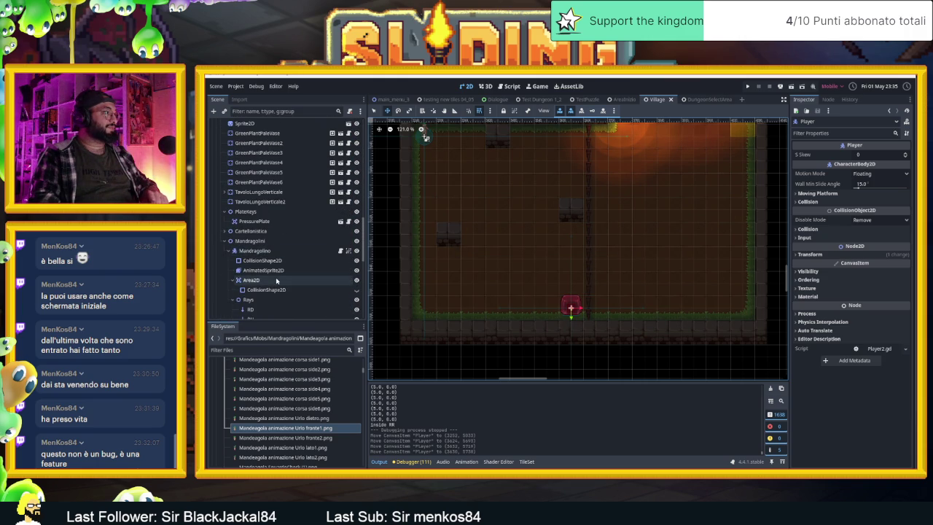
pyautogui.scroll(-5, 276, 280)
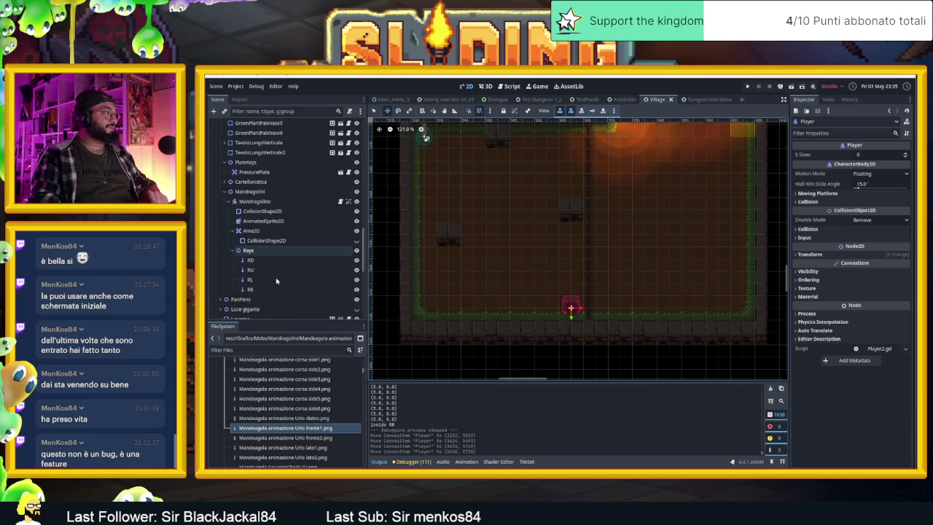
pyautogui.click(269, 204)
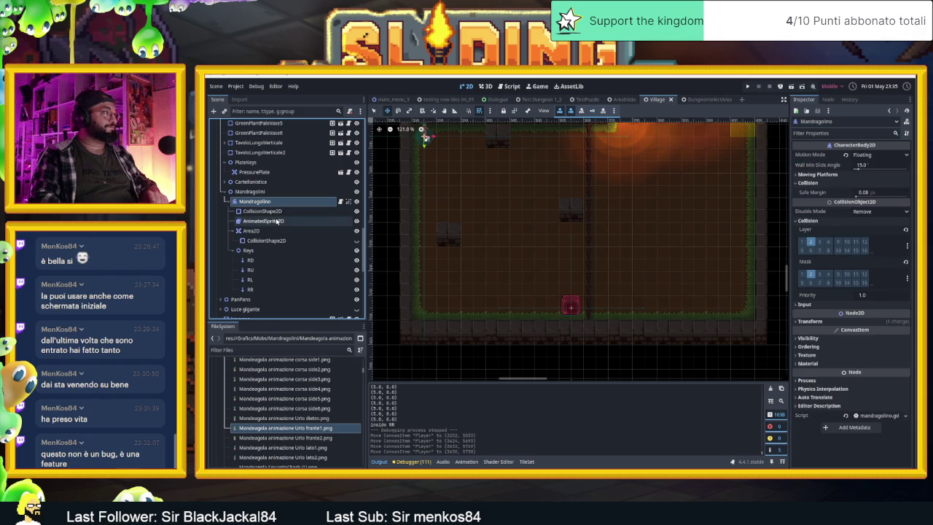
pyautogui.click(306, 211)
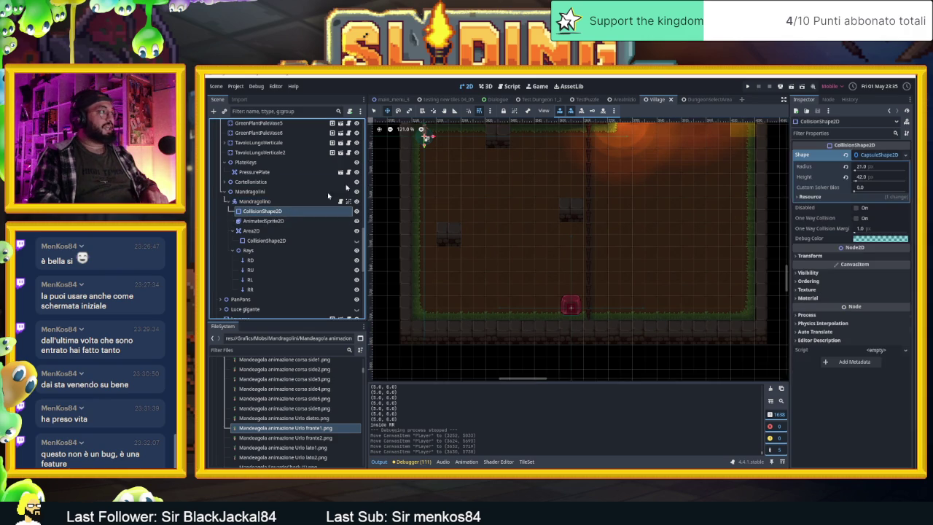
pyautogui.scroll(2, 479, 209)
pyautogui.scroll(6, 478, 218)
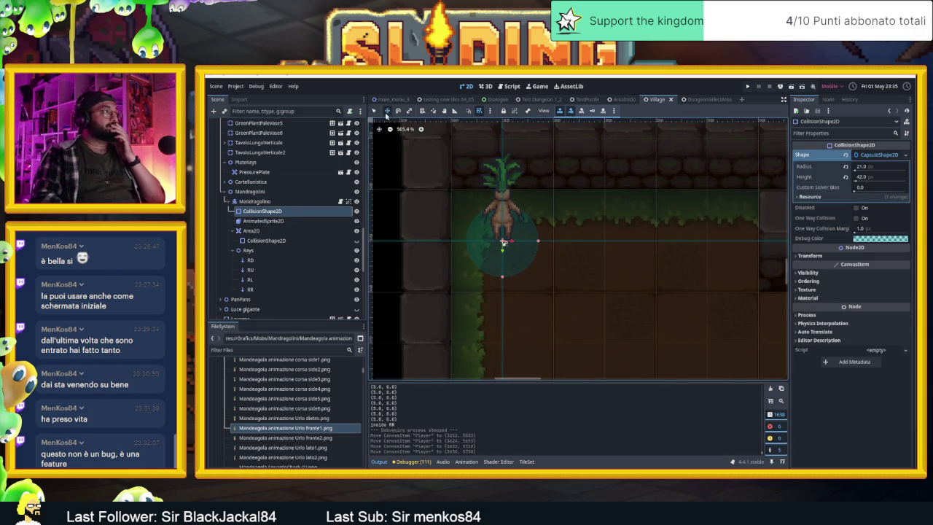
pyautogui.moveTo(503, 278)
pyautogui.mouseDown()
pyautogui.moveTo(503, 268)
pyautogui.moveTo(503, 292)
pyautogui.mouseUp()
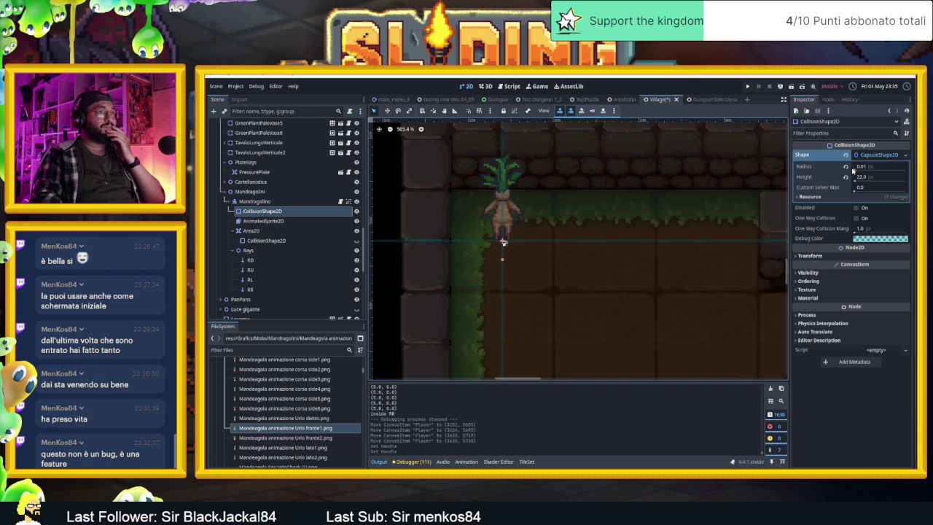
pyautogui.moveTo(853, 168); pyautogui.dragTo(855, 169)
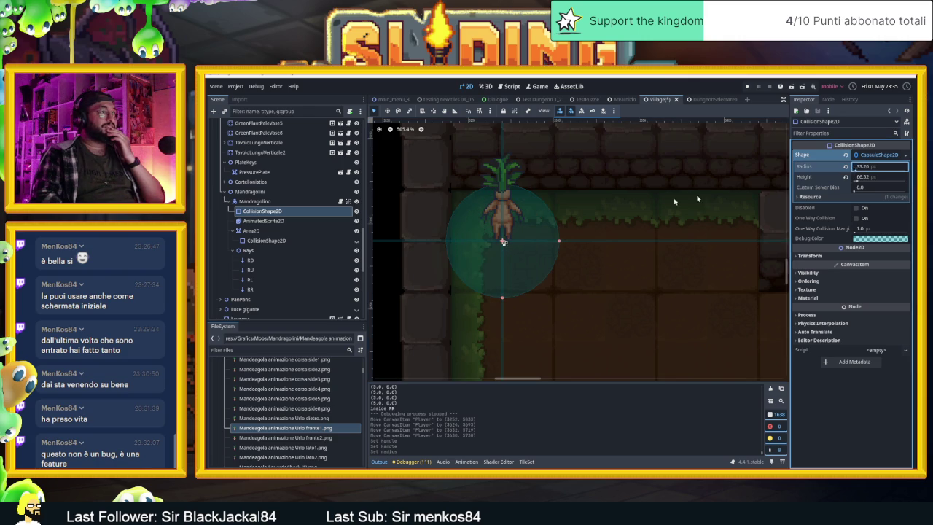
pyautogui.moveTo(559, 242); pyautogui.dragTo(536, 244)
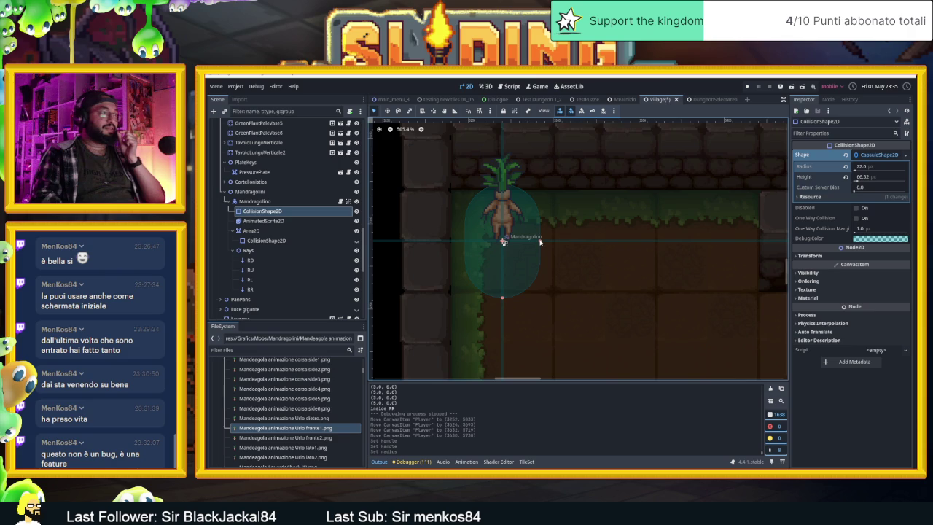
pyautogui.moveTo(540, 243); pyautogui.dragTo(526, 241)
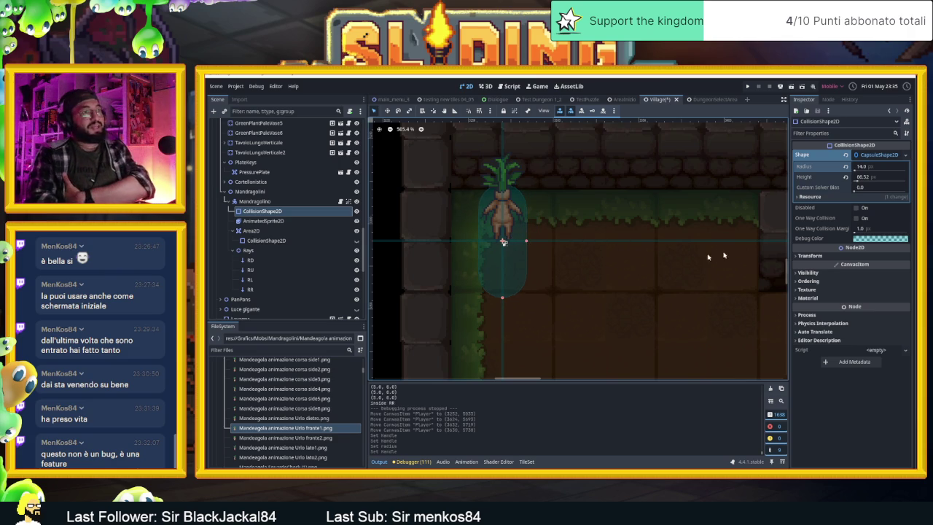
# Step: Rotate the capsule 90°, shorten it to 52 px height, and save the scene
pyautogui.click(809, 255)
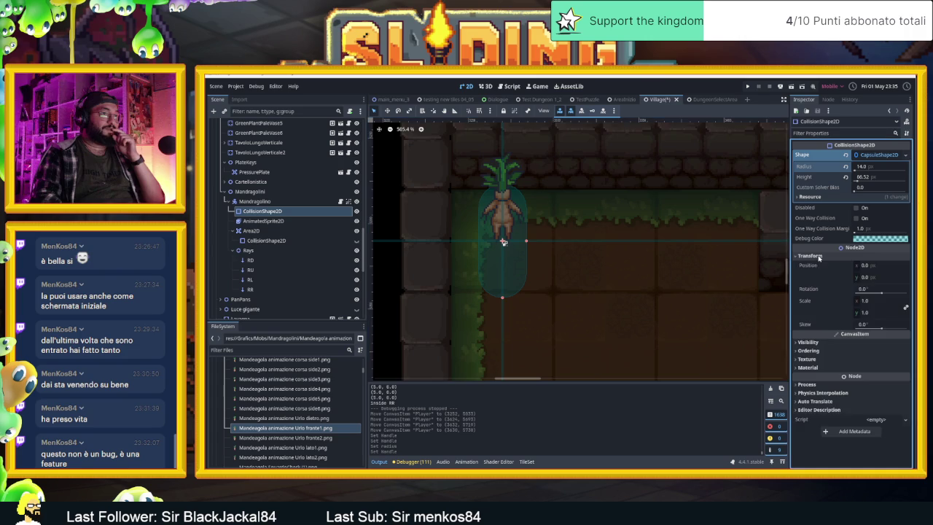
pyautogui.click(867, 290)
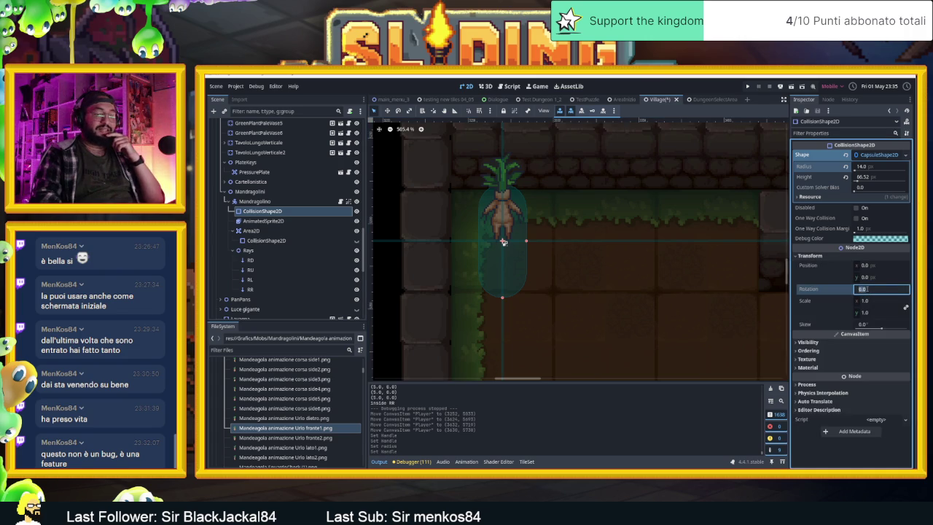
pyautogui.write('90')
pyautogui.press('Return')
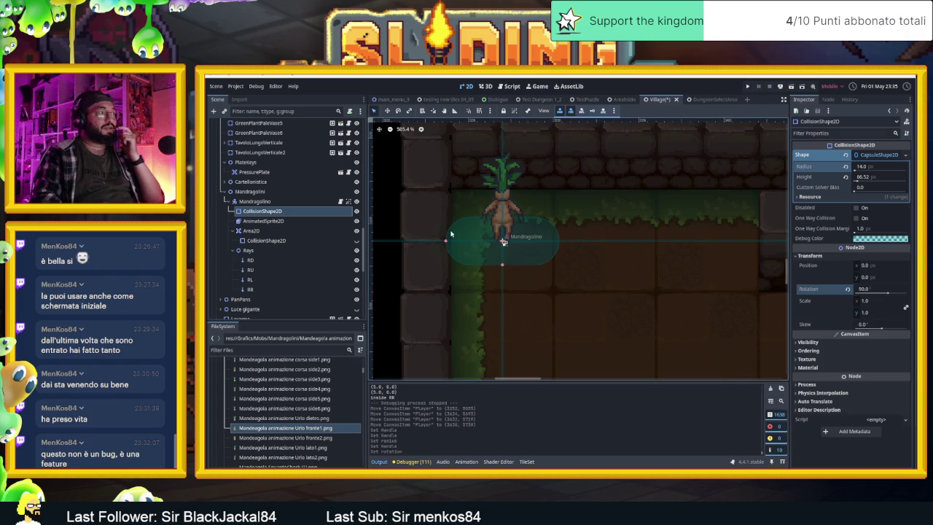
pyautogui.moveTo(450, 242); pyautogui.dragTo(457, 242)
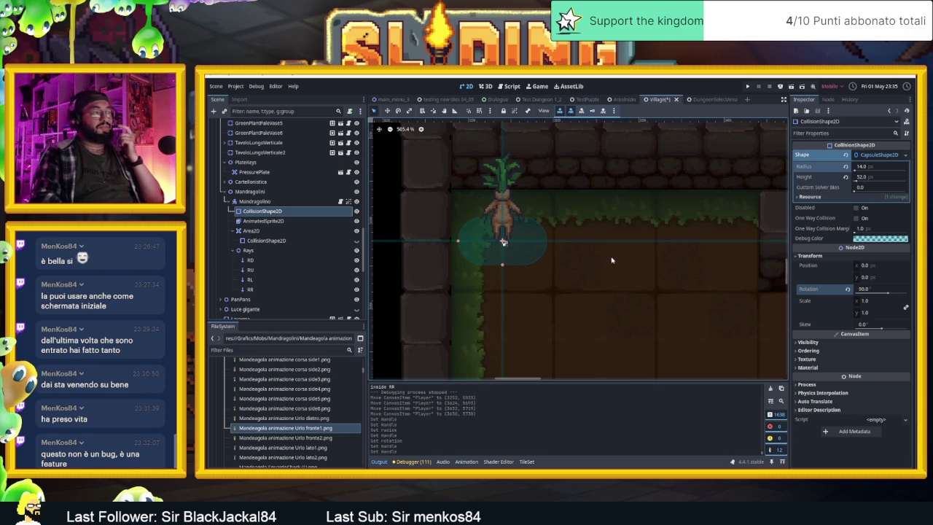
pyautogui.scroll(-3, 613, 259)
pyautogui.hotkey('ctrl', 's')
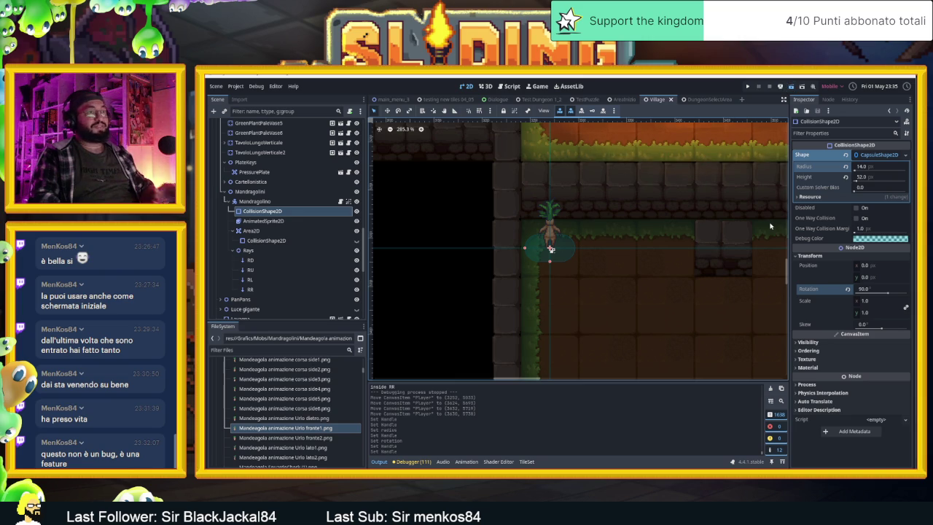
pyautogui.hotkey('ctrl', 's')
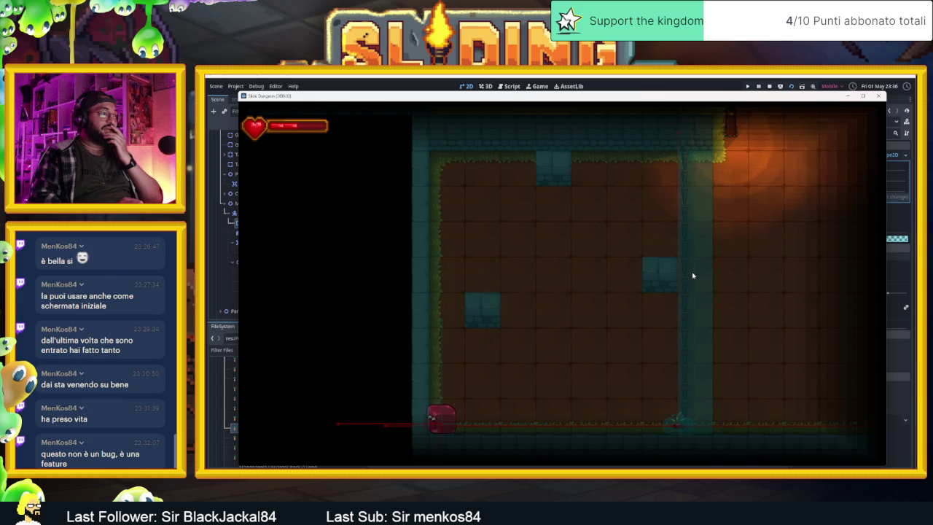
# Step: Play briefly, stop the game with F8, and open mandragolino.gd in the Script editor
pyautogui.press('Right')
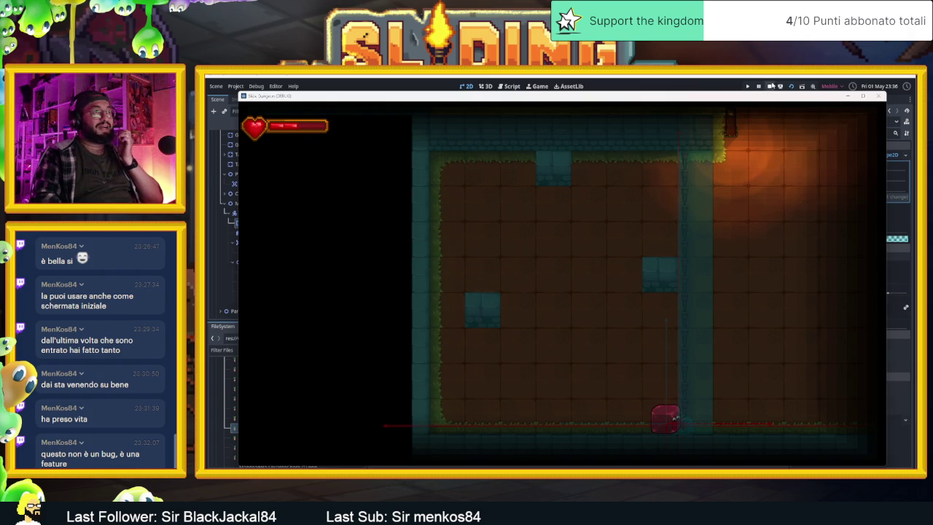
pyautogui.press('F8')
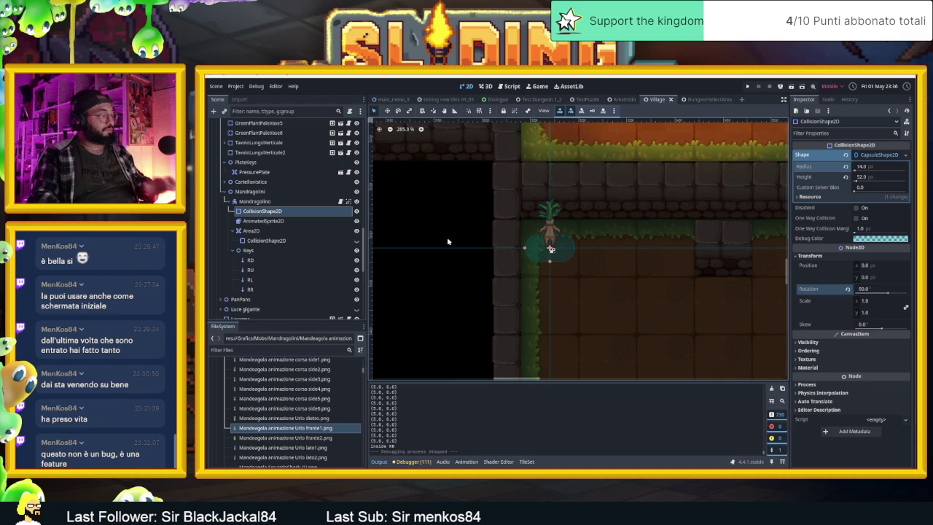
pyautogui.hotkey('ctrl', 'F3')
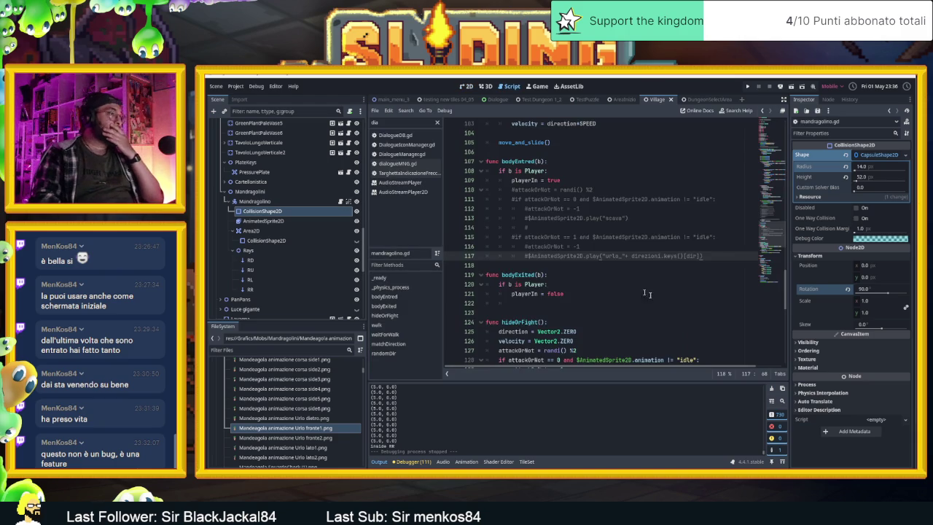
# Step: Scroll through mandragolino.gd and place the cursor at the print(isRunning) line
pyautogui.scroll(-2, 634, 286)
pyautogui.scroll(1, 670, 308)
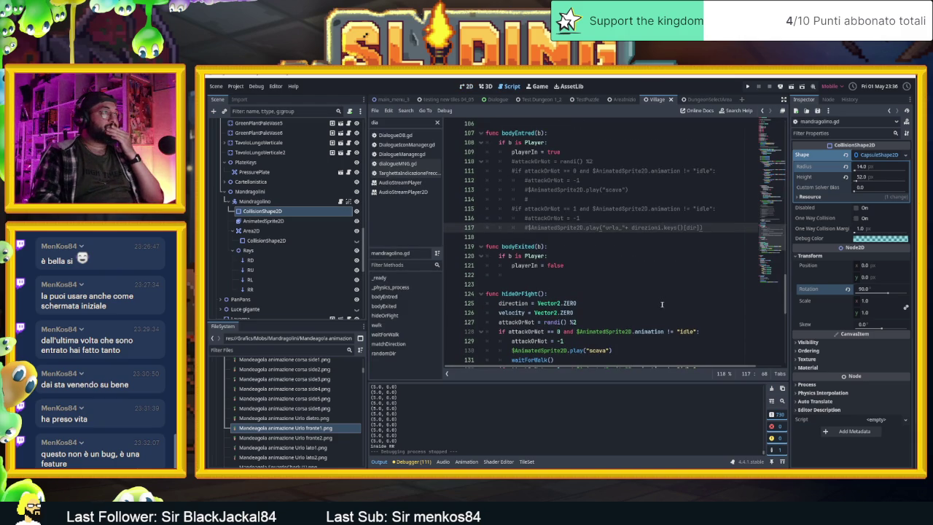
pyautogui.scroll(-5, 652, 298)
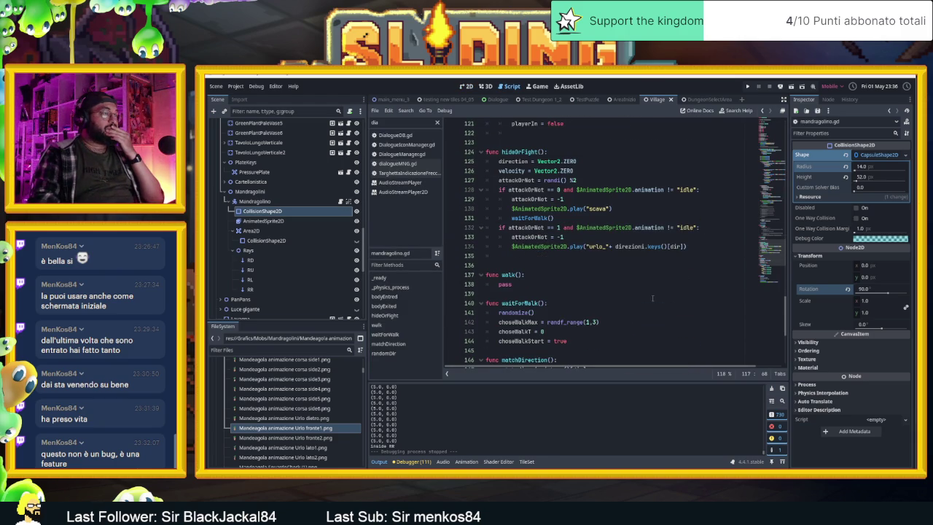
pyautogui.scroll(8, 636, 303)
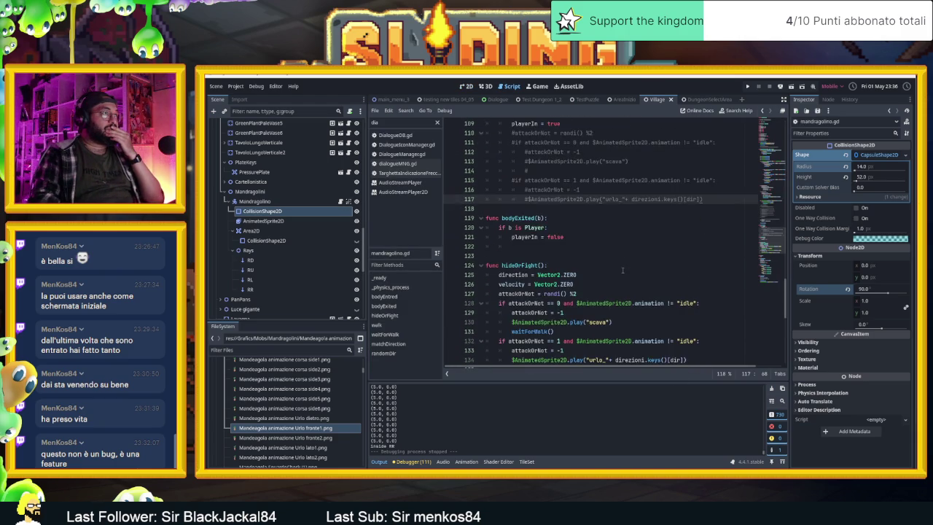
pyautogui.scroll(12, 605, 262)
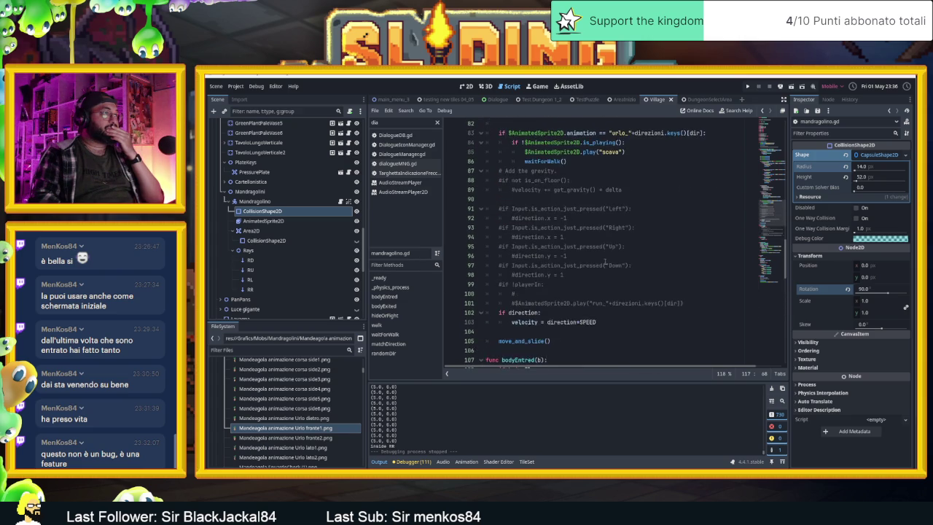
pyautogui.scroll(1, 603, 273)
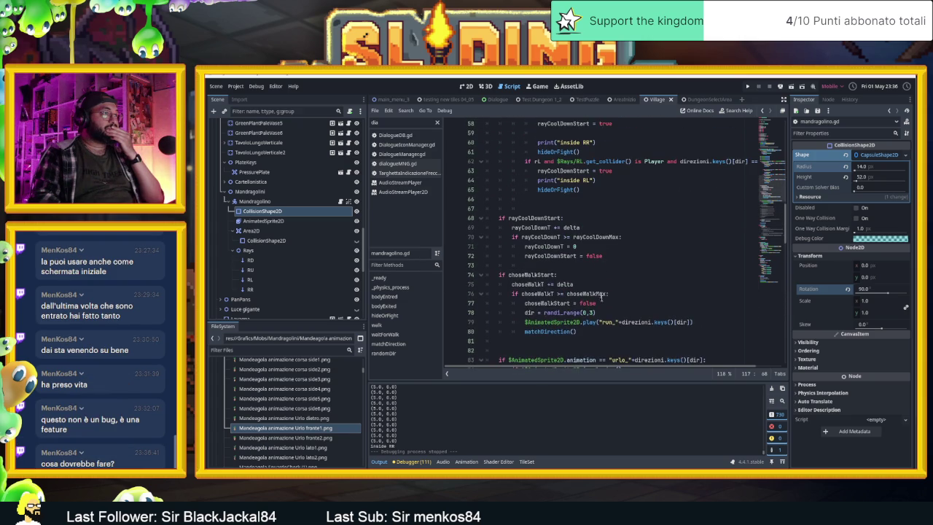
pyautogui.scroll(10, 604, 305)
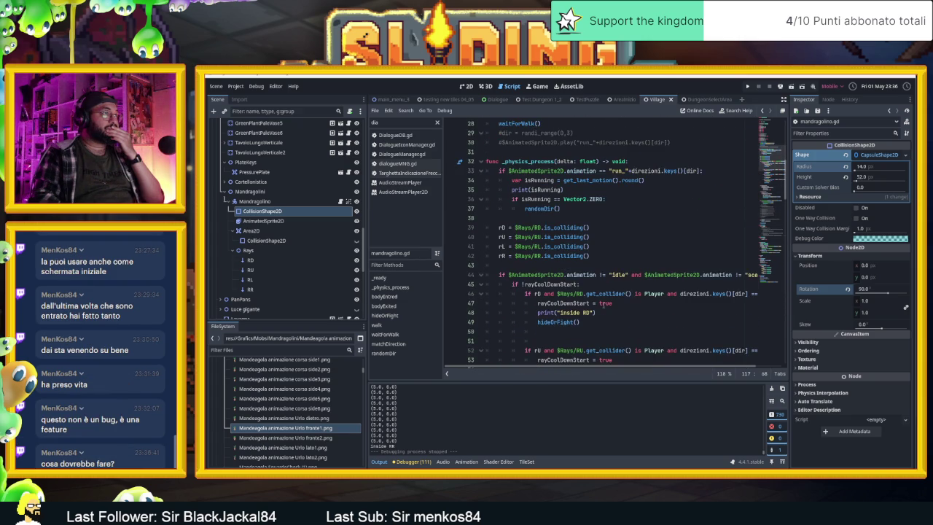
pyautogui.click(583, 192)
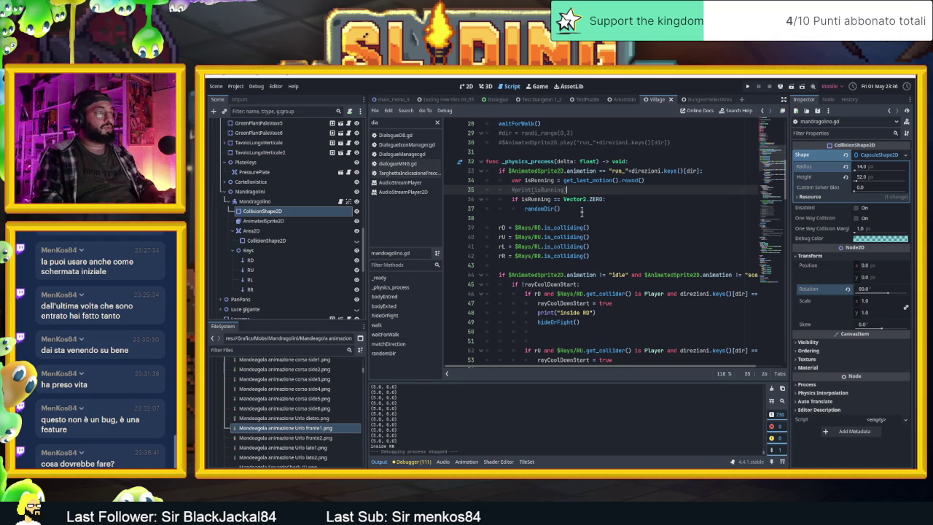
pyautogui.scroll(-1, 577, 244)
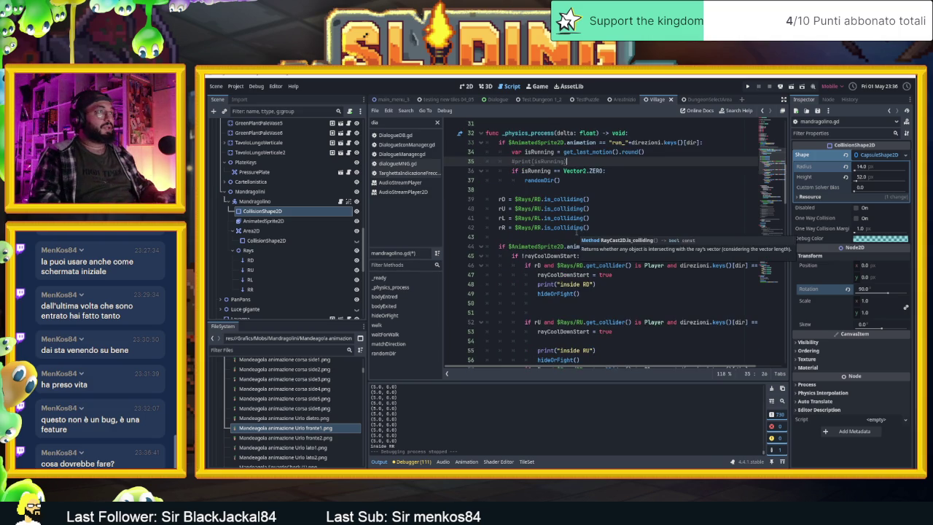
pyautogui.scroll(-2, 557, 238)
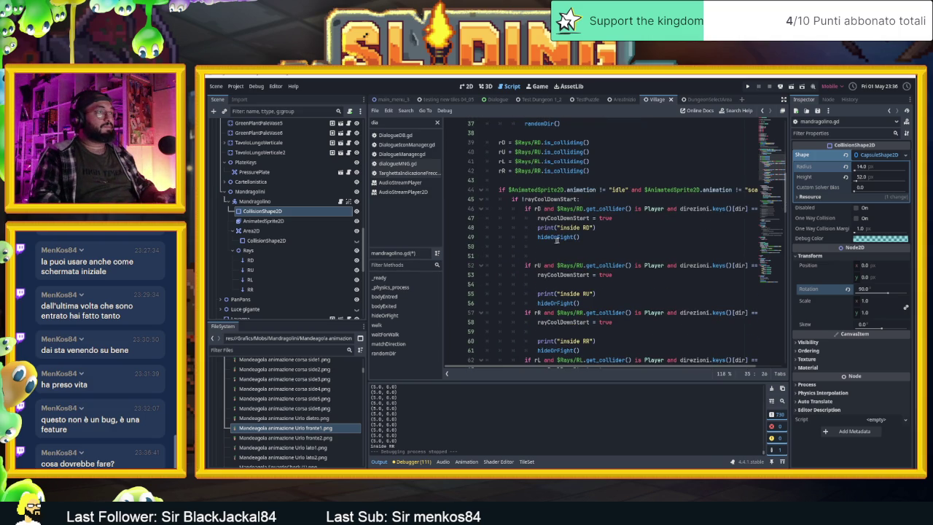
pyautogui.scroll(1, 541, 411)
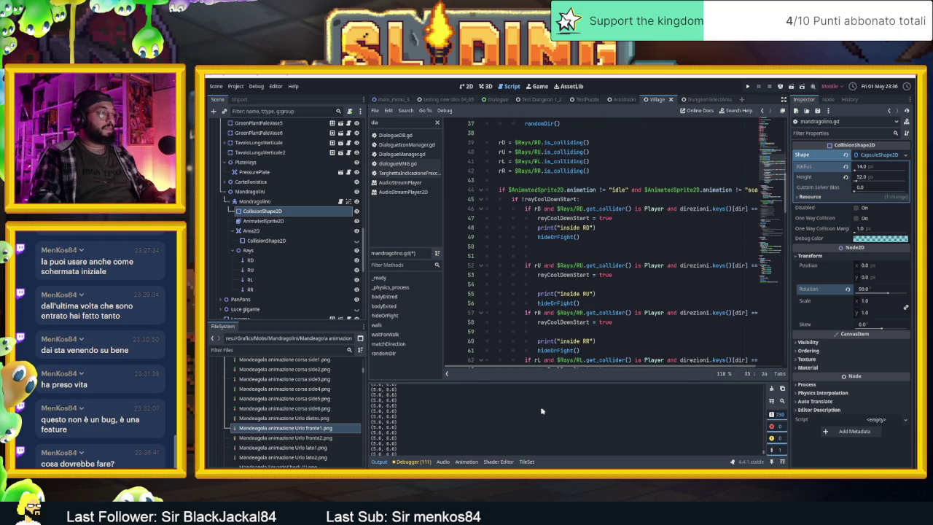
# Step: Clear the Output log and scroll back to the rayCoolDownMax value on line 17
pyautogui.click(770, 389)
pyautogui.scroll(3, 639, 293)
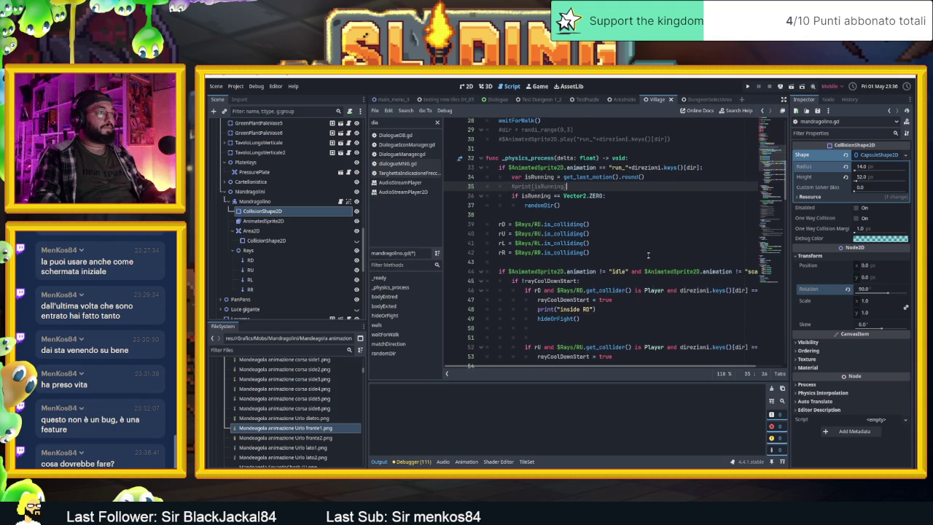
pyautogui.scroll(-1, 639, 293)
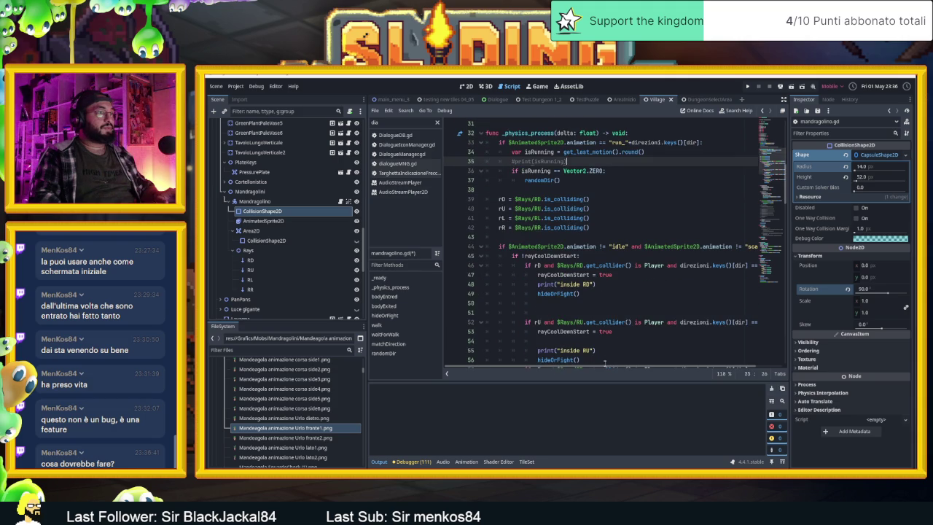
pyautogui.hscroll(2, 604, 365)
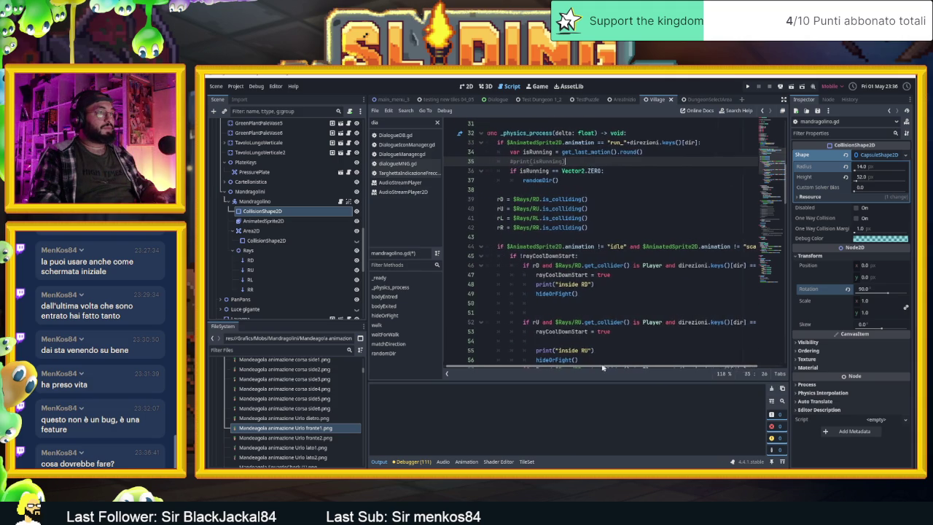
pyautogui.moveTo(605, 368); pyautogui.dragTo(585, 368)
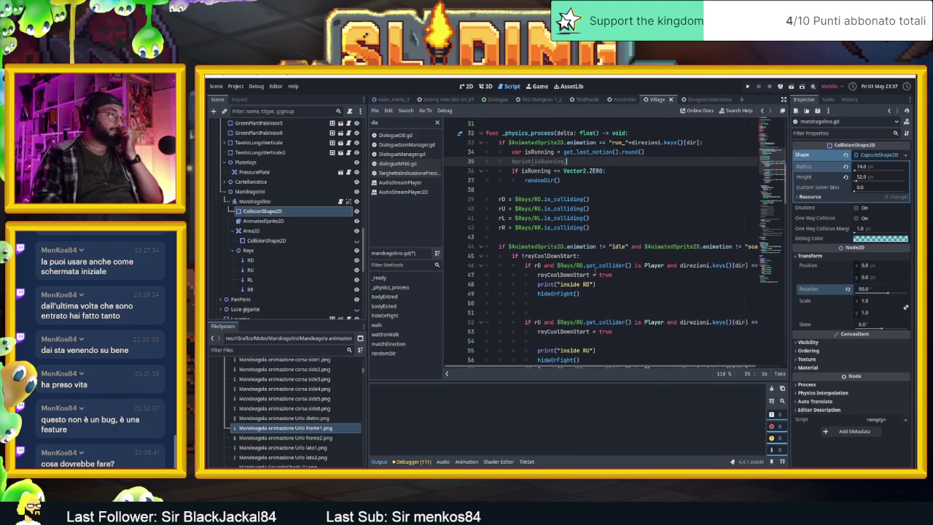
pyautogui.scroll(-1, 596, 267)
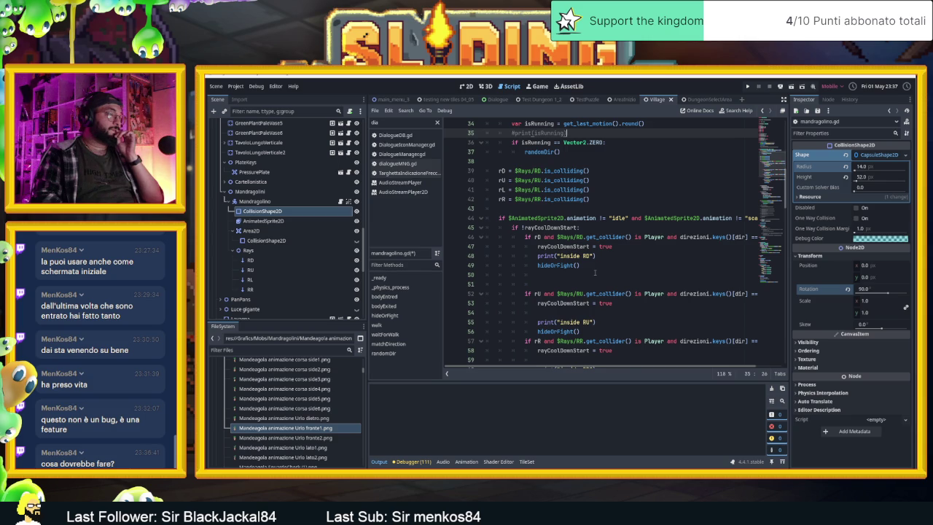
pyautogui.scroll(-1, 596, 272)
pyautogui.scroll(-1, 595, 273)
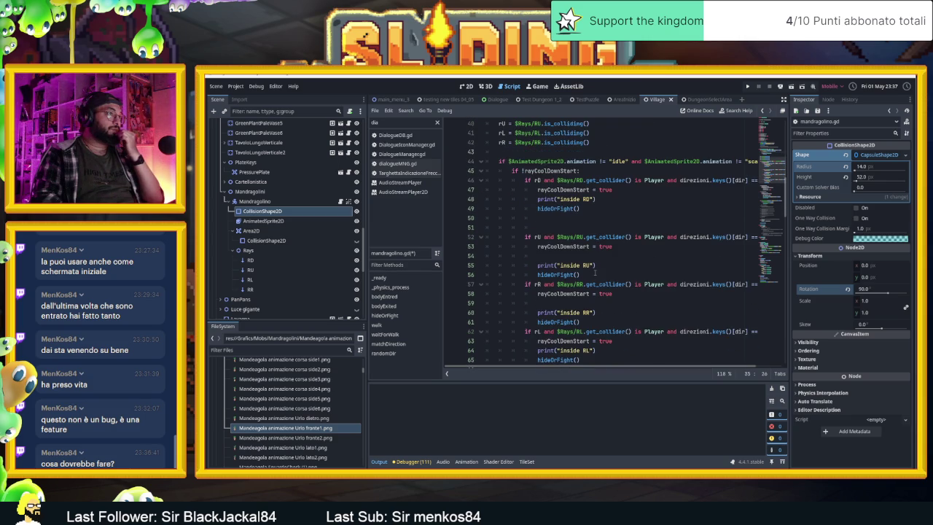
pyautogui.scroll(-5, 595, 272)
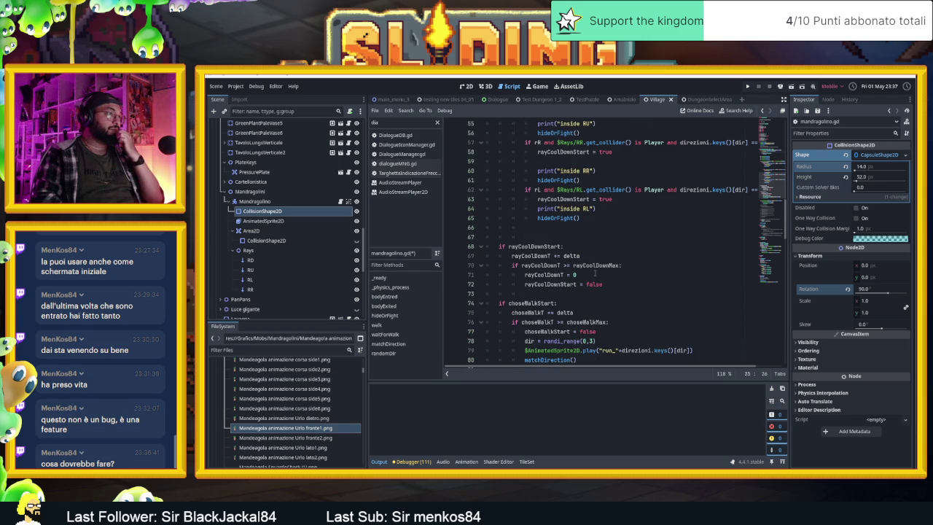
pyautogui.scroll(3, 600, 281)
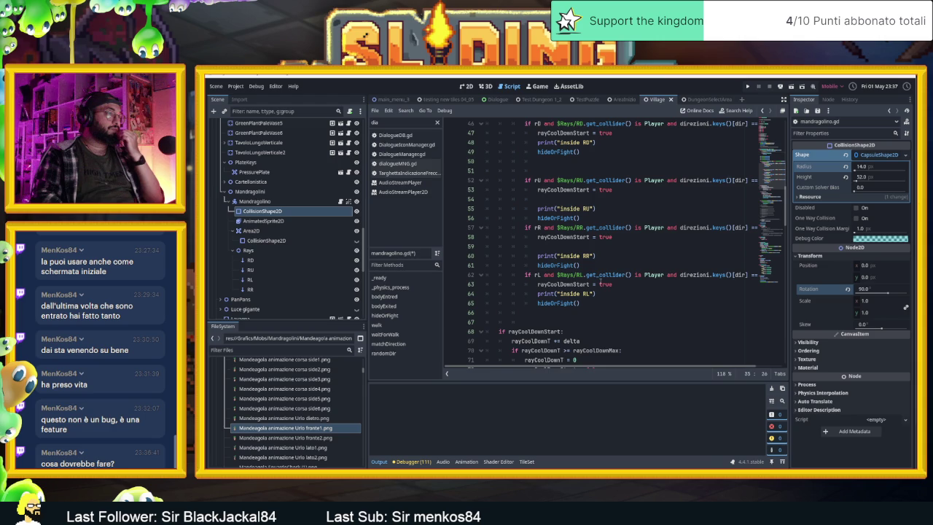
pyautogui.scroll(3, 601, 281)
pyautogui.scroll(-2, 600, 280)
pyautogui.scroll(1, 601, 281)
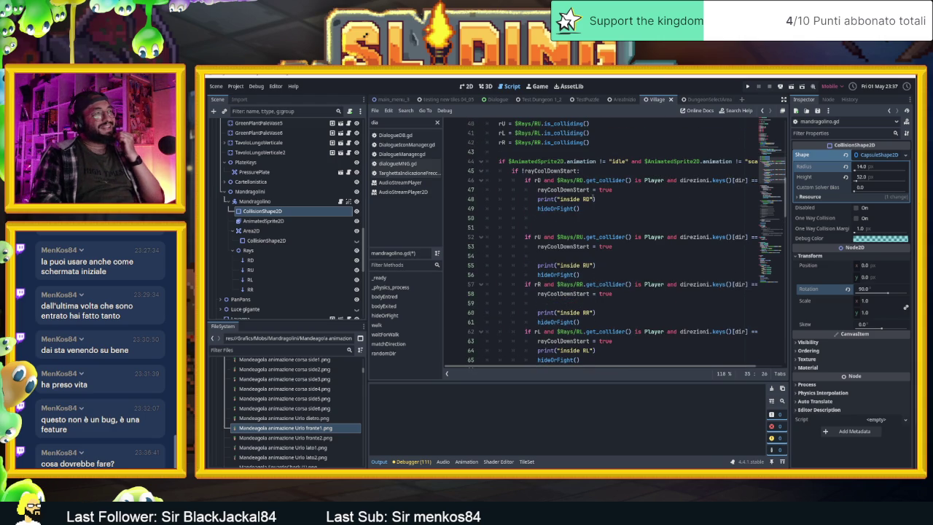
pyautogui.scroll(-2, 602, 253)
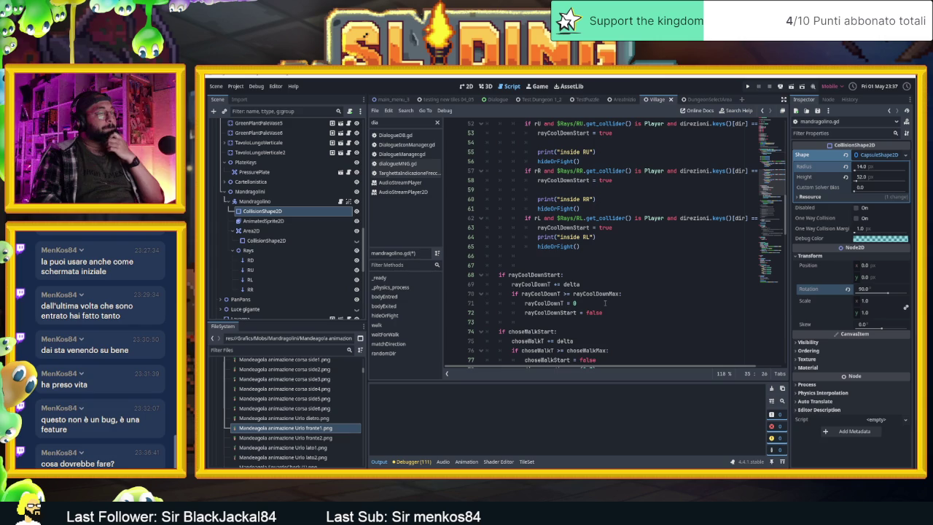
pyautogui.scroll(1, 612, 301)
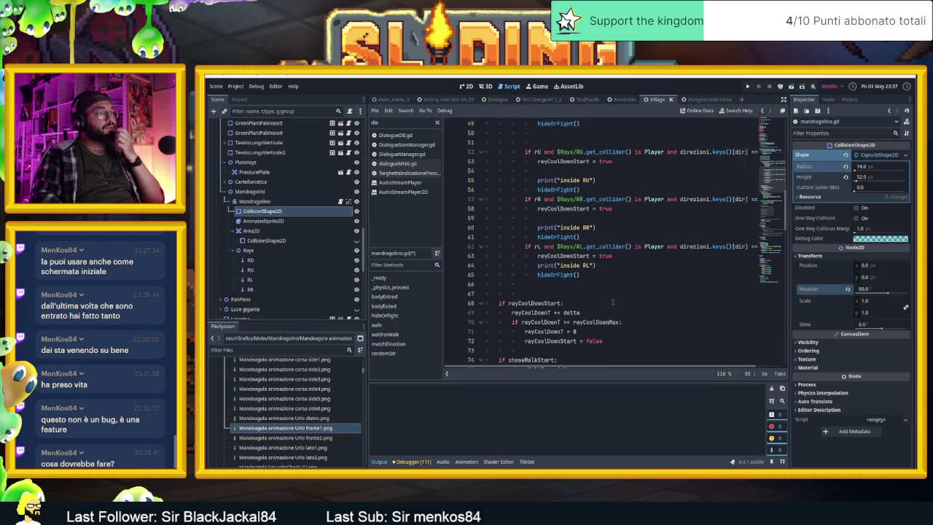
pyautogui.scroll(16, 612, 301)
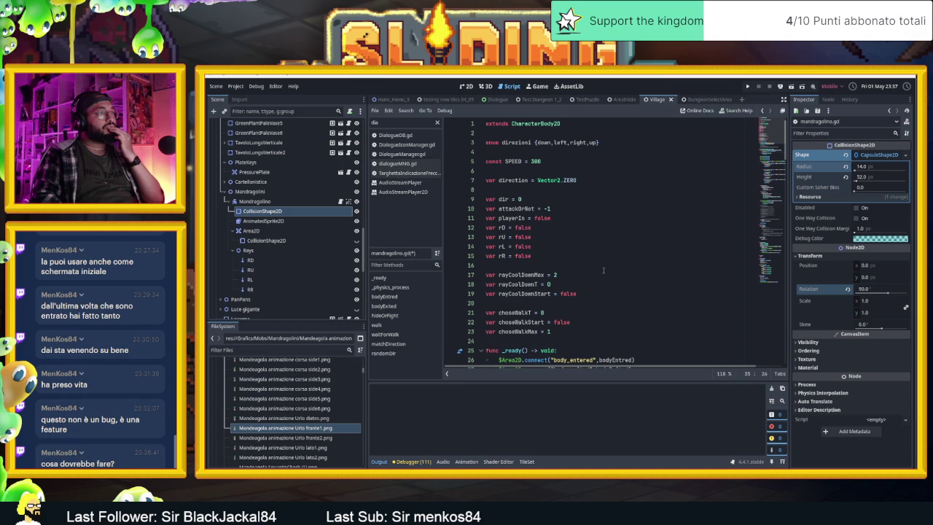
pyautogui.click(556, 275)
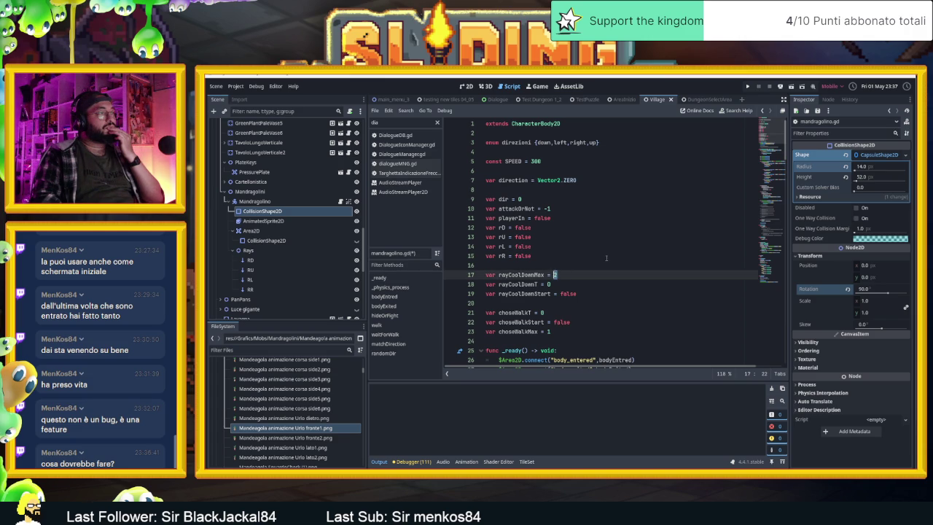
# Step: Change rayCoolDownMax on line 17 from 2 to 1, then save and run with F5
pyautogui.scroll(-2, 605, 257)
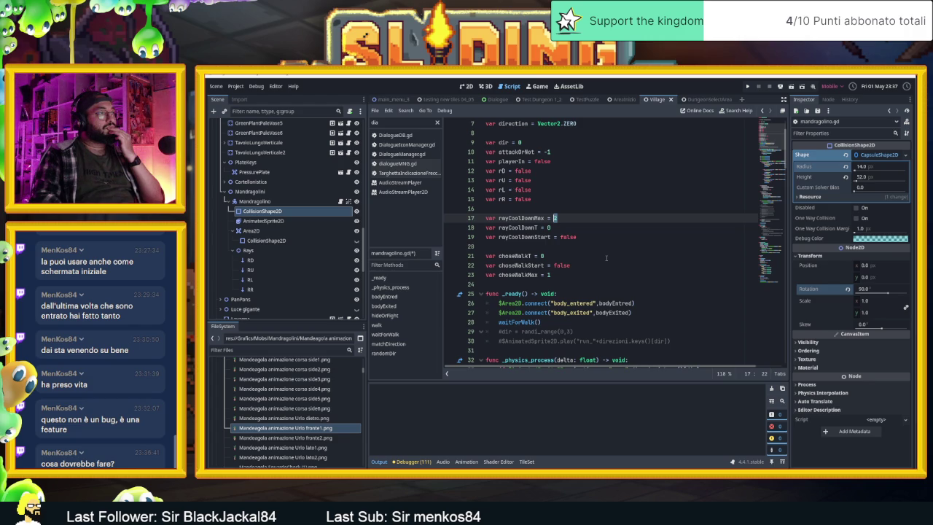
pyautogui.write('1')
pyautogui.click(605, 257)
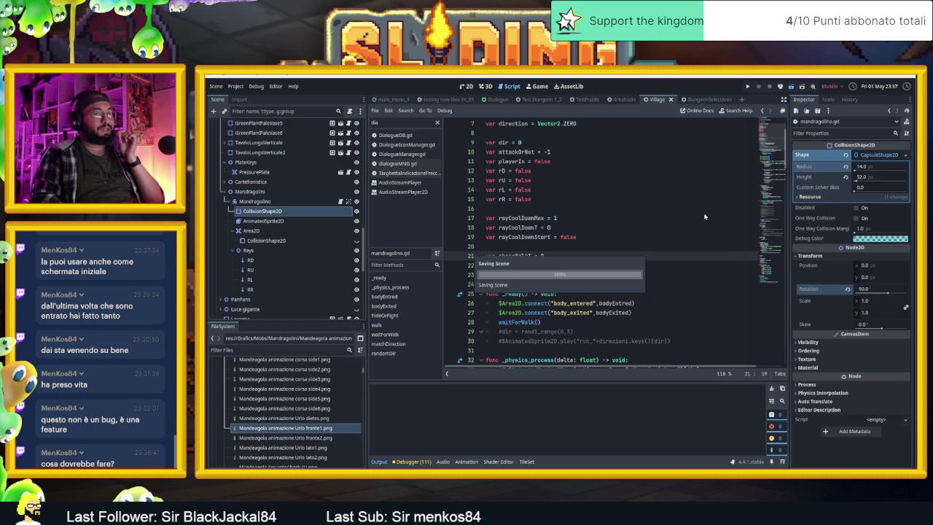
pyautogui.press('F5')
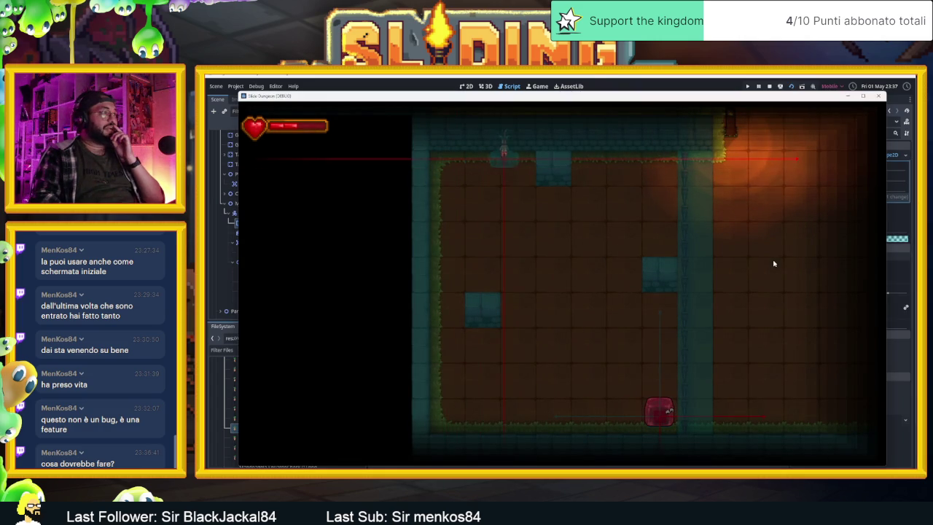
# Step: Slide the player up and down the room, then right beside the slime, and stop the run
pyautogui.press('Down')
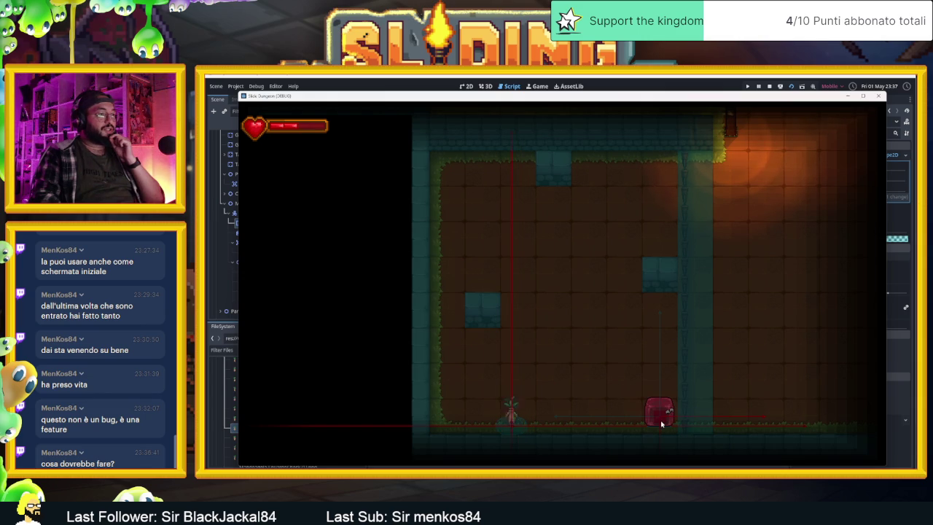
pyautogui.press('Up')
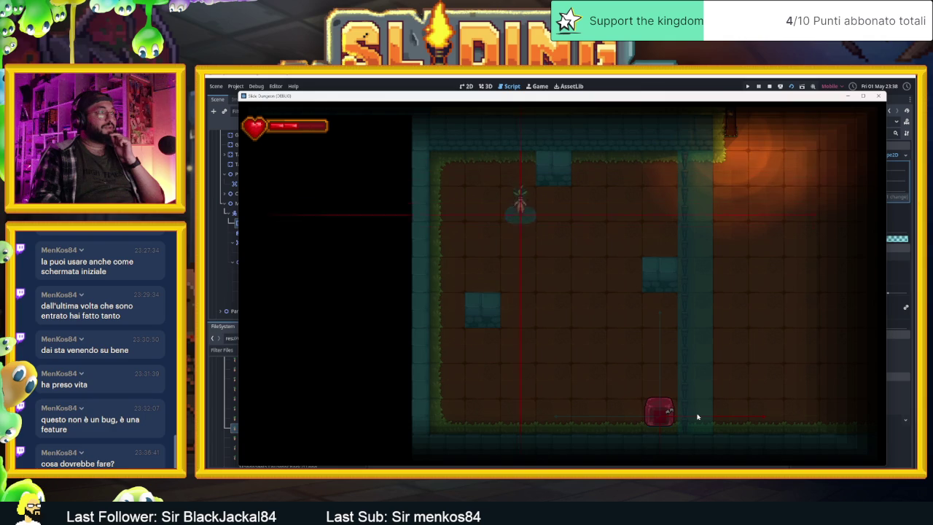
pyautogui.press('Down')
pyautogui.press('Up')
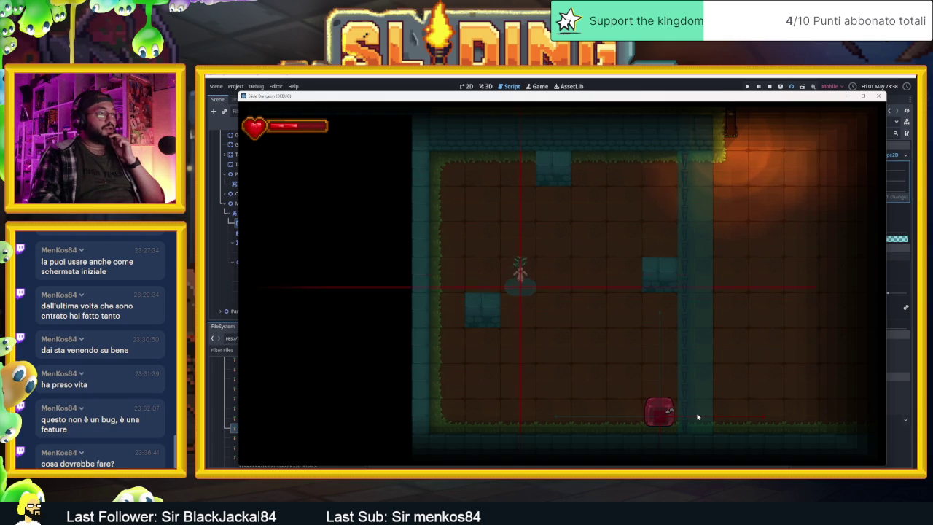
pyautogui.press('Down')
pyautogui.press('Right')
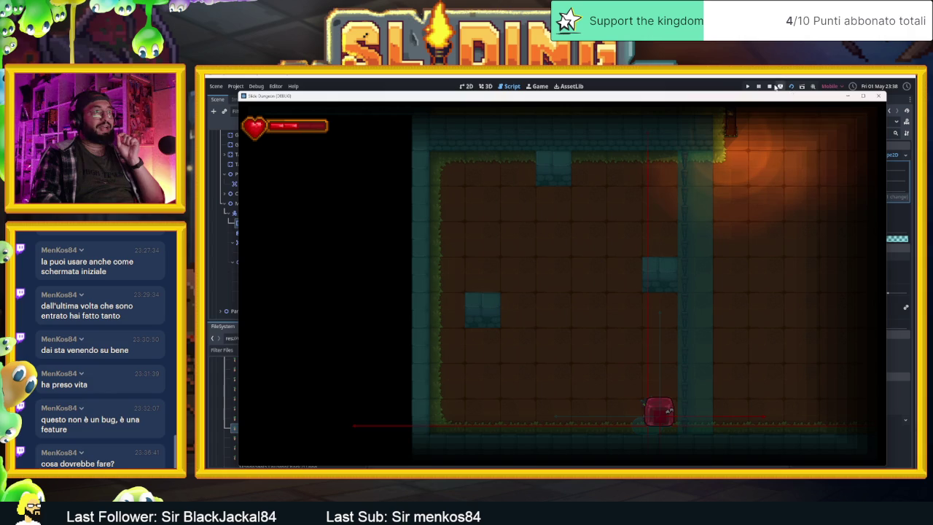
pyautogui.click(769, 86)
# Step: Change the rayCoolDownMax value on line 17, replacing the 1 with 0
pyautogui.scroll(-4, 564, 293)
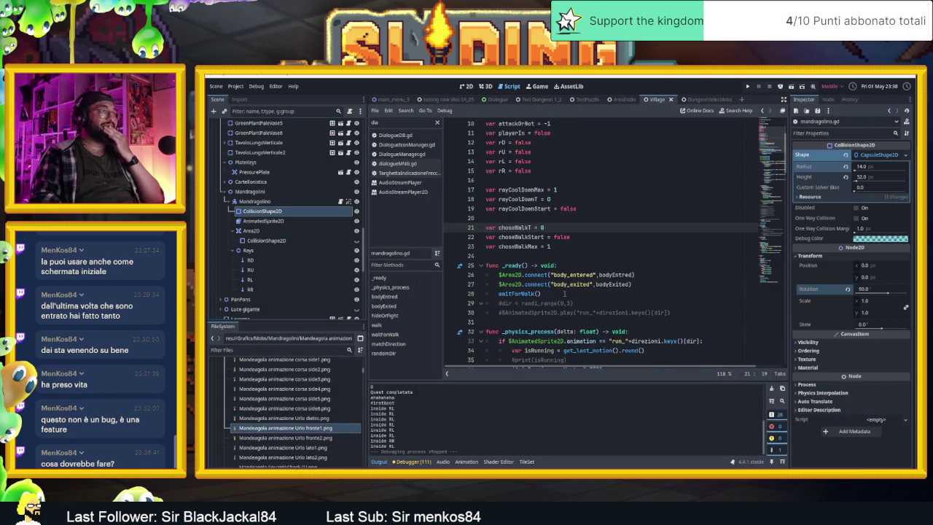
pyautogui.scroll(4, 568, 291)
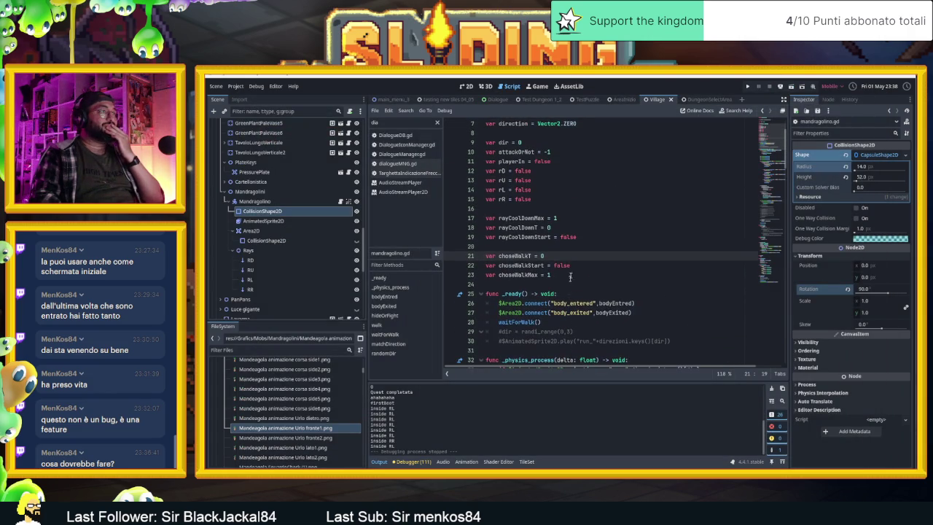
pyautogui.scroll(-1, 562, 257)
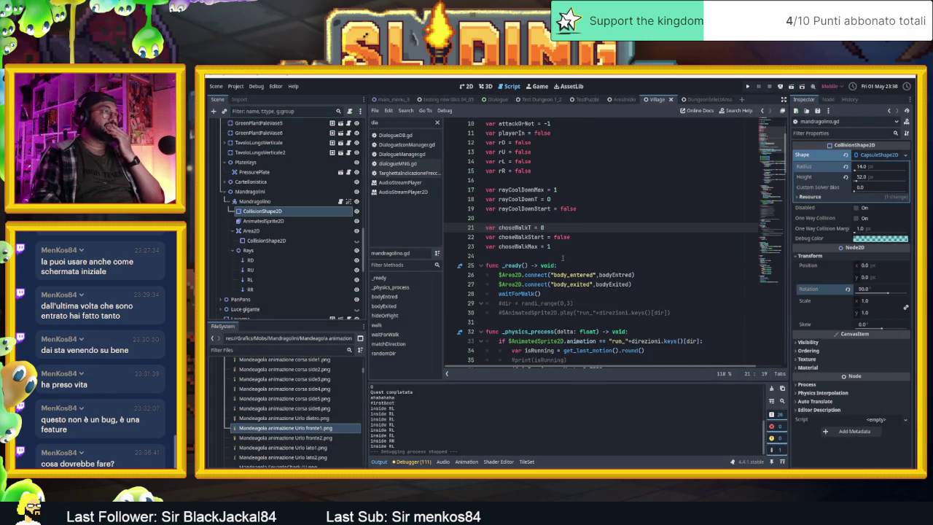
pyautogui.click(560, 190)
pyautogui.press('BackSpace')
pyautogui.write('0.5')
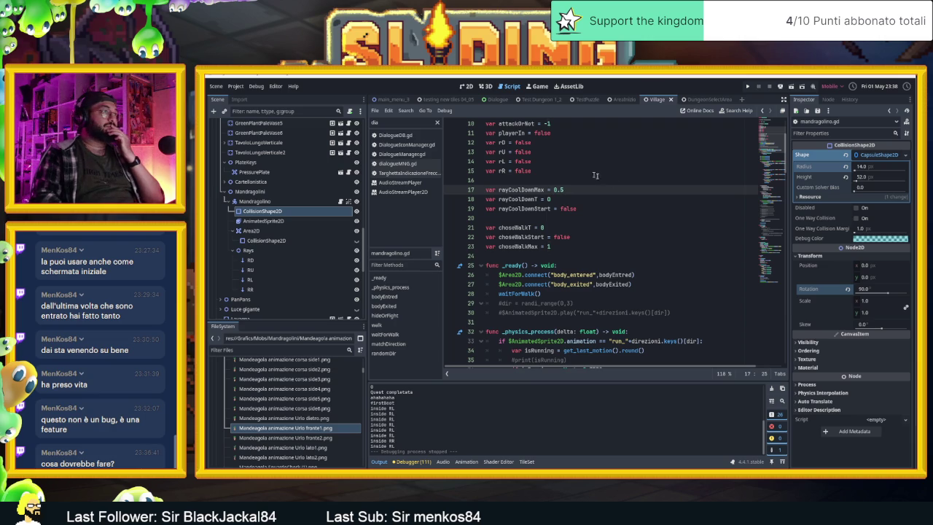
# Step: Review the RD/RU/RR/RL print lines, then save and run the project with F5
pyautogui.scroll(-7, 620, 204)
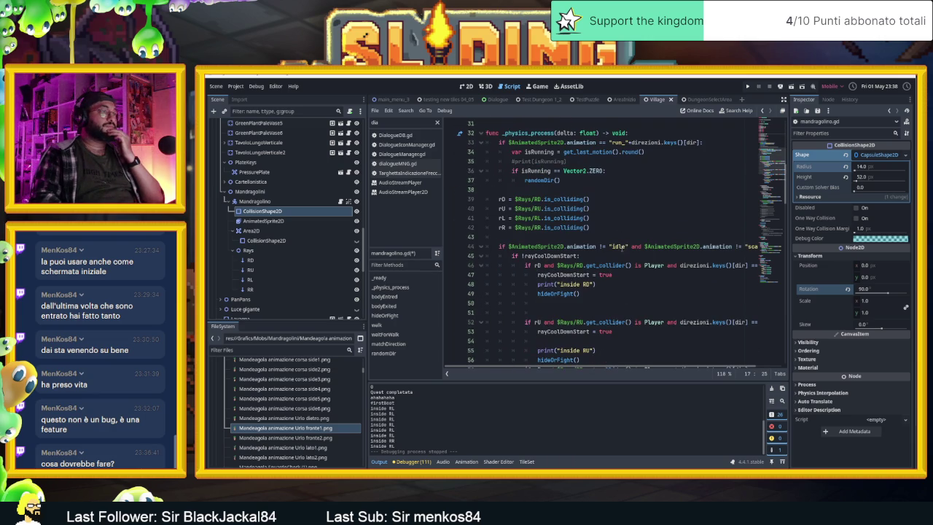
pyautogui.scroll(-4, 616, 298)
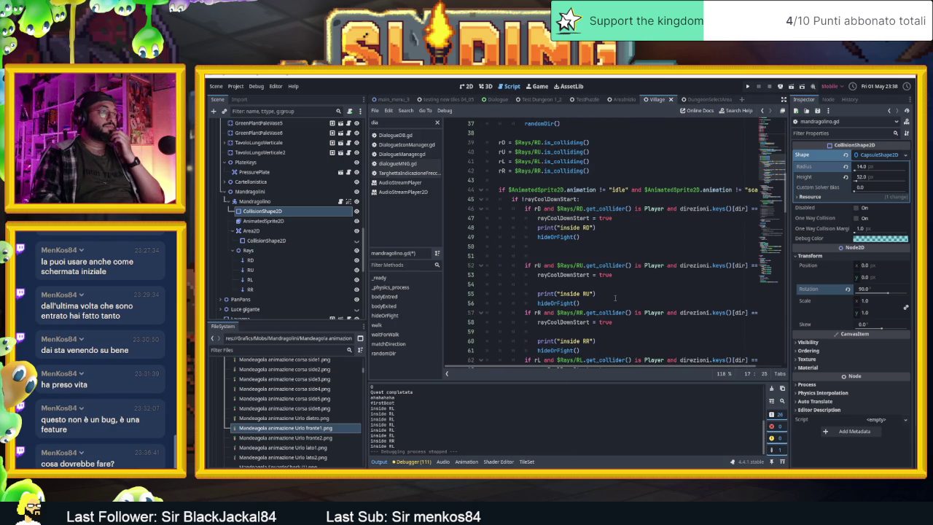
pyautogui.scroll(-1, 615, 299)
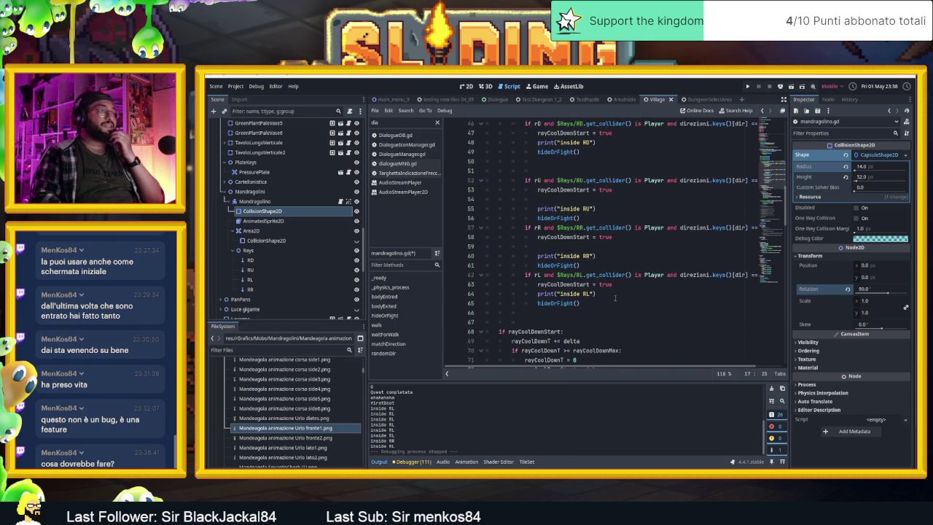
pyautogui.scroll(-2, 615, 298)
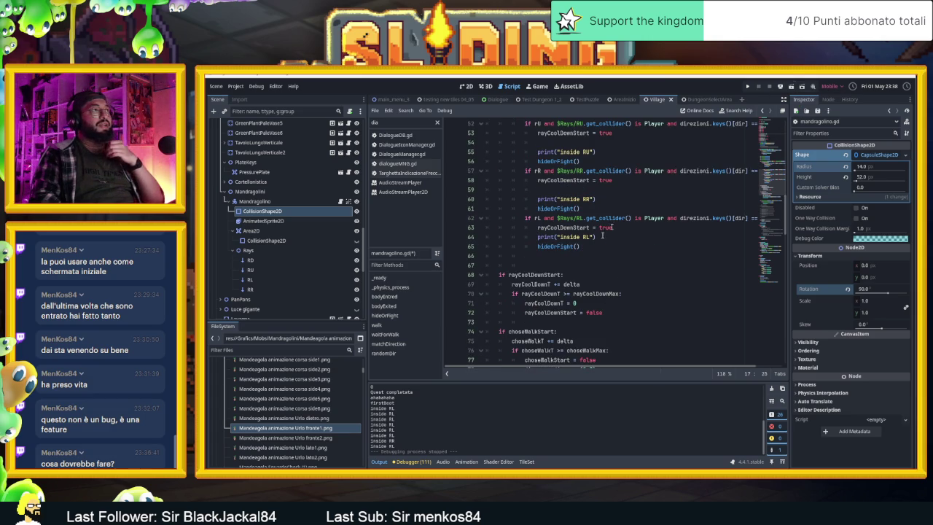
pyautogui.scroll(1, 596, 242)
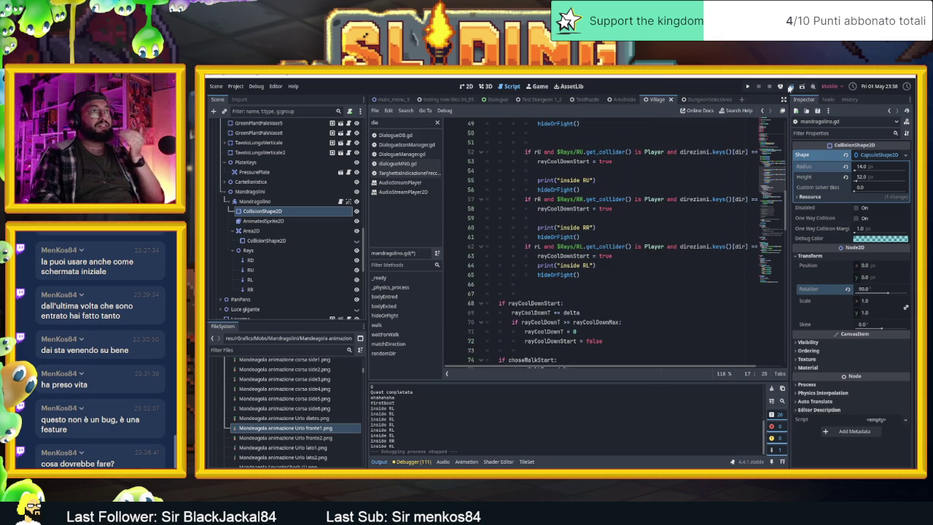
pyautogui.press('F5')
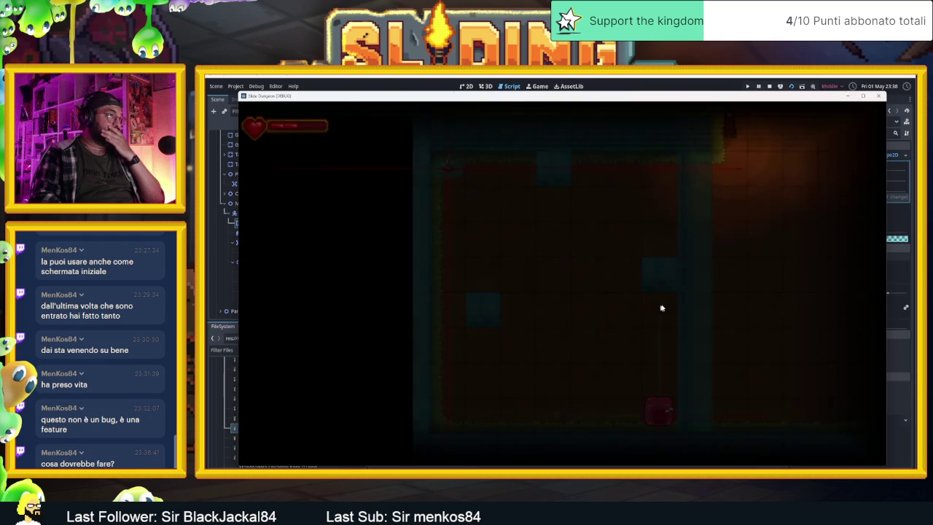
# Step: Slide the player down, right, left and up around the room toward the mandrake
pyautogui.press('Down')
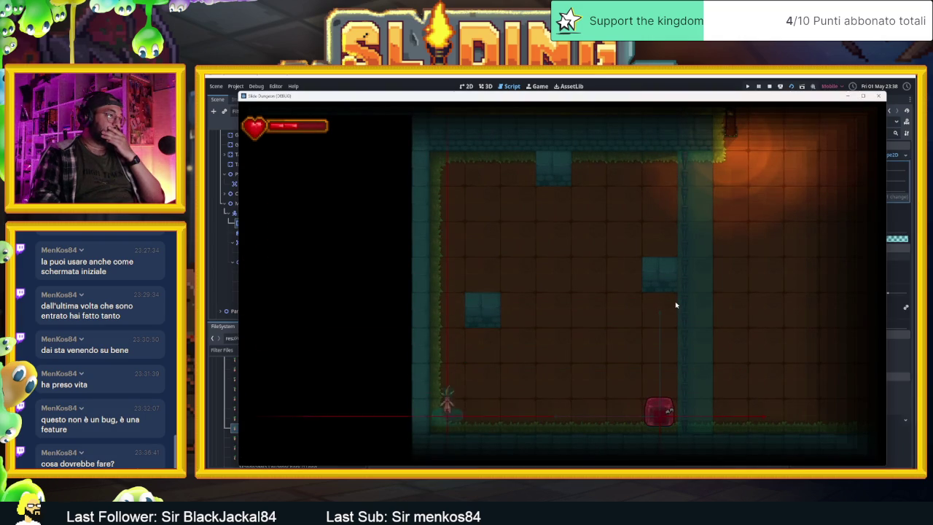
pyautogui.press('Right')
pyautogui.press('Left')
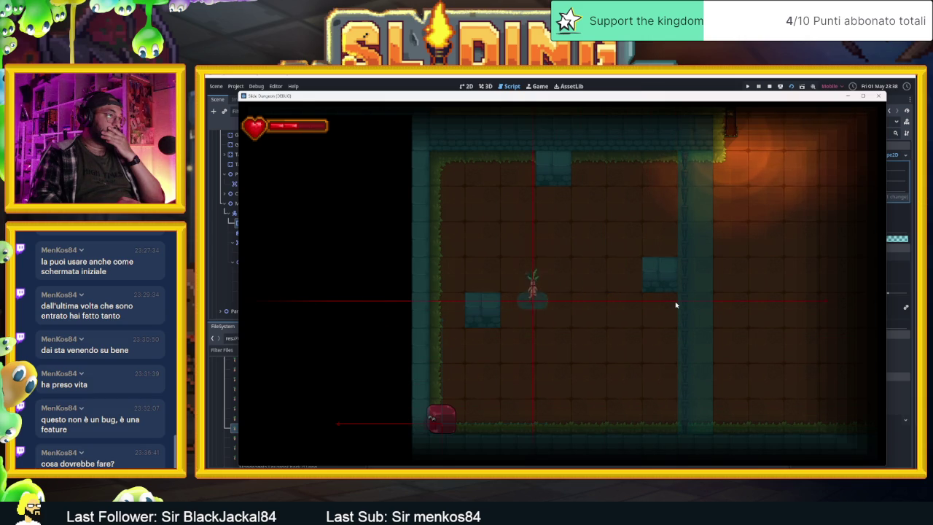
pyautogui.press('Right')
pyautogui.press('Up')
pyautogui.press('Down')
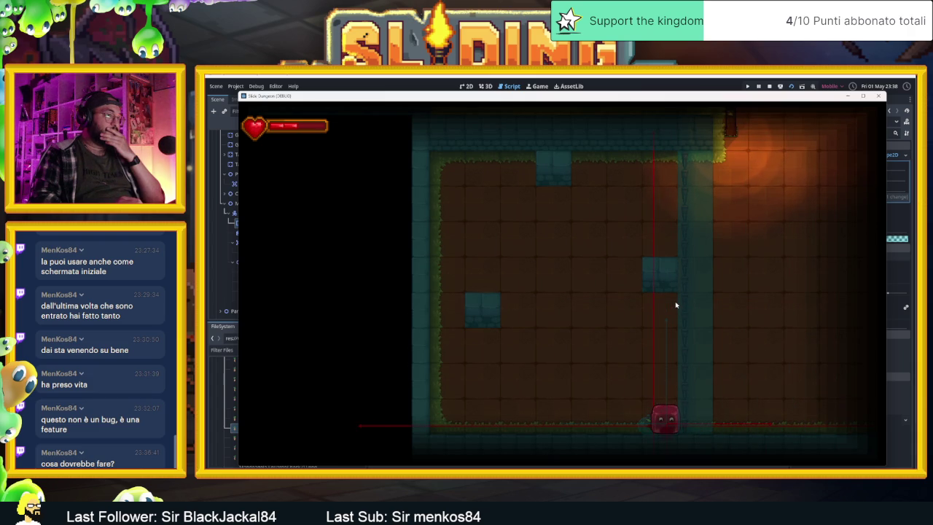
pyautogui.press('Left')
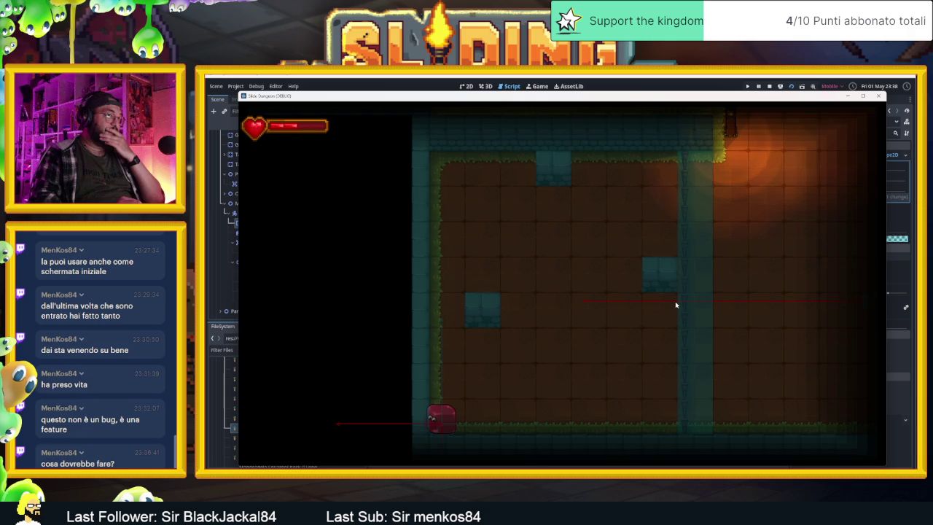
pyautogui.press('Right')
# Step: Steer the player up, left, down, right and left, then stop the game with F8
pyautogui.press('Up')
pyautogui.press('Left')
pyautogui.press('Down')
pyautogui.press('Right')
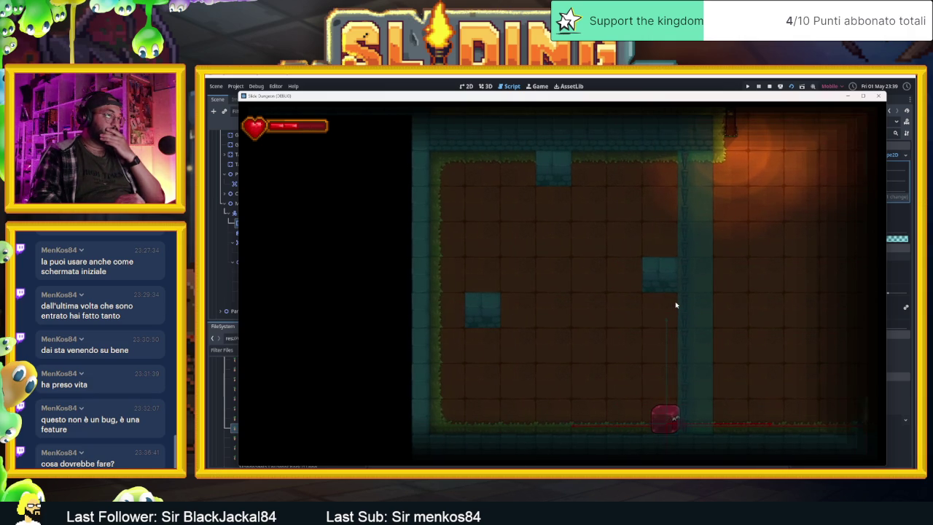
pyautogui.press('Left')
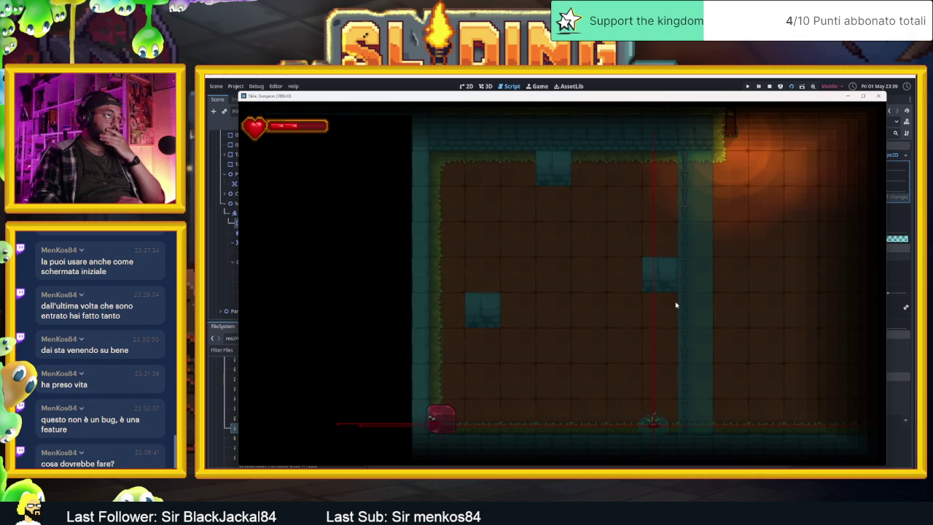
pyautogui.press('F8')
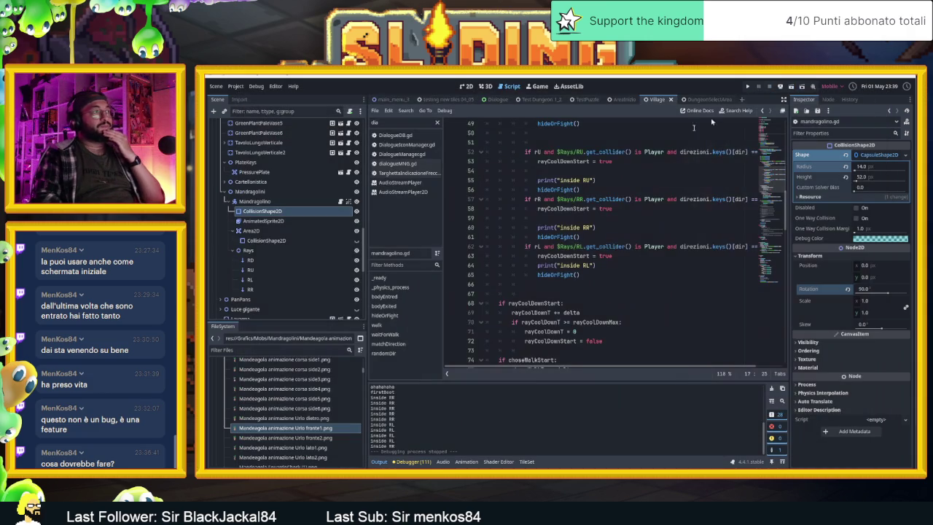
# Step: Set rayCoolDownMax on line 17 of mandragolino.gd to 0.1
pyautogui.scroll(10, 569, 211)
pyautogui.scroll(4, 567, 213)
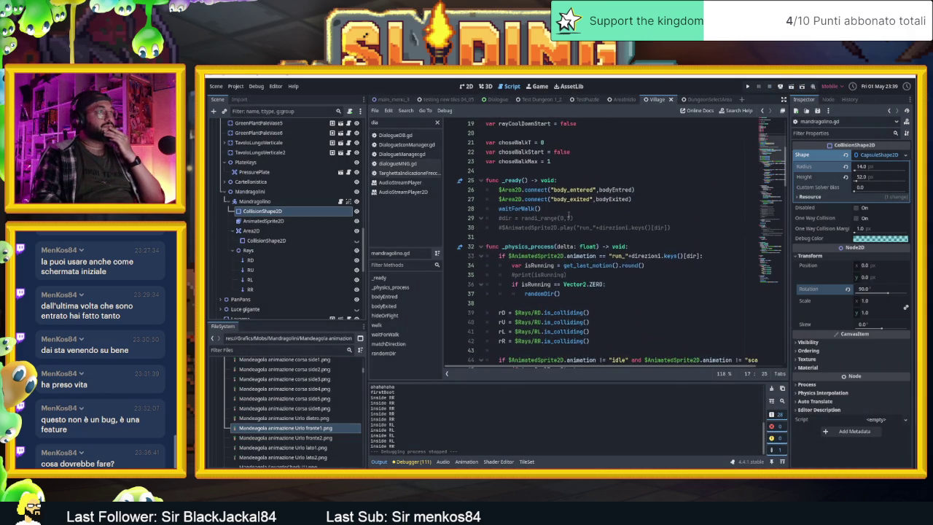
pyautogui.scroll(2, 557, 166)
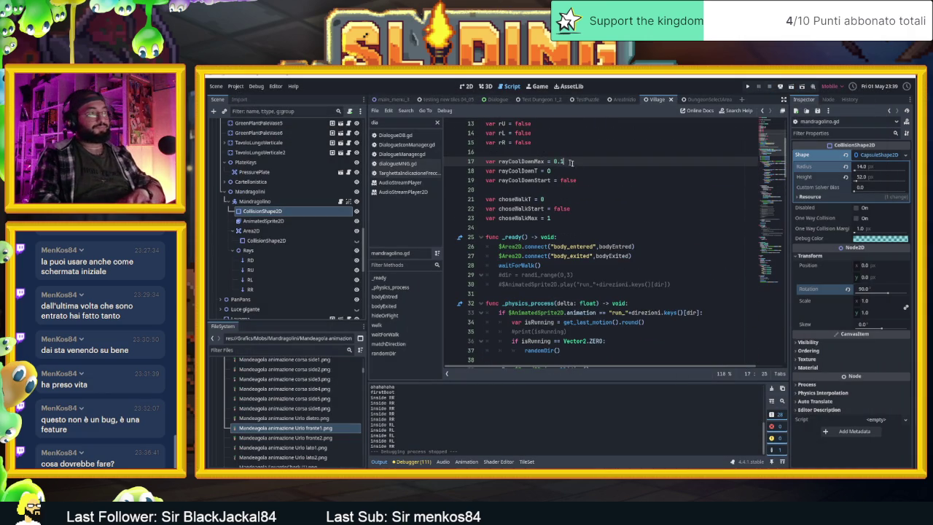
pyautogui.write('1')
pyautogui.click(624, 170)
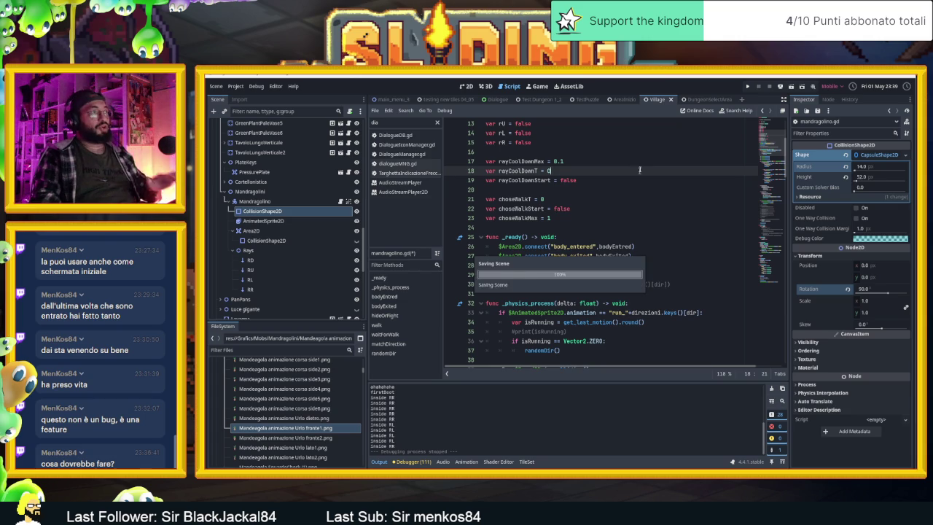
# Step: Look over the rest of the script, then save and relaunch the game with F5
pyautogui.scroll(-4, 561, 279)
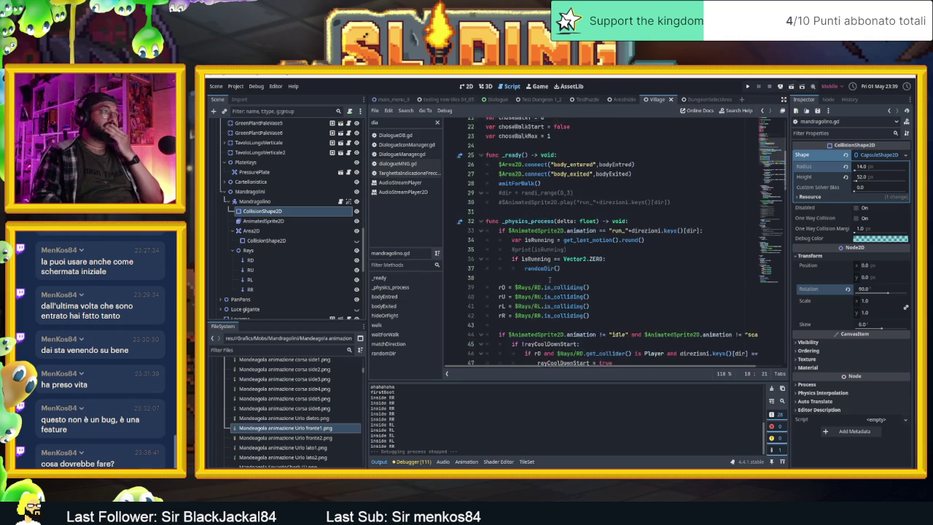
pyautogui.scroll(-1, 616, 276)
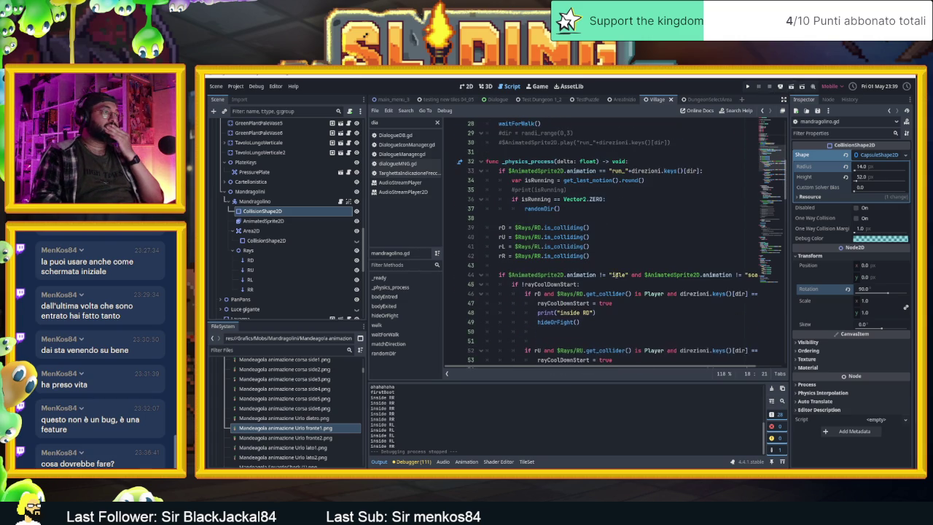
pyautogui.scroll(-8, 615, 276)
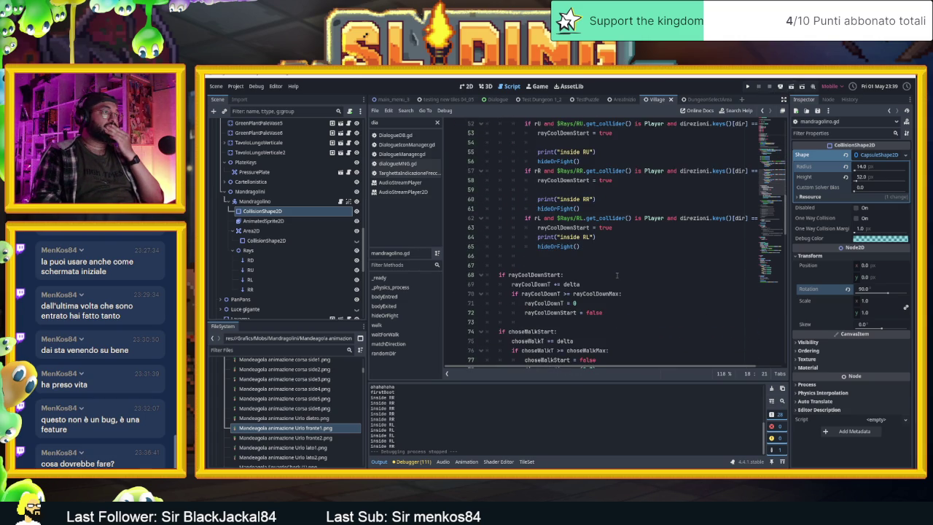
pyautogui.scroll(-1, 617, 275)
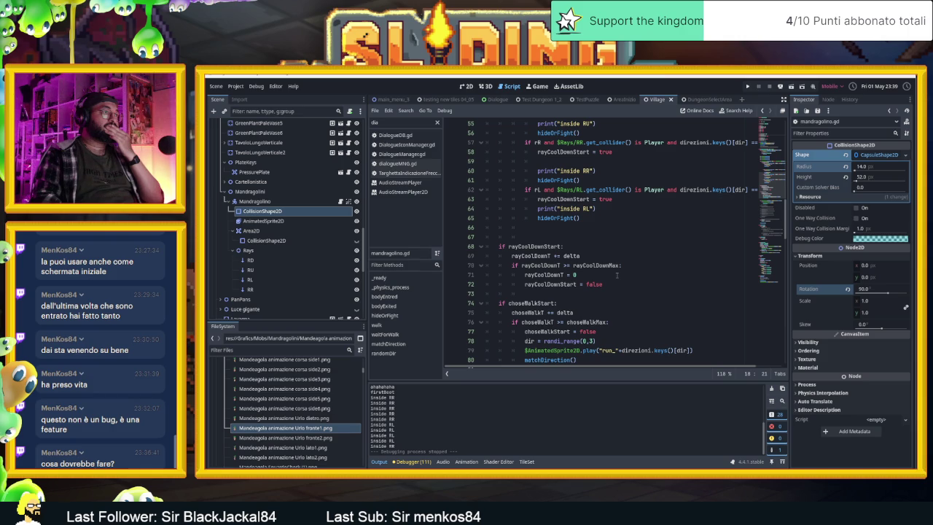
pyautogui.scroll(-1, 616, 275)
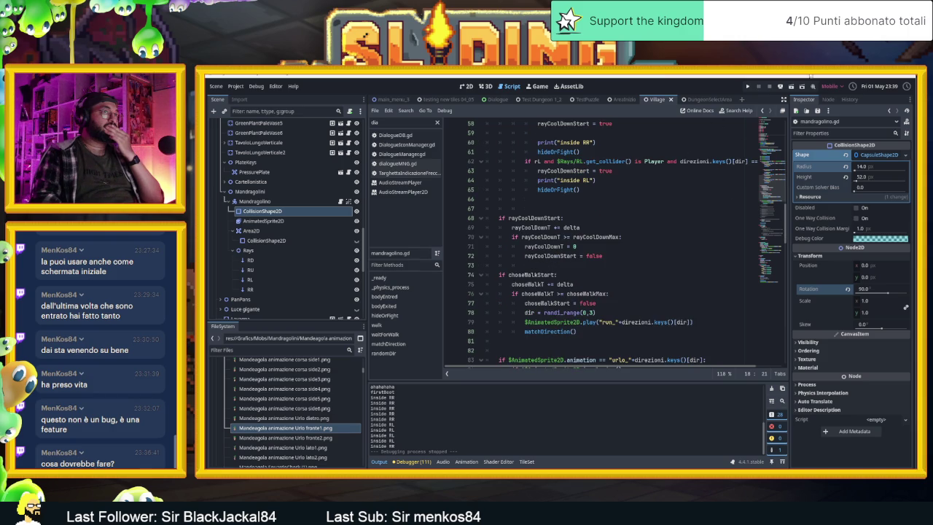
pyautogui.press('F5')
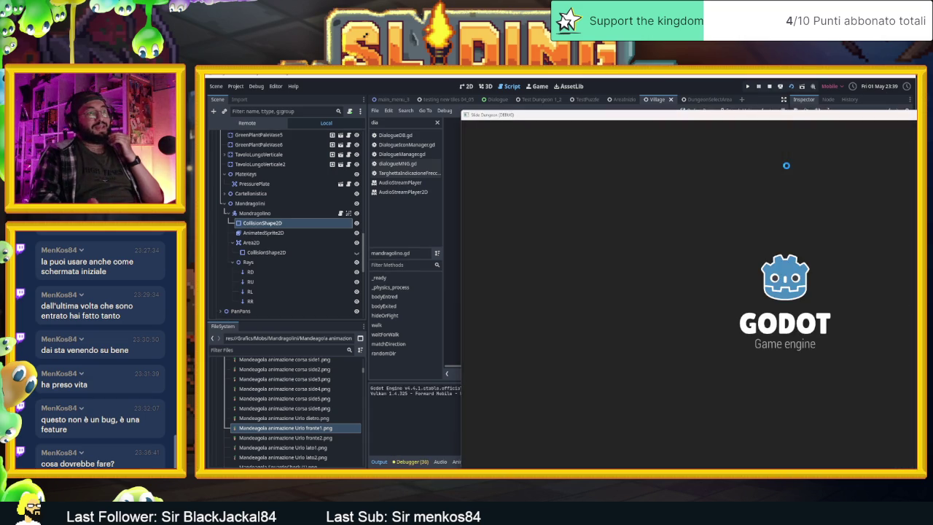
# Step: Slide the player down the left wall, along the top, and back down to the corner
pyautogui.press('Down')
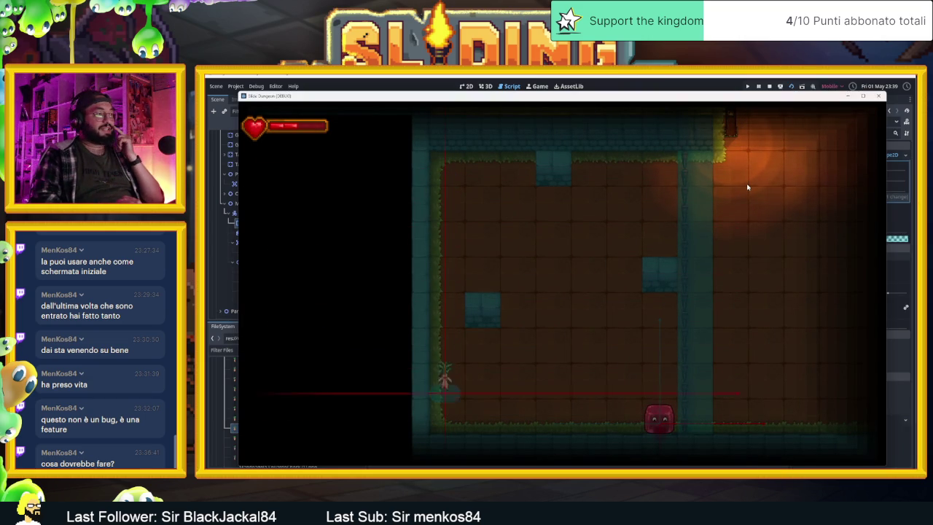
pyautogui.press('Up')
pyautogui.press('Right')
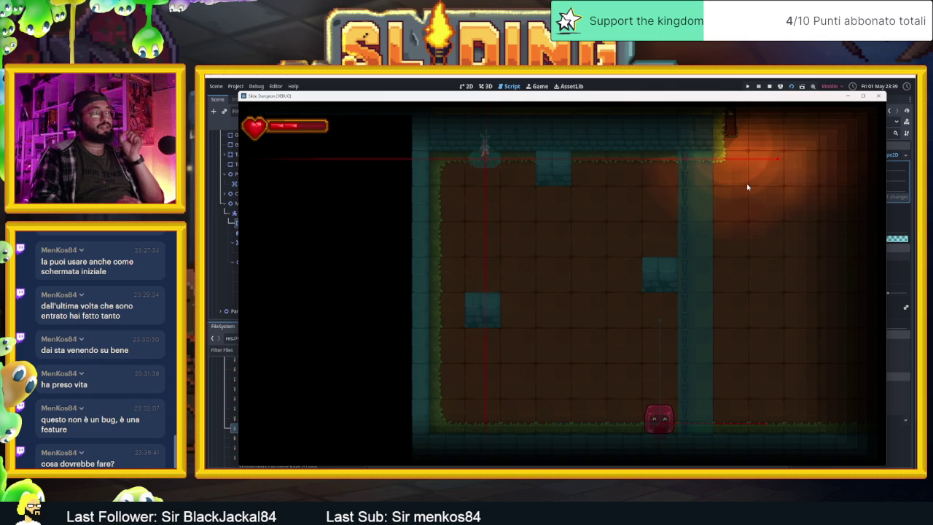
pyautogui.press('Right')
pyautogui.press('Down')
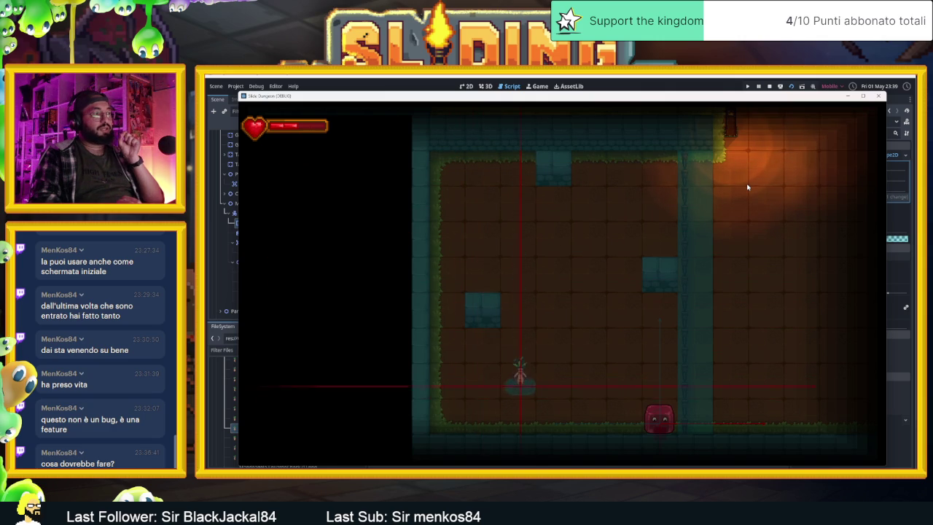
pyautogui.press('Up')
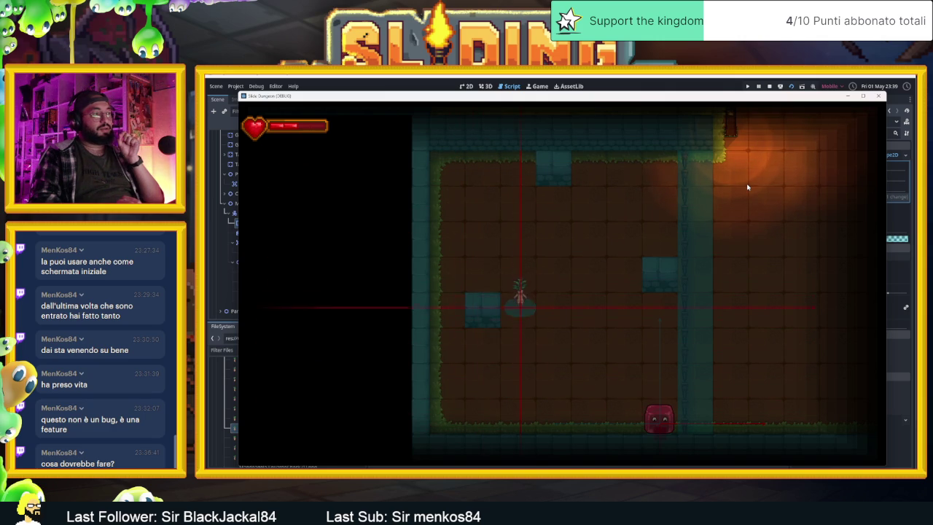
pyautogui.press('Down')
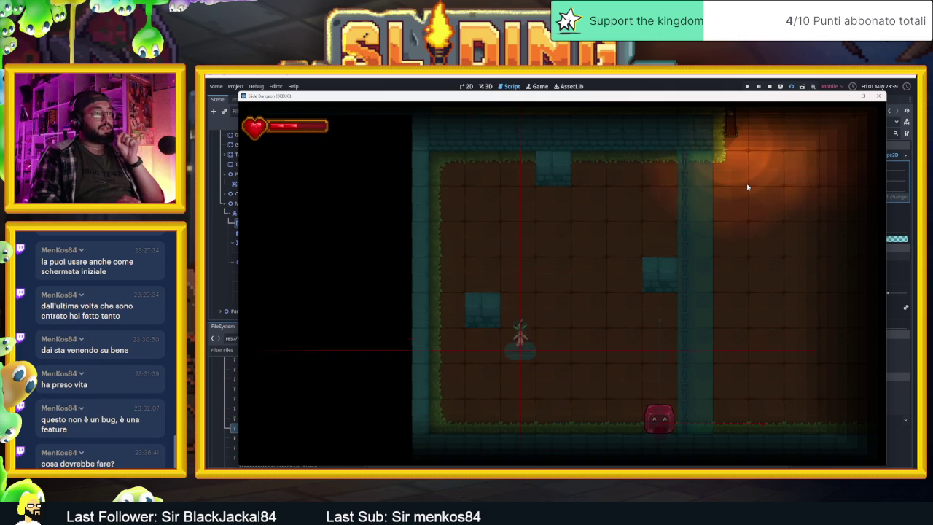
pyautogui.press('Up')
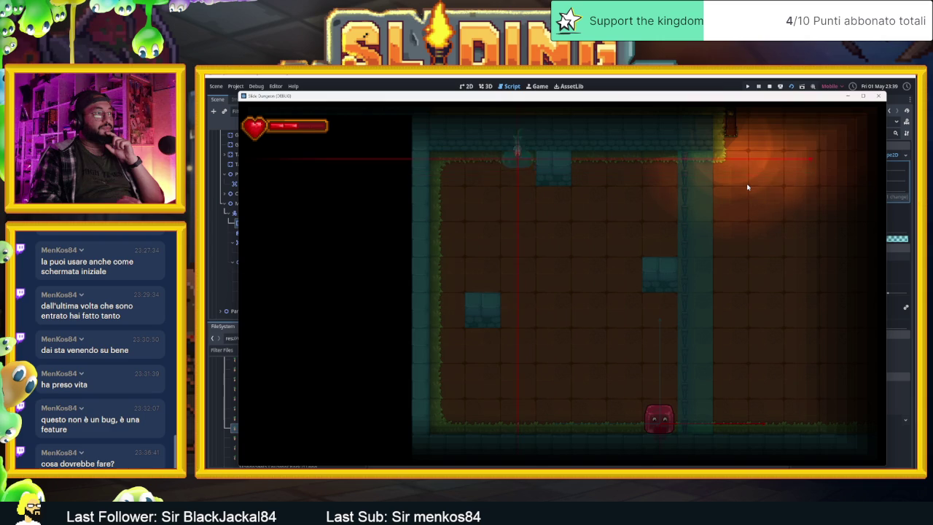
pyautogui.press('Left')
pyautogui.press('Down')
# Step: Slide the player toward the red enemy, then up, left and around the top wall
pyautogui.press('Right')
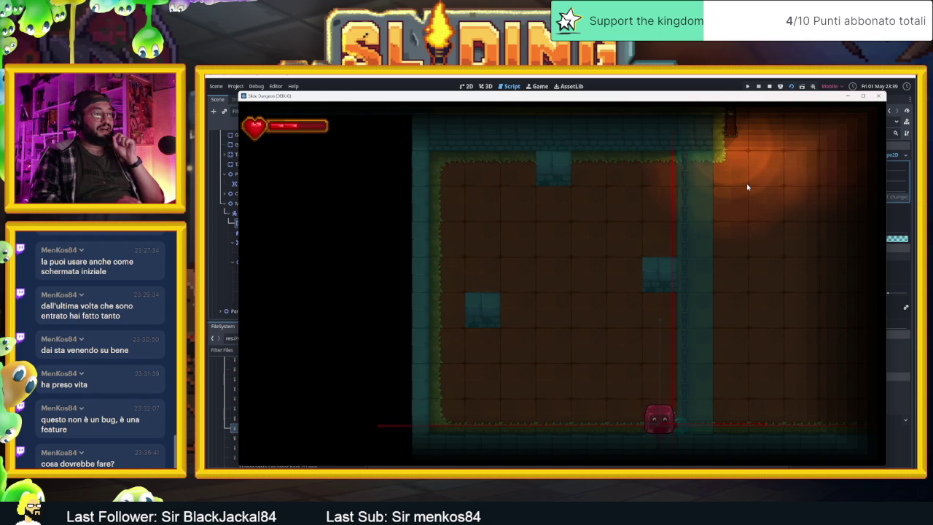
pyautogui.press('Up')
pyautogui.press('Left')
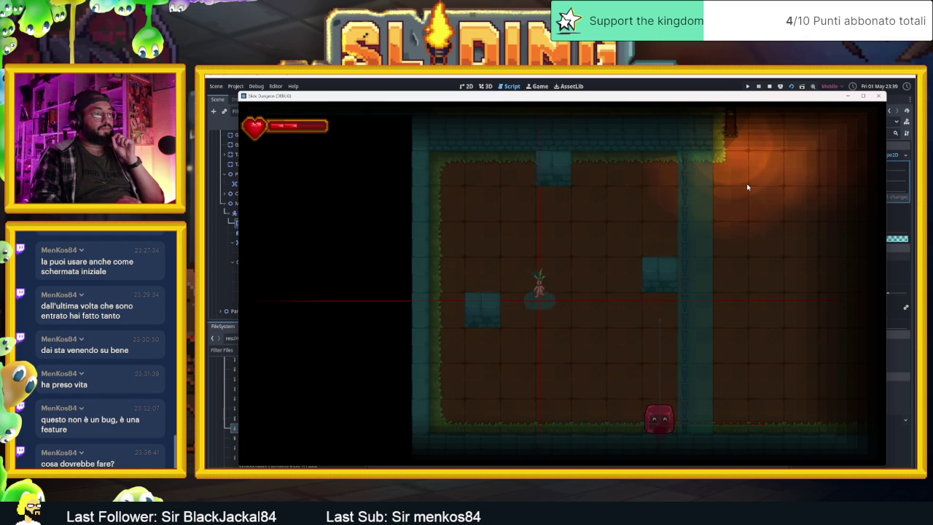
pyautogui.press('Up')
pyautogui.press('Left')
pyautogui.press('Right')
pyautogui.press('Down')
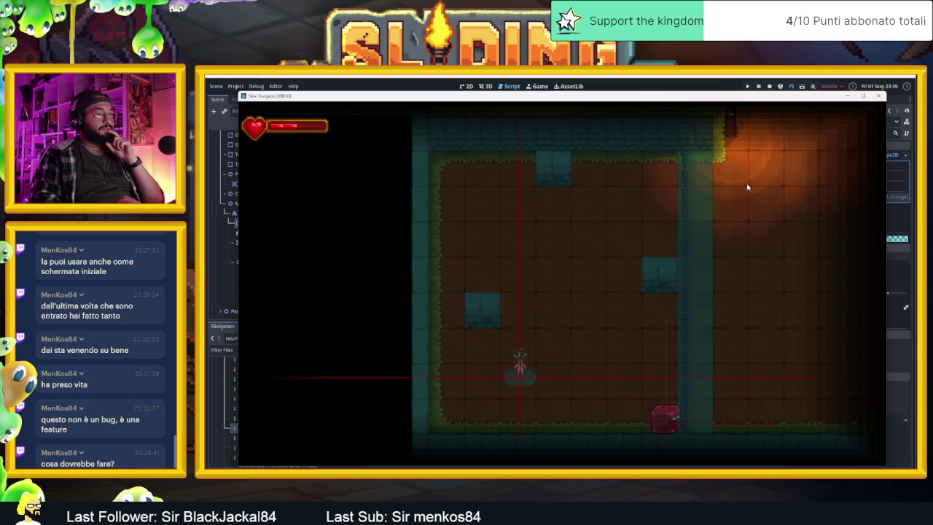
pyautogui.press('Up')
pyautogui.press('Left')
# Step: Slide the player across the top and along the bottom wall, then stop the run
pyautogui.press('Down')
pyautogui.press('Up')
pyautogui.press('Right')
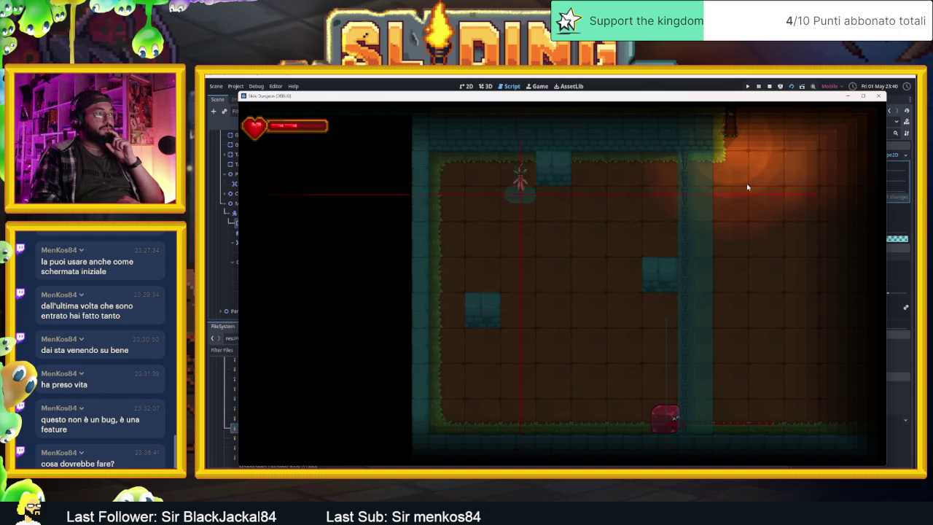
pyautogui.press('Down')
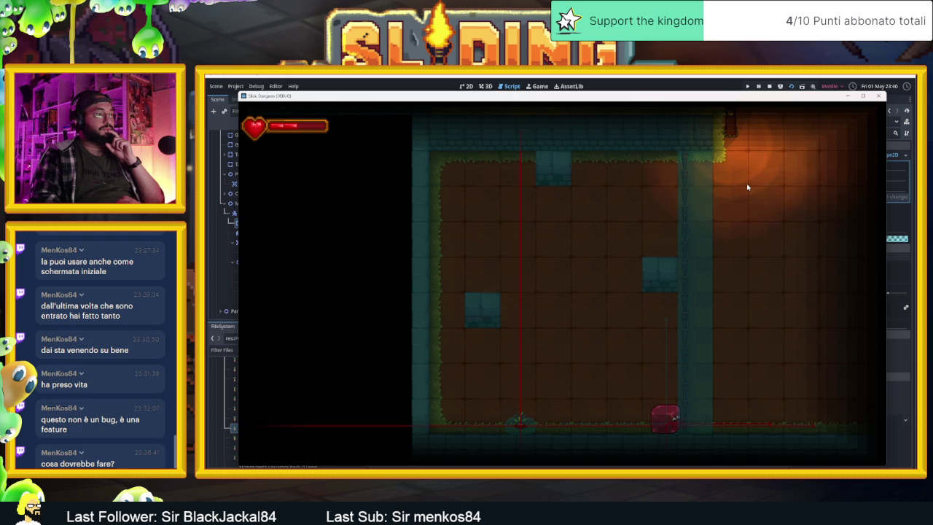
pyautogui.press('Right')
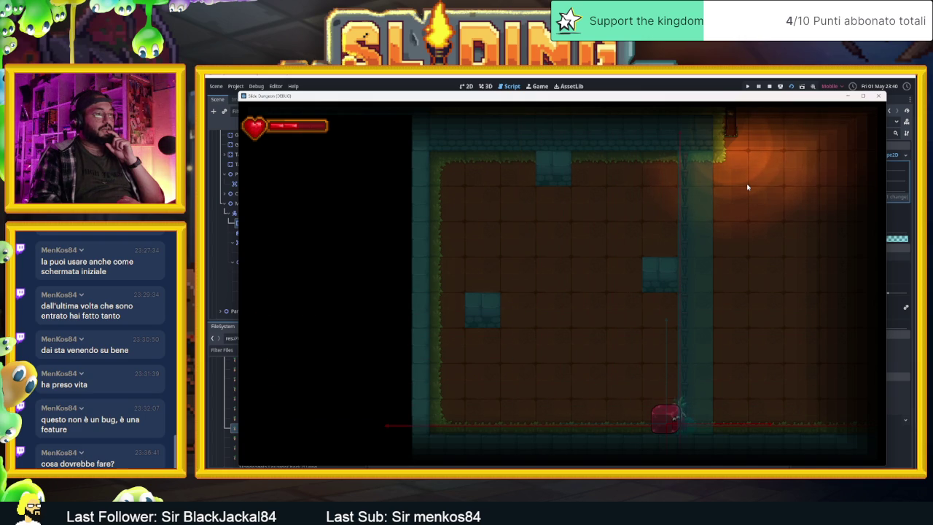
pyautogui.press('Left')
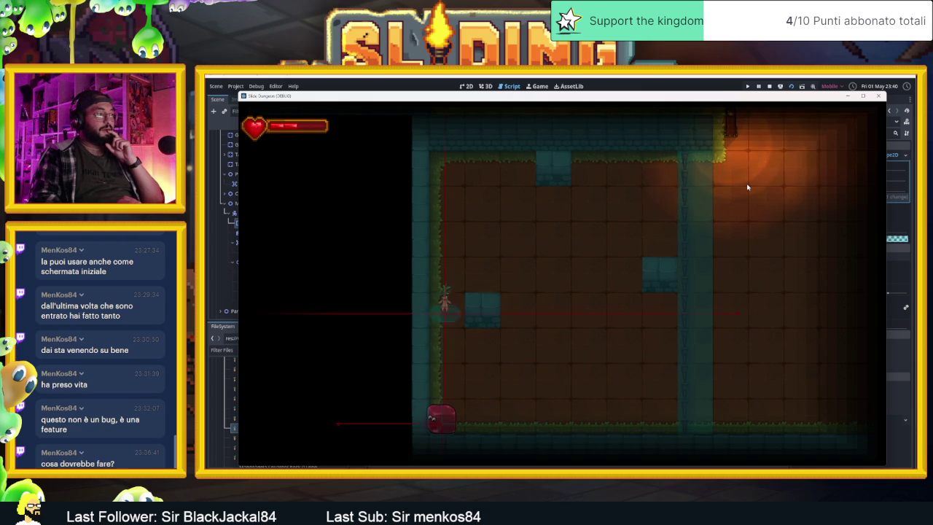
pyautogui.click(769, 86)
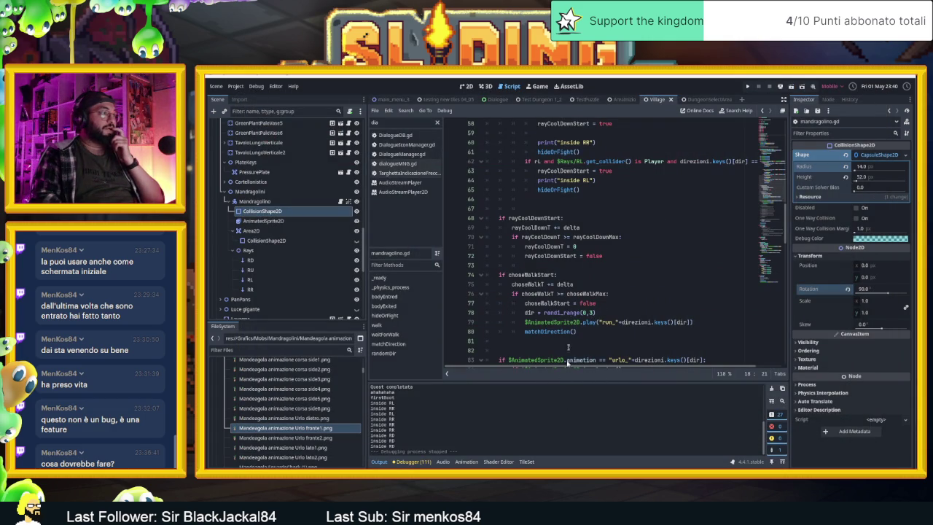
# Step: Scroll through mandragolino.gd to review the mandrake's code
pyautogui.scroll(4, 633, 211)
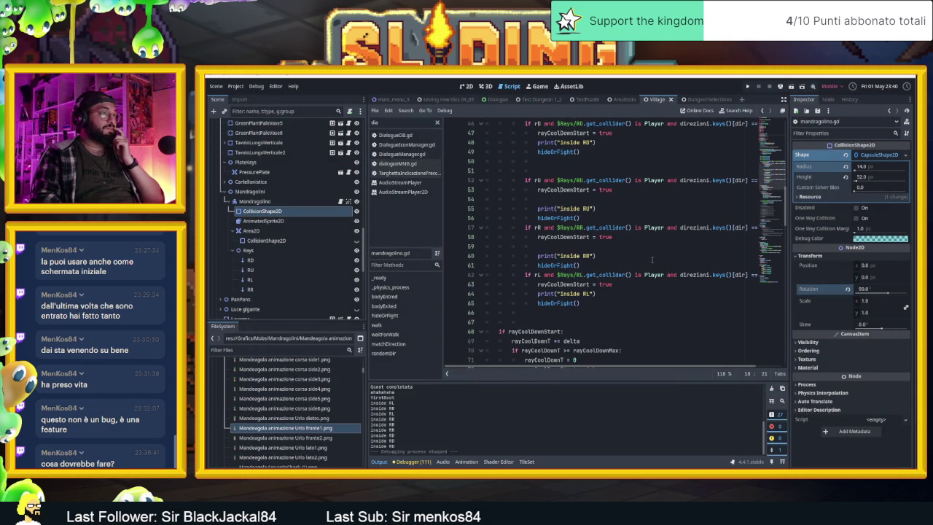
pyautogui.scroll(-2, 652, 259)
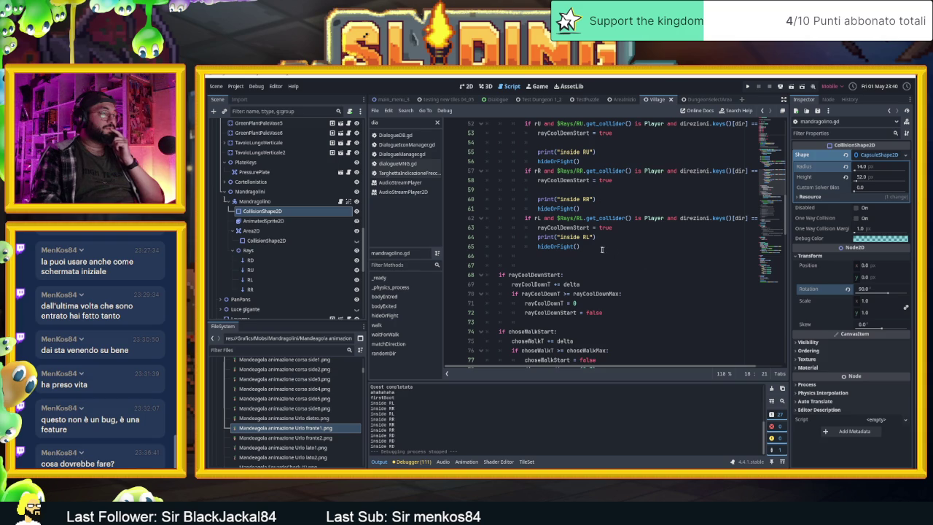
pyautogui.scroll(-5, 591, 249)
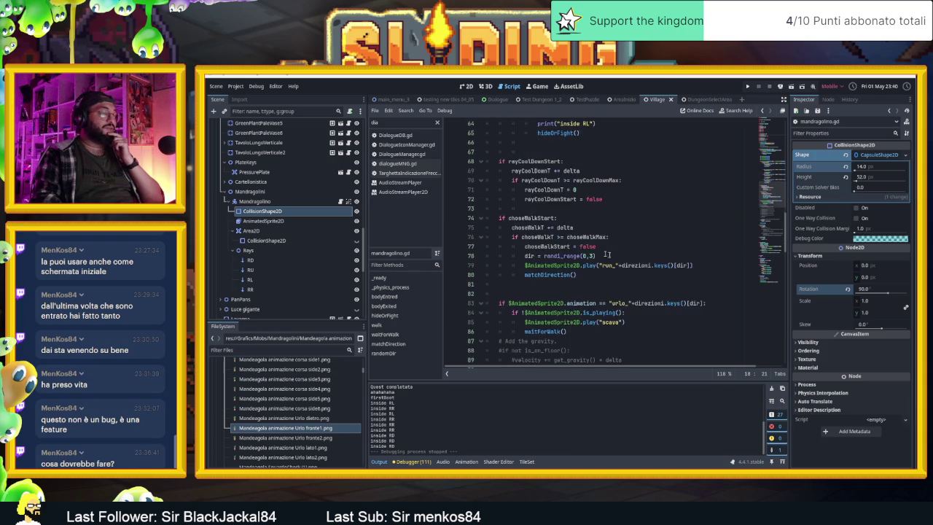
pyautogui.scroll(4, 627, 266)
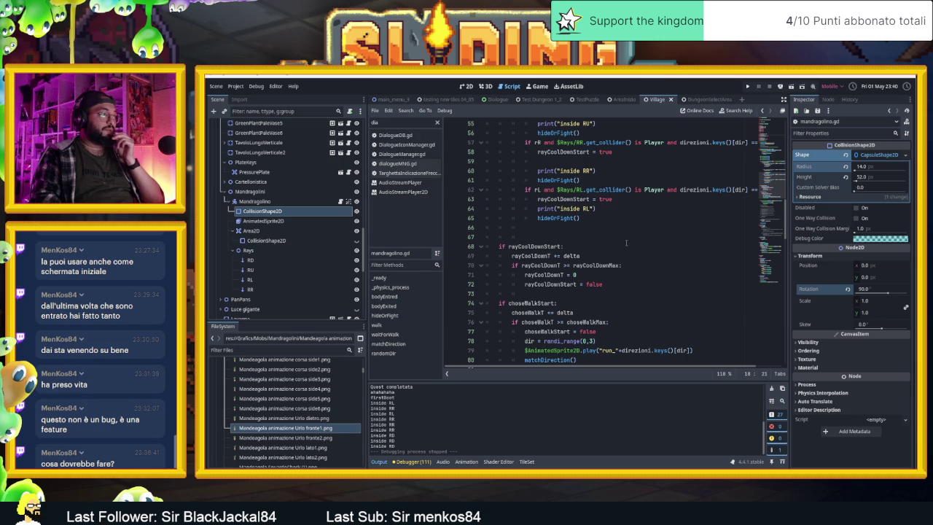
pyautogui.scroll(2, 622, 252)
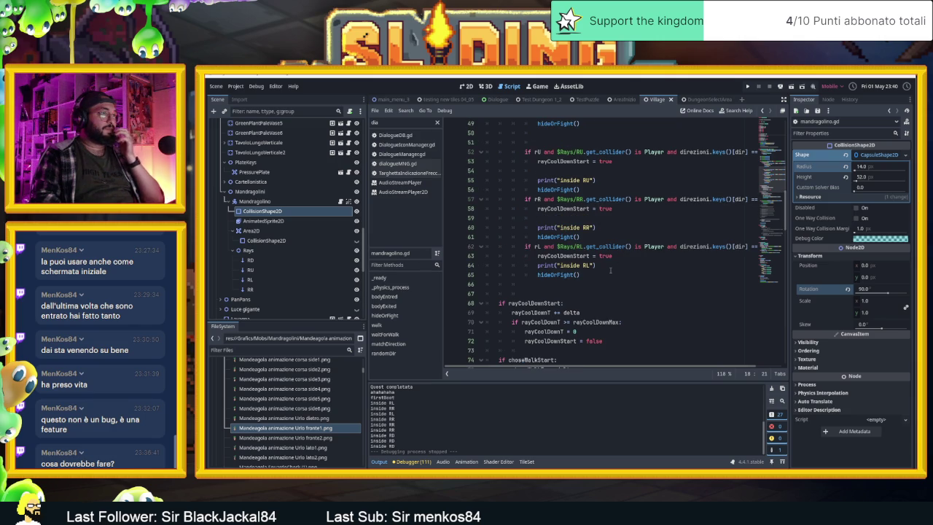
pyautogui.scroll(1, 607, 255)
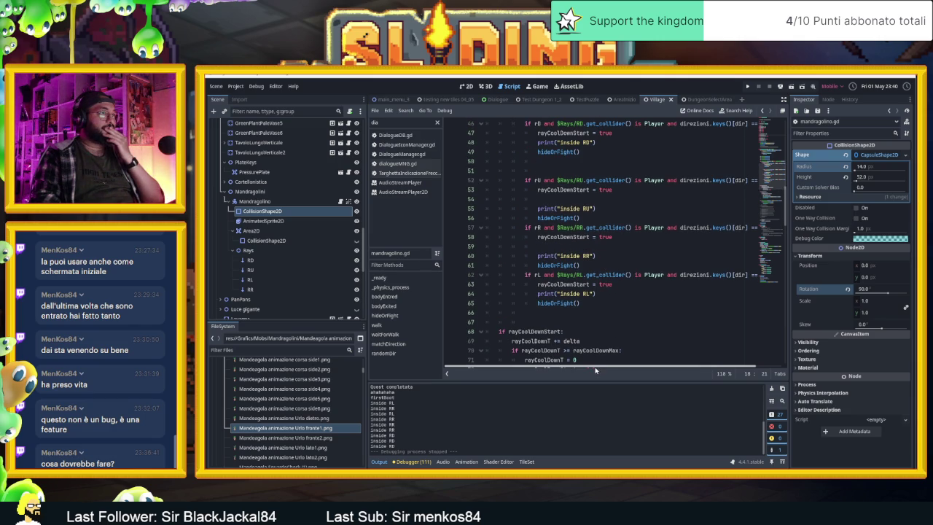
pyautogui.moveTo(606, 370); pyautogui.dragTo(621, 368)
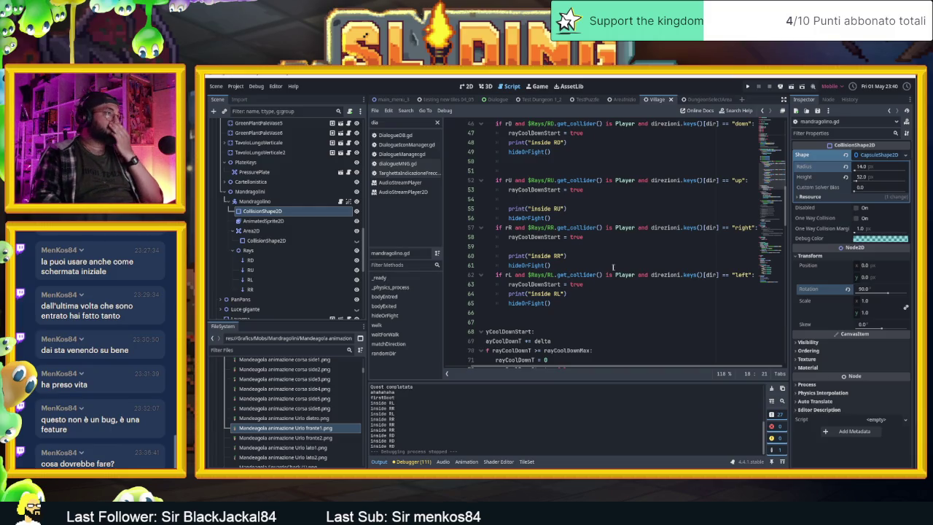
# Step: Open a new line after 'func hideOrFight():' on line 124 and begin typing print("
pyautogui.scroll(1, 630, 270)
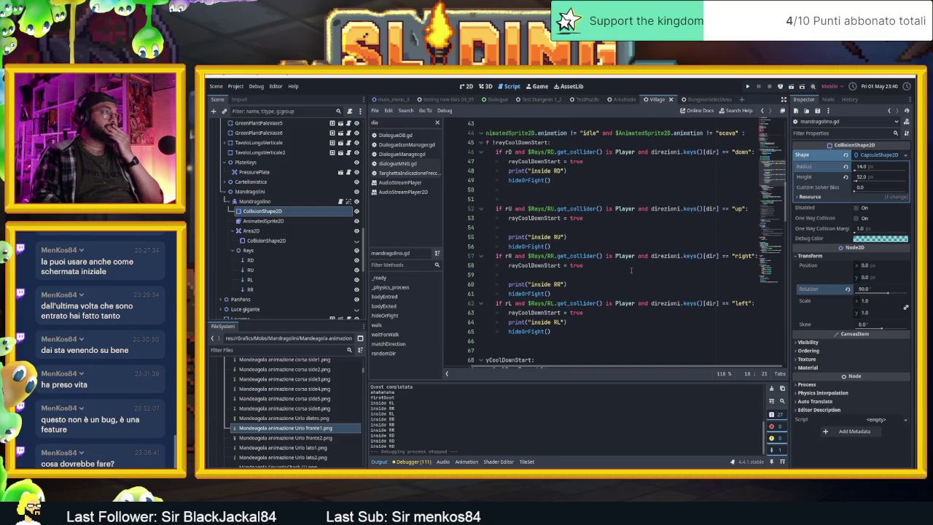
pyautogui.scroll(-2, 630, 270)
pyautogui.hscroll(-1, 630, 271)
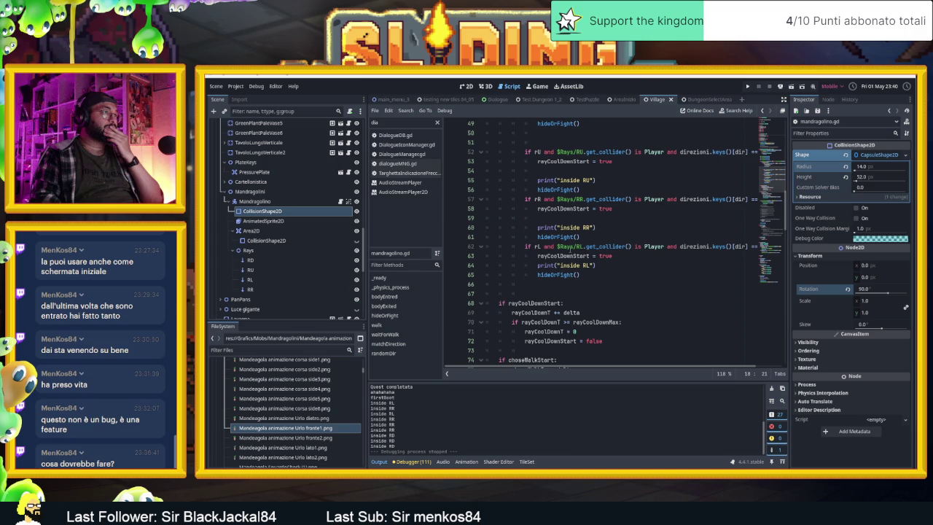
pyautogui.scroll(-11, 568, 247)
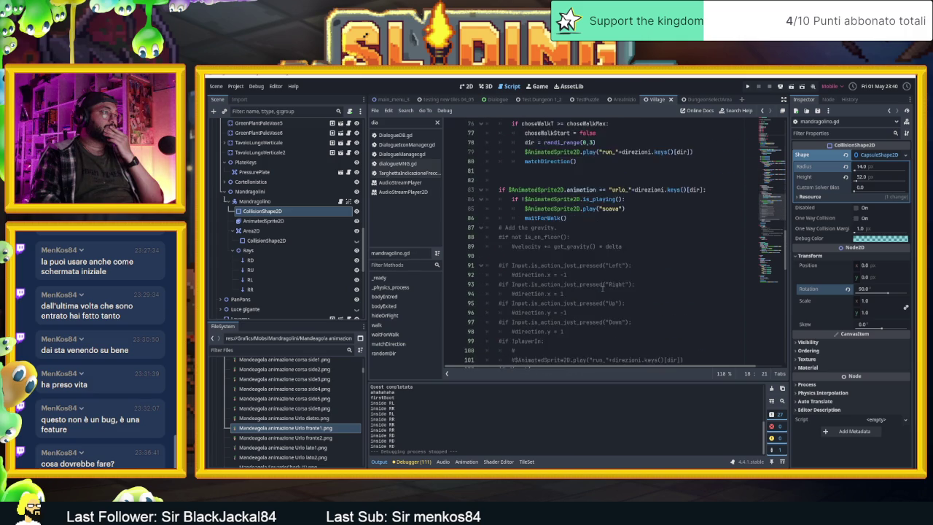
pyautogui.scroll(-9, 602, 288)
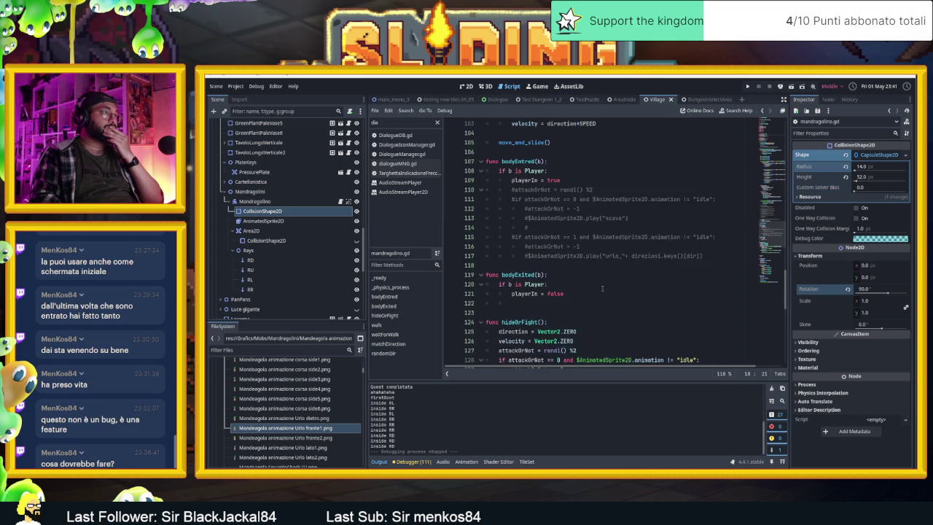
pyautogui.scroll(-1, 603, 289)
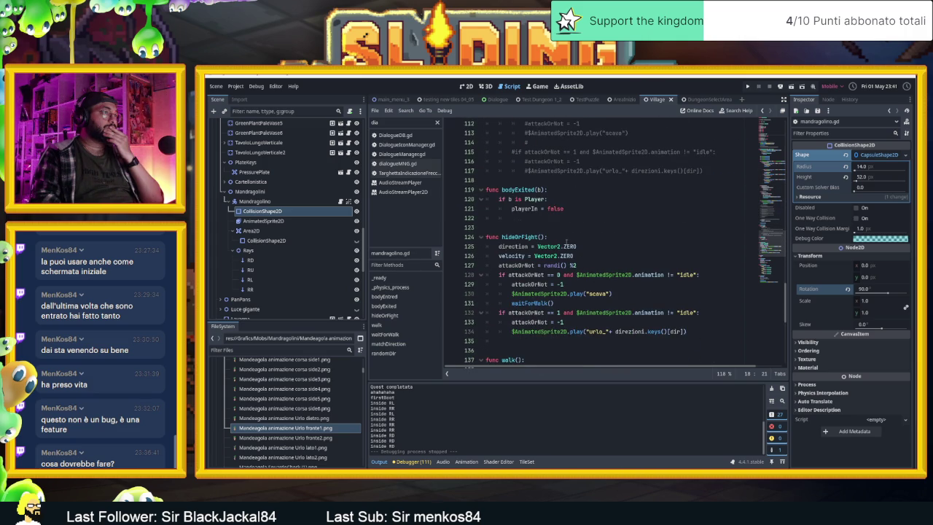
pyautogui.click(565, 238)
pyautogui.press('Return')
pyautogui.write('pri')
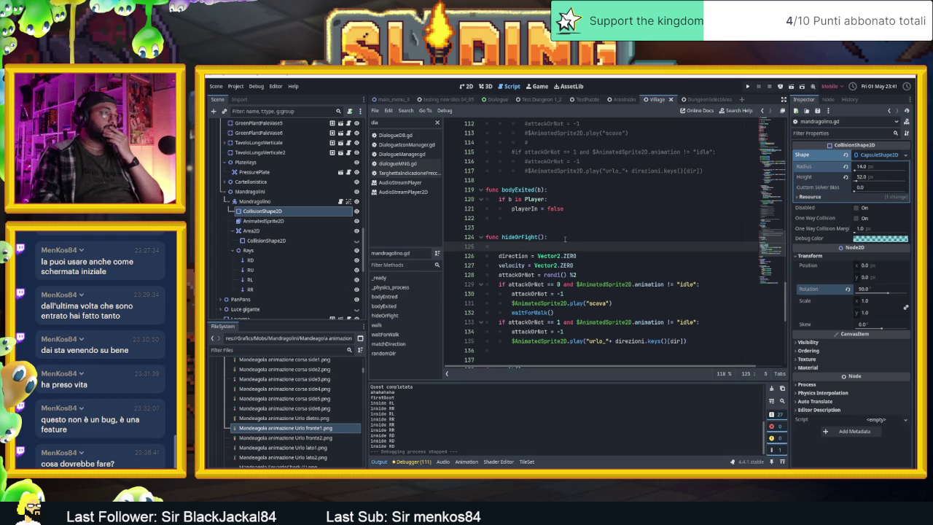
pyautogui.write('nt("hideOrFight')
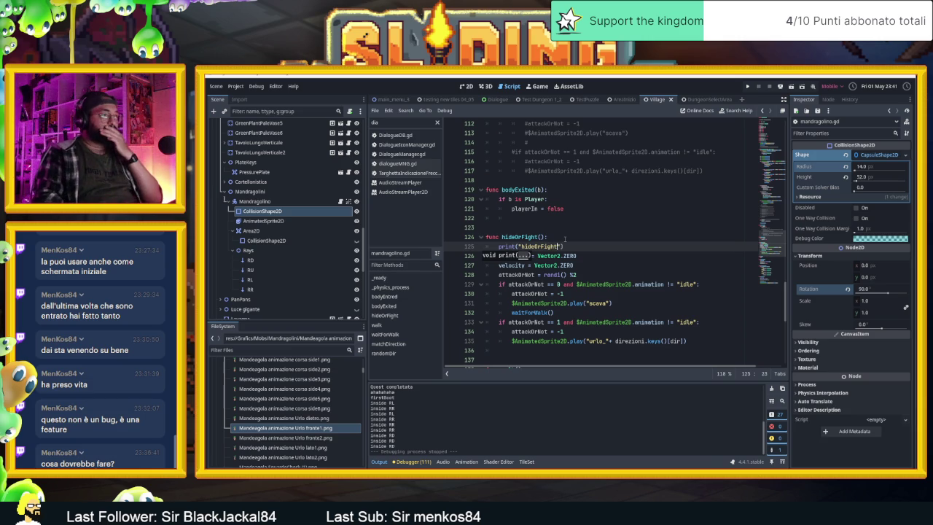
# Step: Finish the print("hideOrFight") line and run the game with F5
pyautogui.click(564, 237)
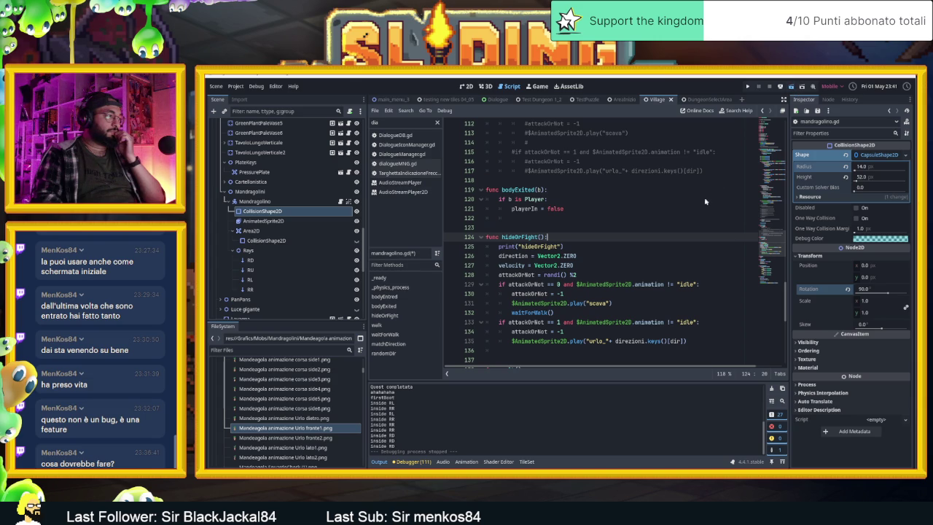
pyautogui.press('F5')
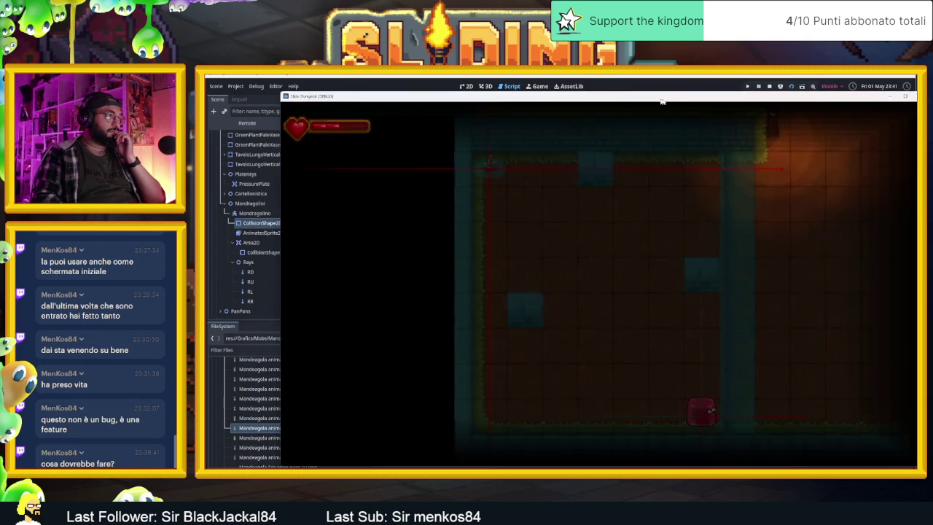
# Step: Move the game window right to expose the Output log, then slide the player up, down and right
pyautogui.moveTo(655, 102); pyautogui.dragTo(907, 108)
pyautogui.press('Up')
pyautogui.press('Down')
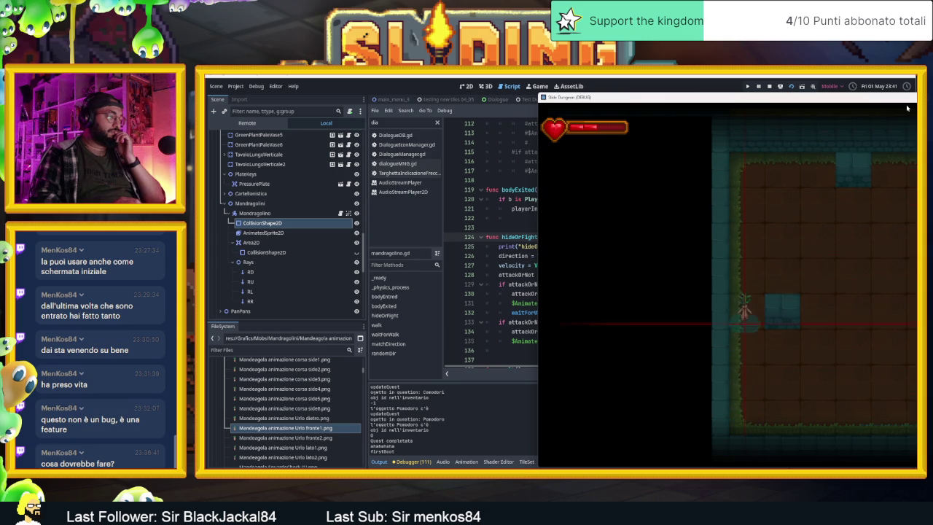
pyautogui.press('Up')
pyautogui.press('Right')
pyautogui.press('Down')
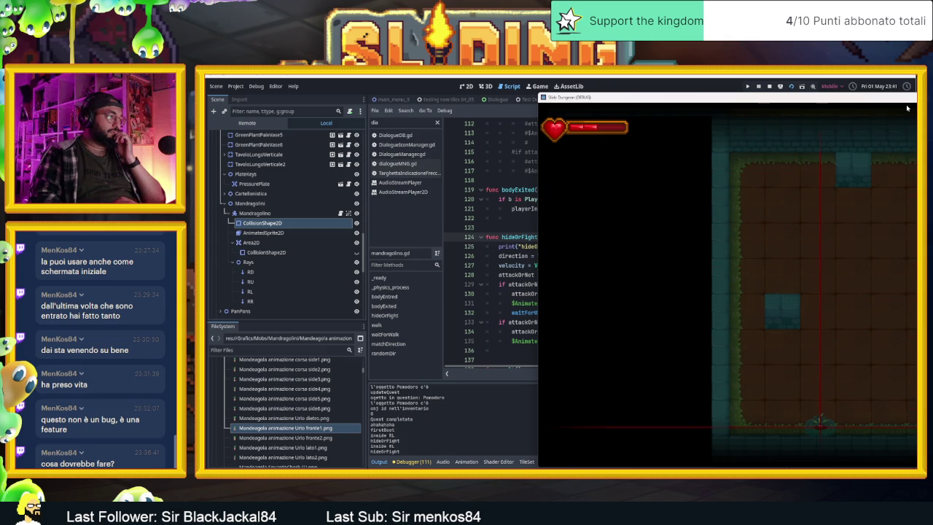
pyautogui.press('Right')
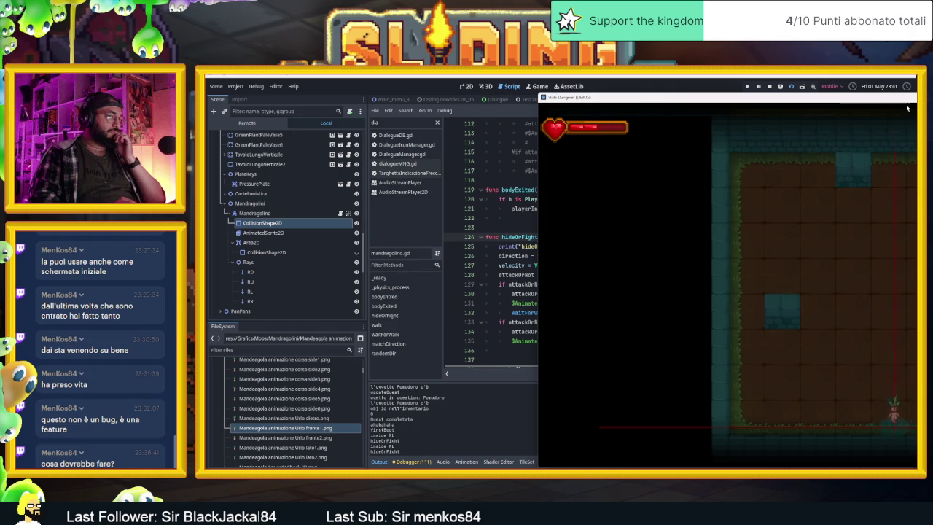
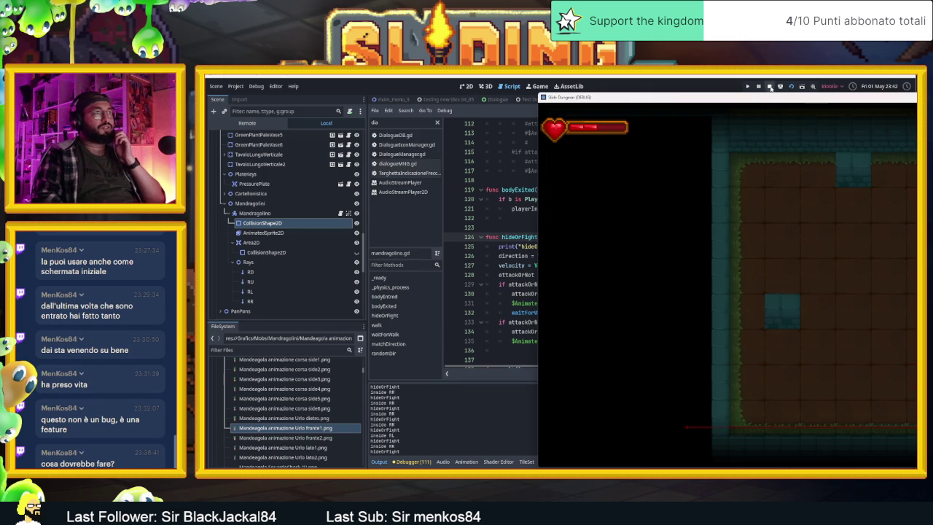
# Step: Stop the game and set the RL ray's Target Position x to -500
pyautogui.press('F8')
pyautogui.click(251, 280)
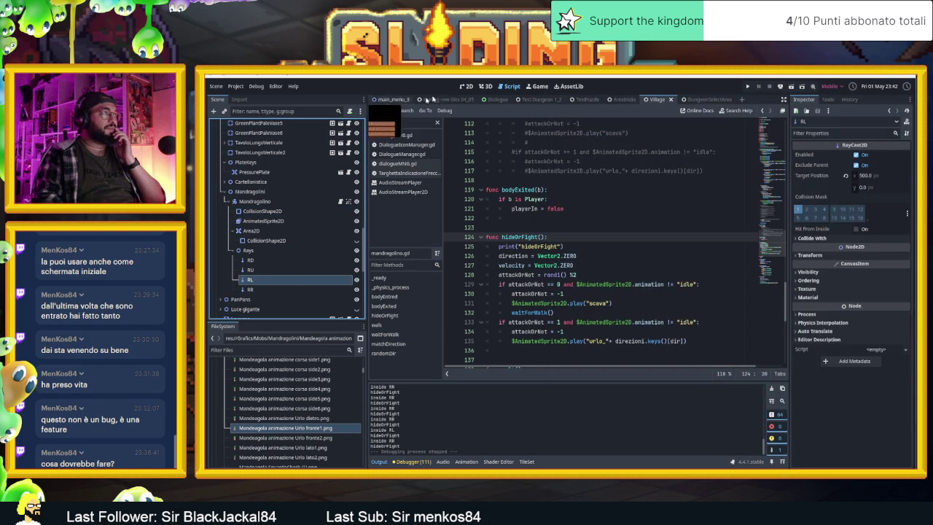
pyautogui.click(462, 86)
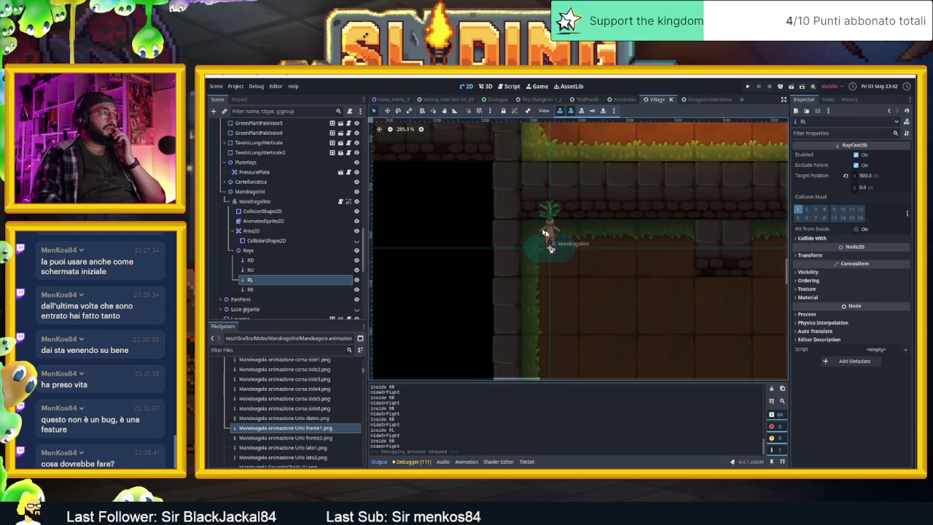
pyautogui.scroll(-5, 554, 271)
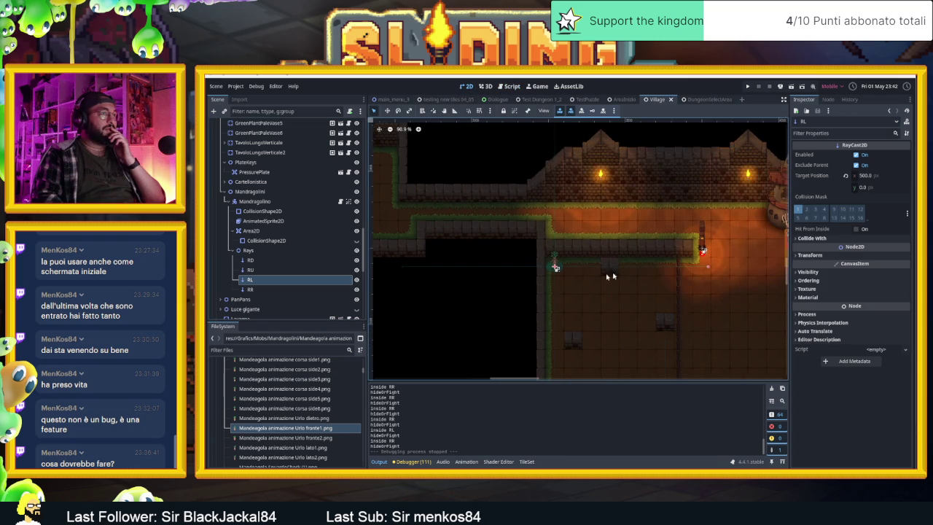
pyautogui.click(860, 175)
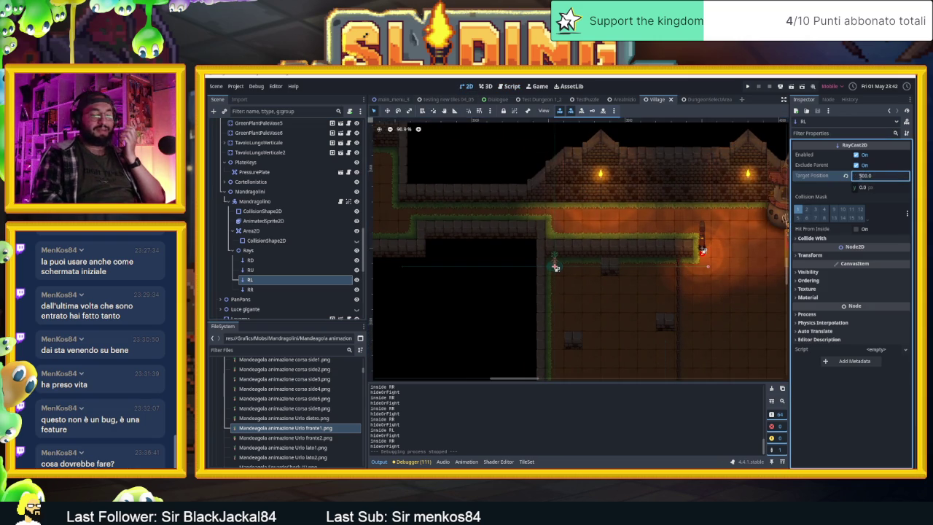
pyautogui.write('-500')
pyautogui.press('Return')
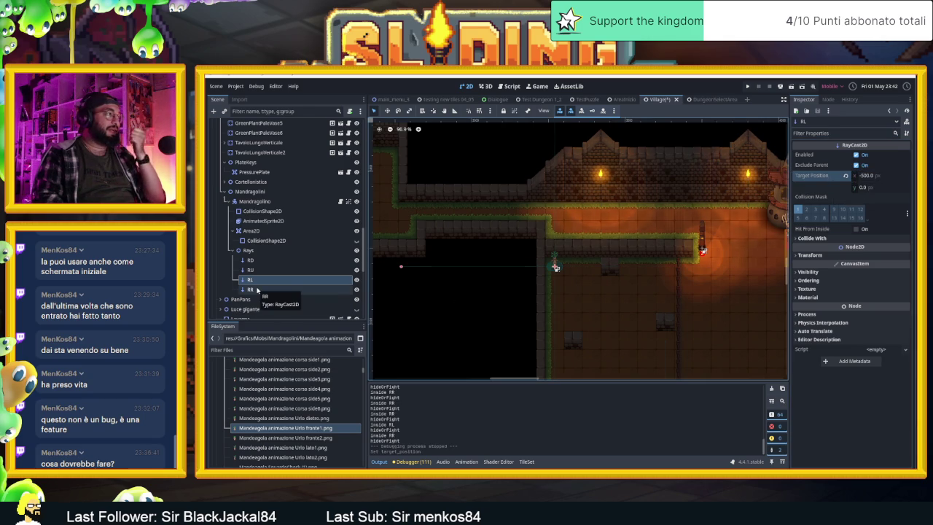
# Step: Set the RR ray's Target Position x to 500, save the Village scene, and run the game
pyautogui.click(257, 291)
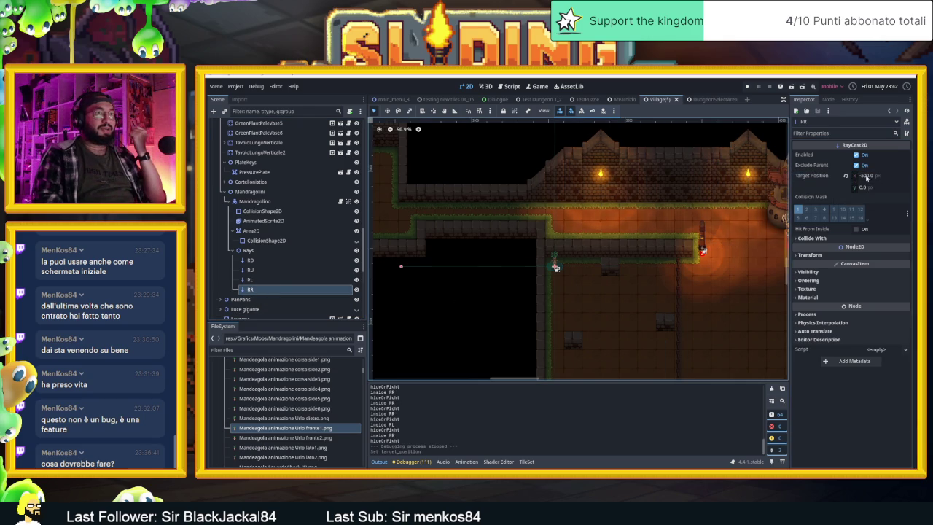
pyautogui.click(866, 176)
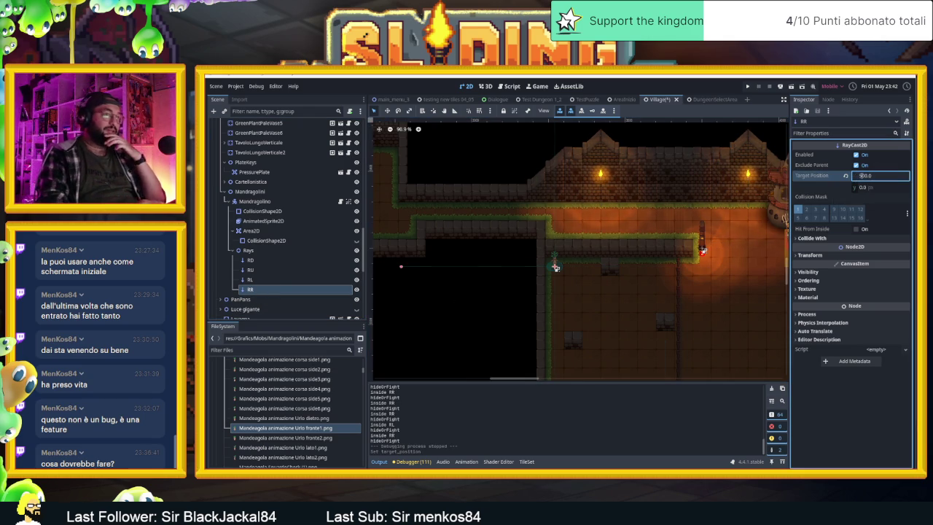
pyautogui.press('Return')
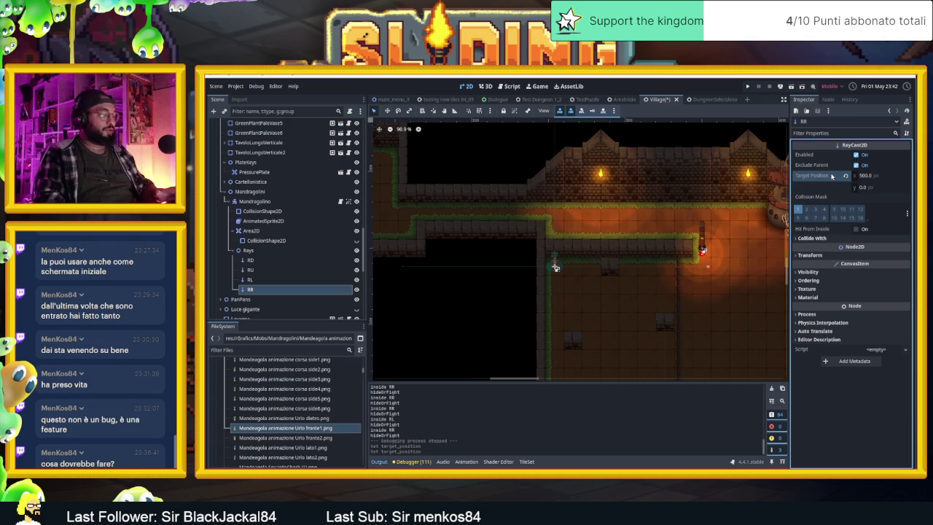
pyautogui.hotkey('ctrl', 's')
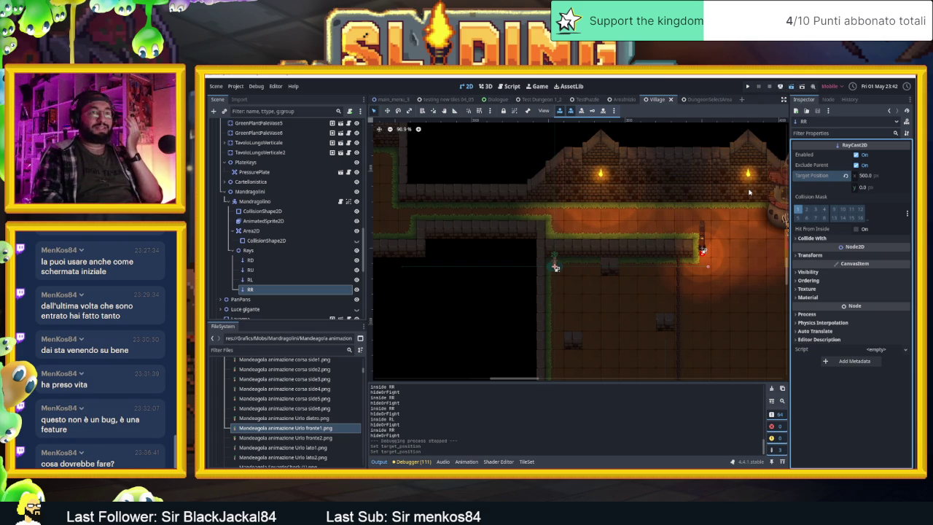
pyautogui.press('F5')
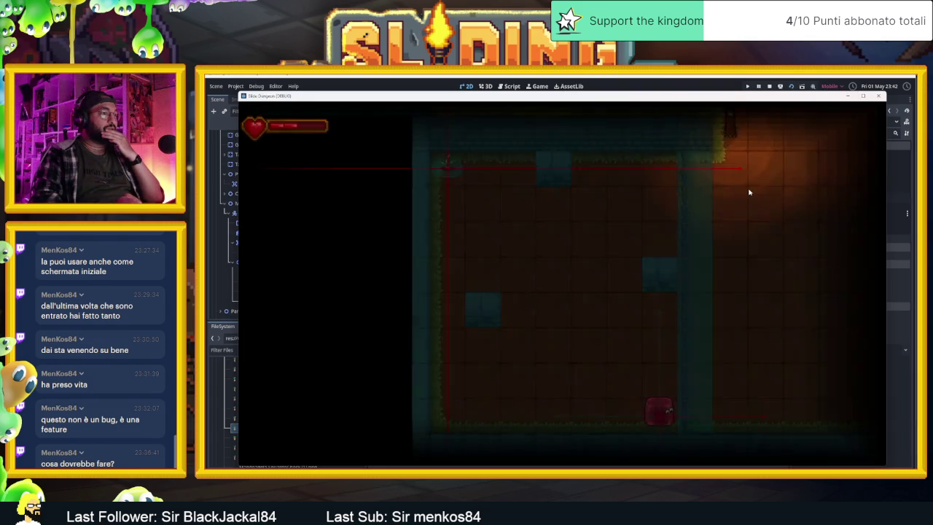
# Step: Slide the player along the corridors, top wall and bottom floor with the arrow keys, then stop the game
pyautogui.press('Down')
pyautogui.press('Up')
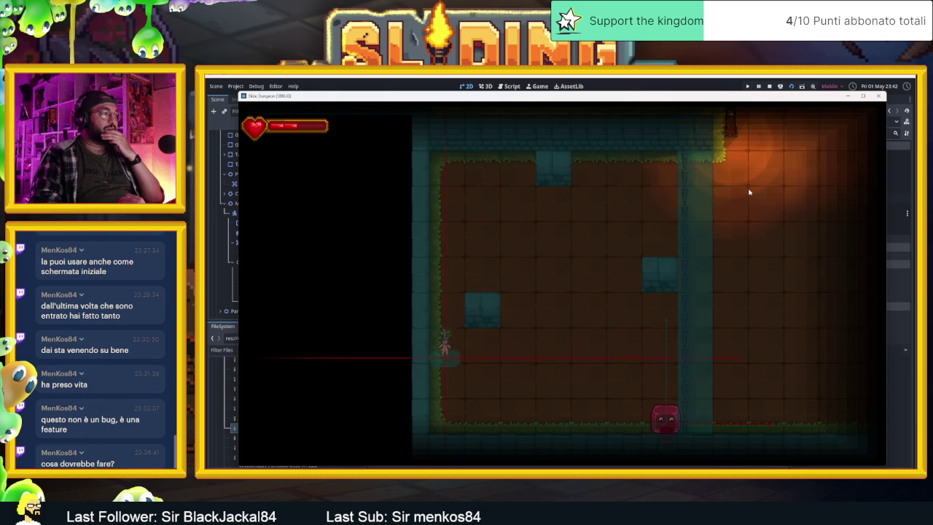
pyautogui.press('Down')
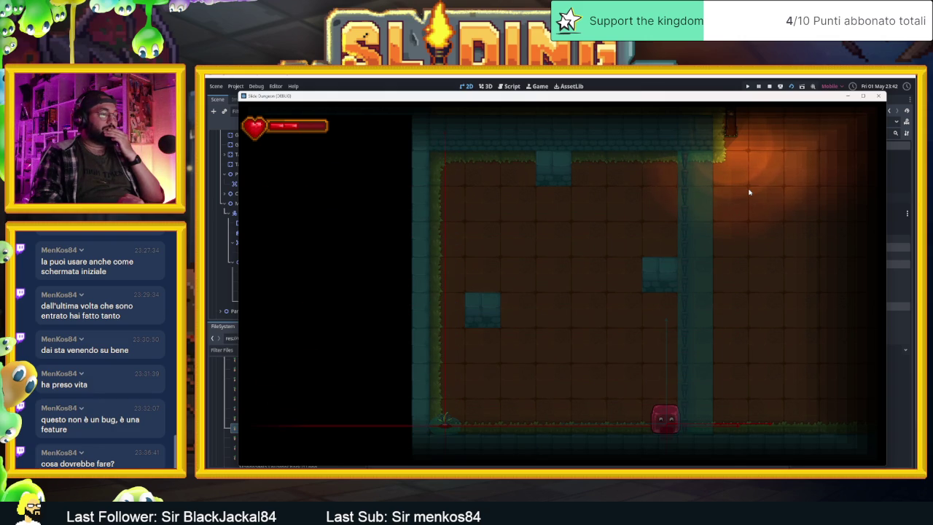
pyautogui.press('Up')
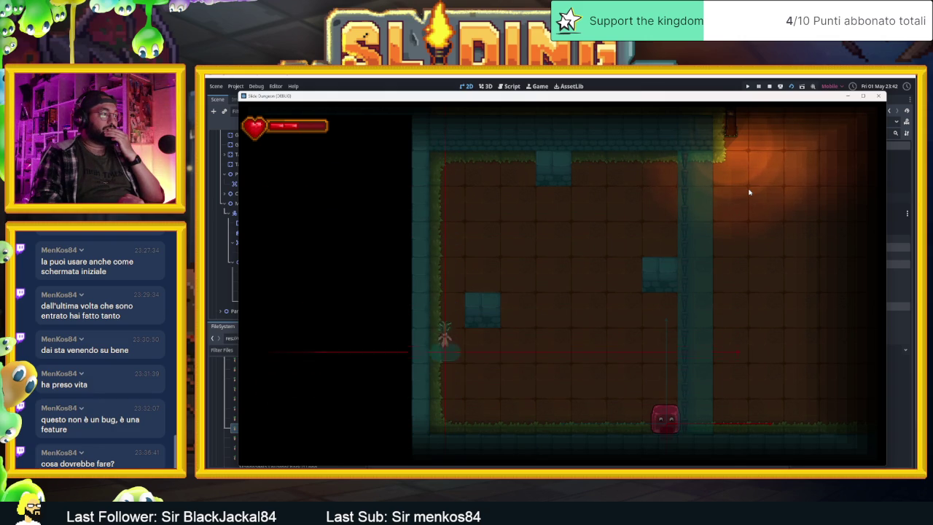
pyautogui.press('Right')
pyautogui.press('Down')
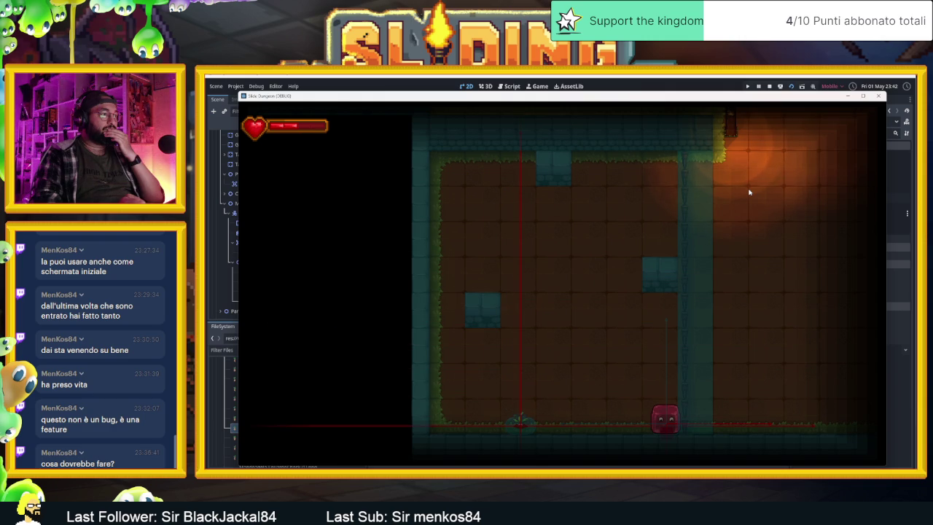
pyautogui.press('Up')
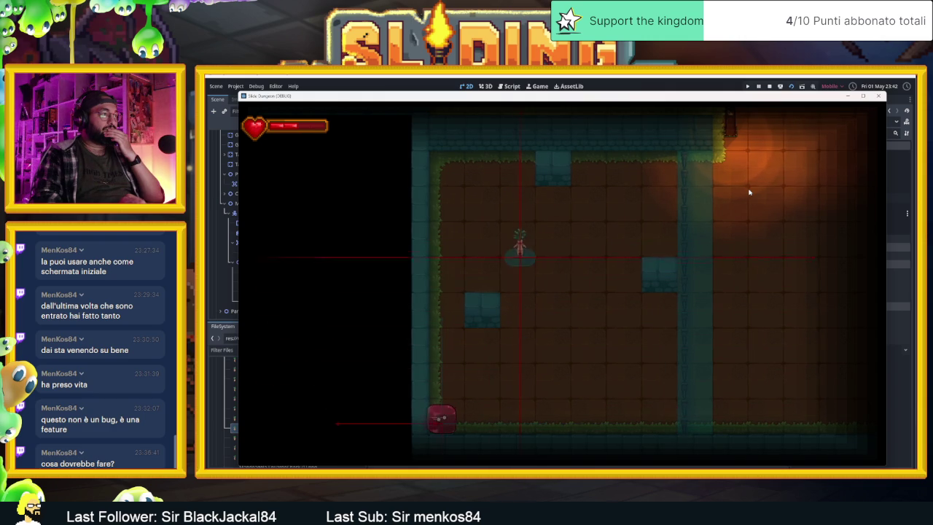
pyautogui.press('Down')
pyautogui.press('Up')
pyautogui.press('Left')
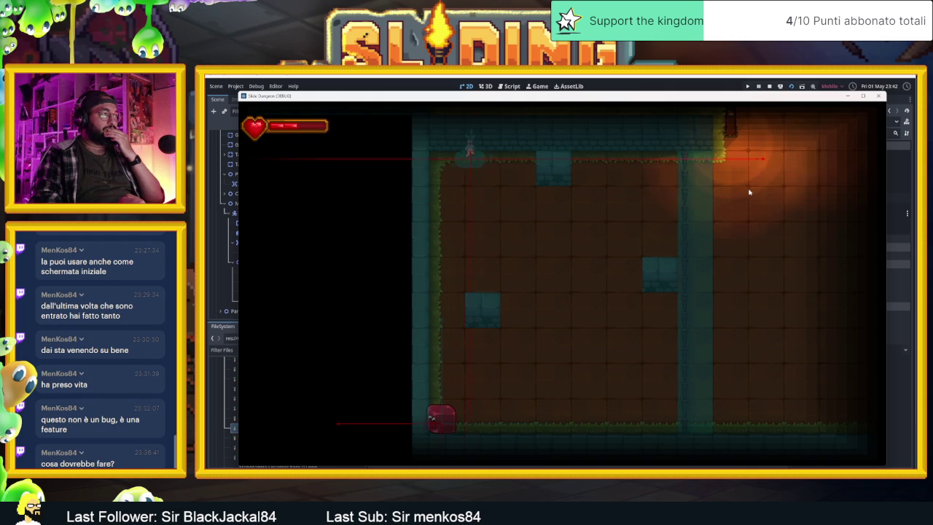
pyautogui.press('Right')
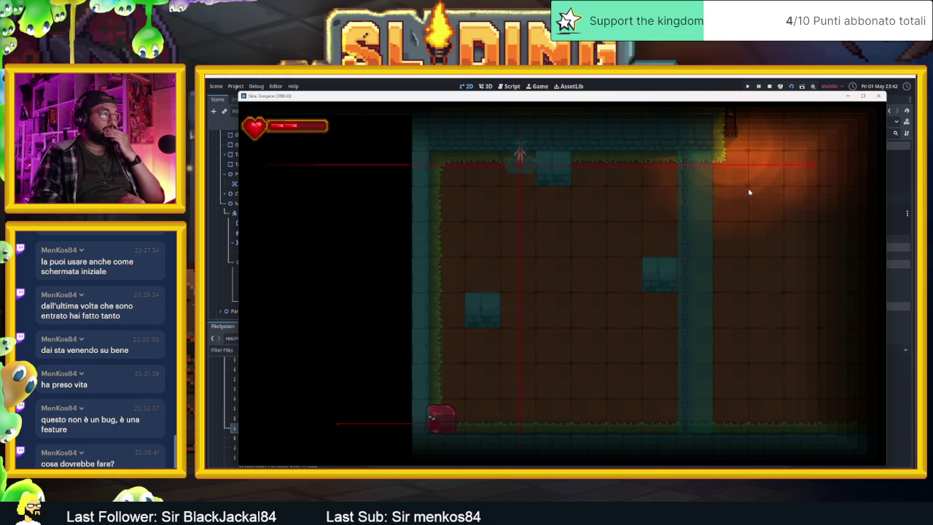
pyautogui.press('Down')
pyautogui.press('Right')
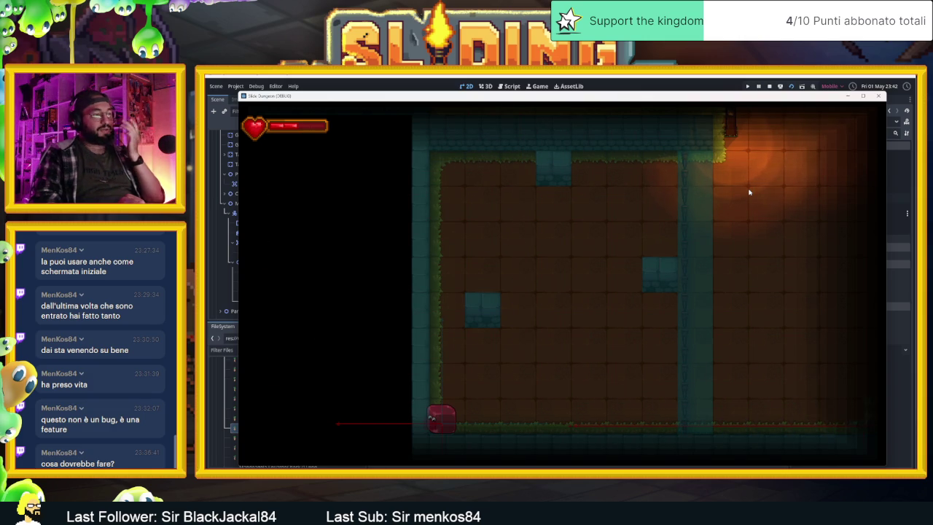
pyautogui.press('Left')
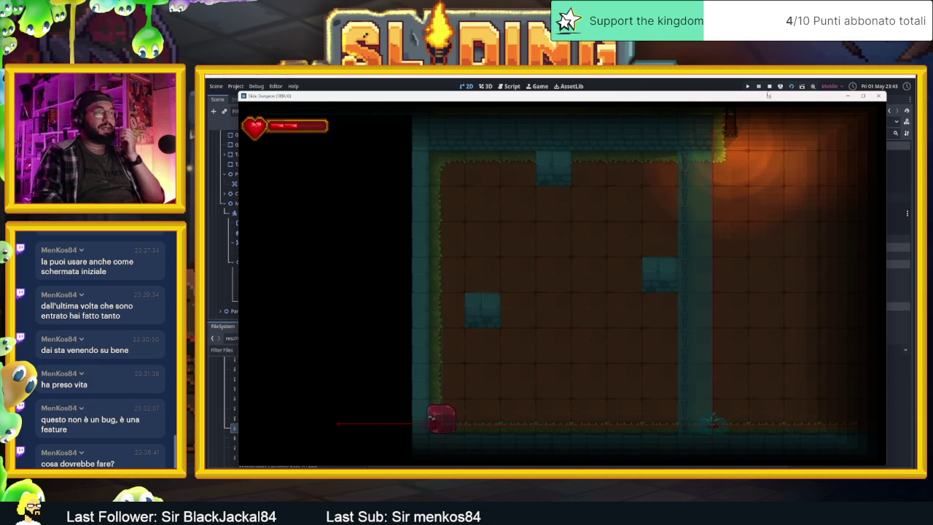
pyautogui.press('F8')
pyautogui.scroll(5, 554, 281)
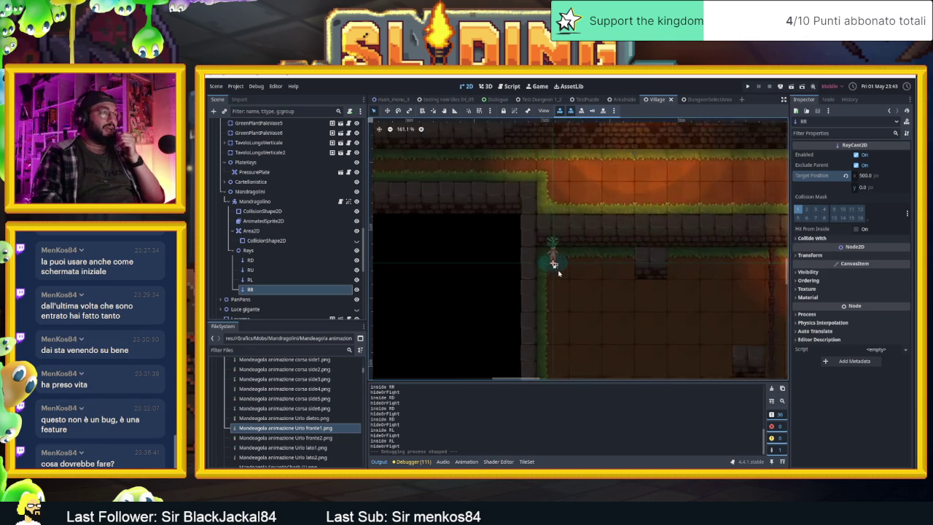
# Step: Replace the Mandragolino's capsule collision with a new CircleShape2D of radius 20.88 px, then save and run
pyautogui.click(259, 211)
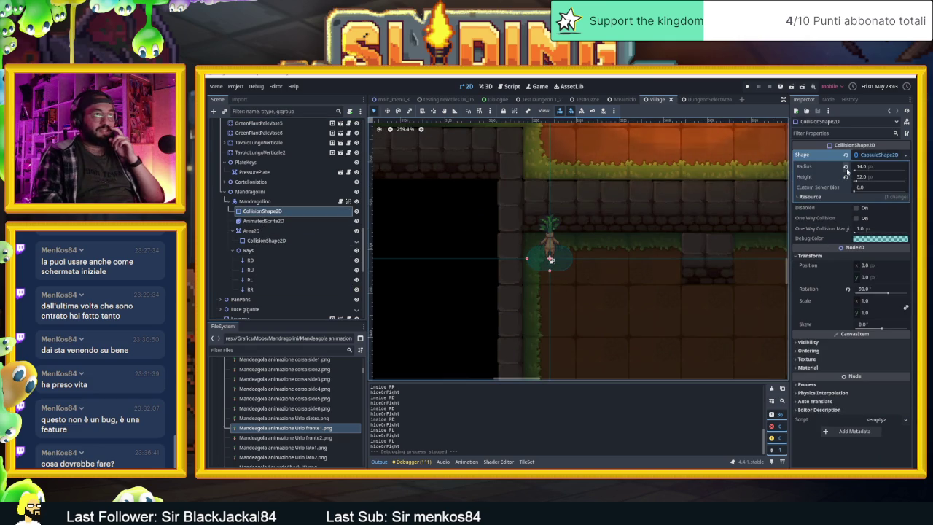
pyautogui.click(845, 167)
pyautogui.click(845, 177)
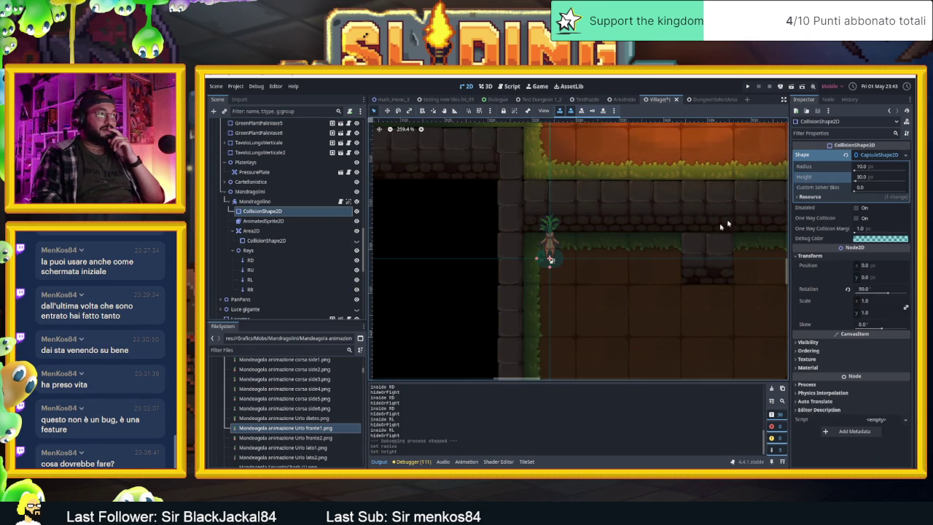
pyautogui.click(847, 155)
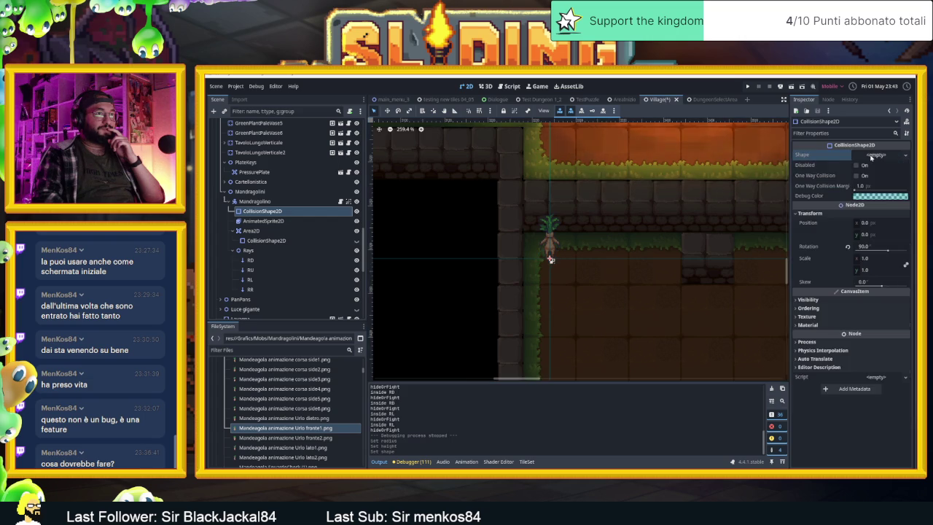
pyautogui.click(905, 154)
pyautogui.click(818, 204)
pyautogui.scroll(5, 558, 246)
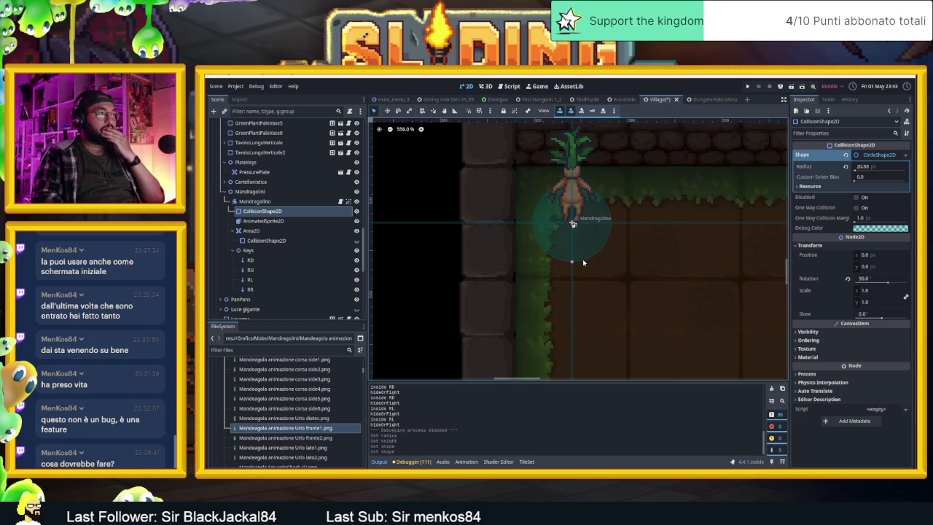
pyautogui.click(787, 89)
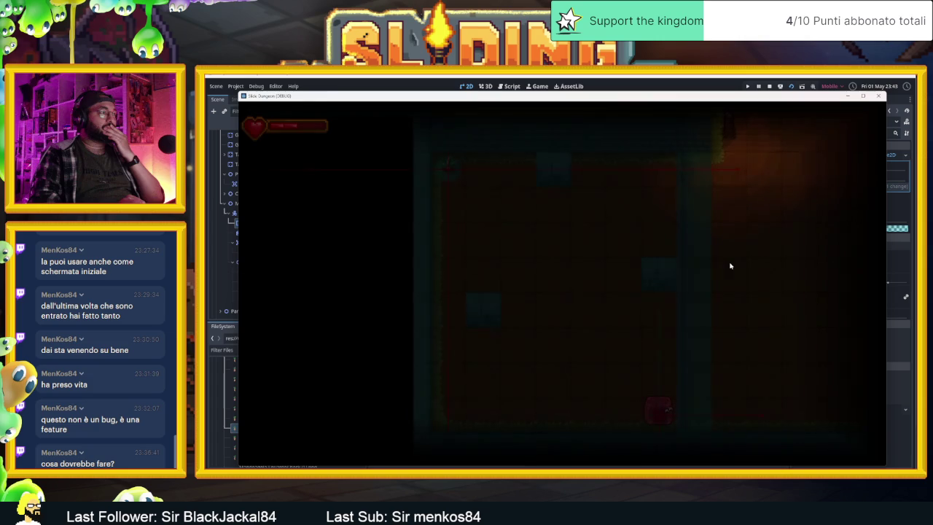
# Step: Slide the player right, down and up to test the circle collider, then stop the game
pyautogui.press('Right')
pyautogui.press('Down')
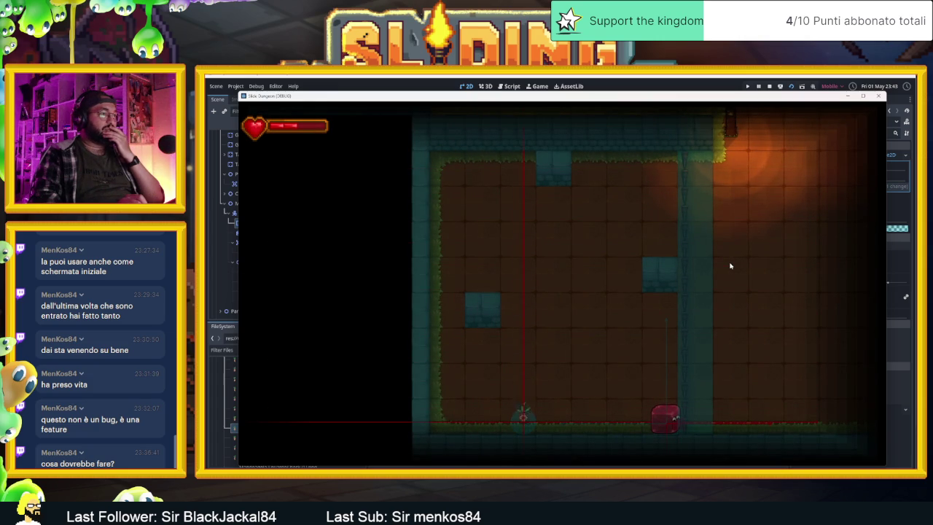
pyautogui.press('Up')
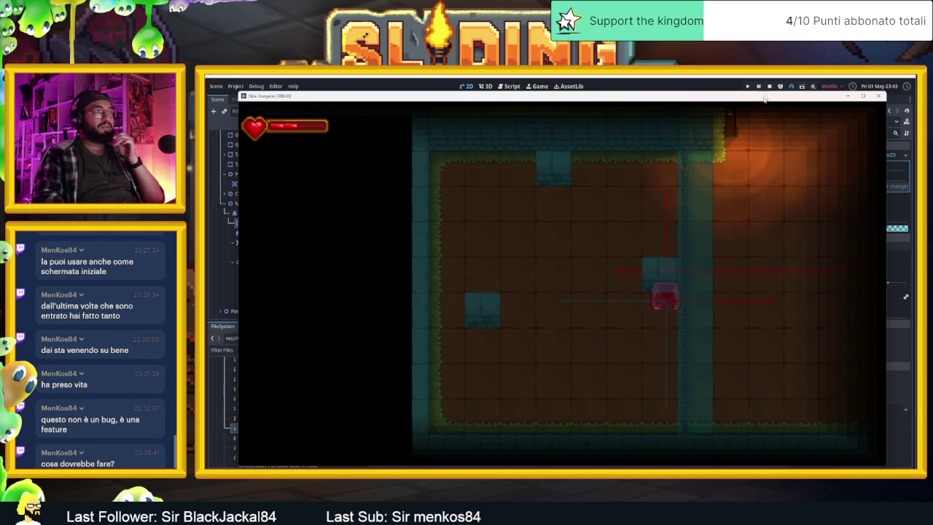
pyautogui.click(770, 88)
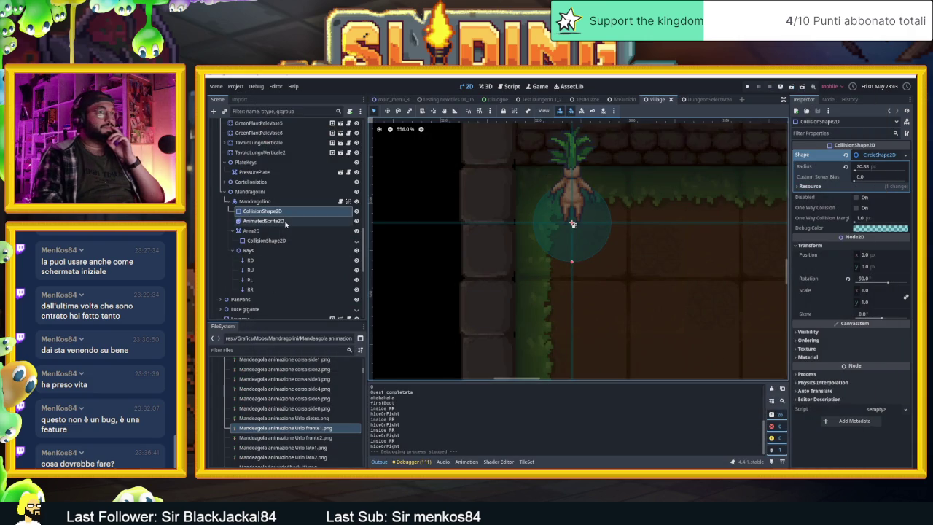
# Step: Show the TileSet panel, select the SopraIPavimento tile layer, and save the scene
pyautogui.click(257, 202)
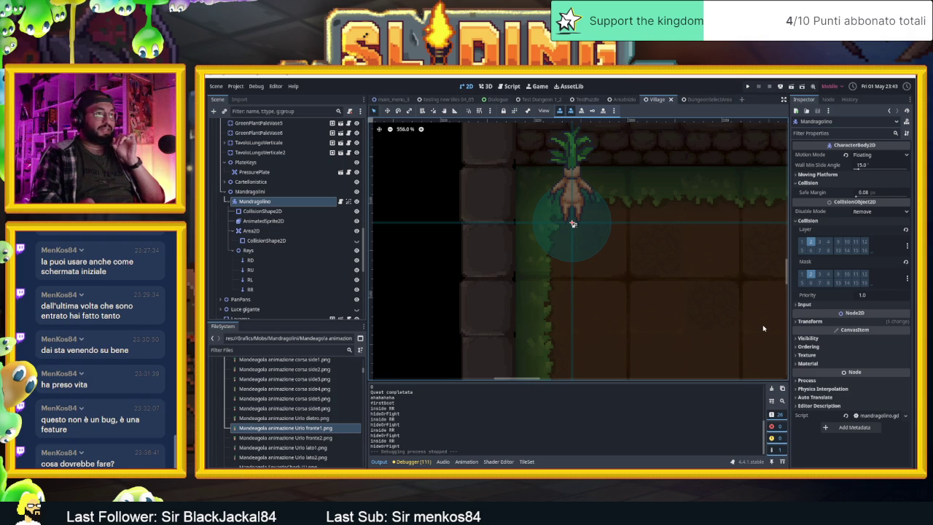
pyautogui.scroll(-3, 763, 328)
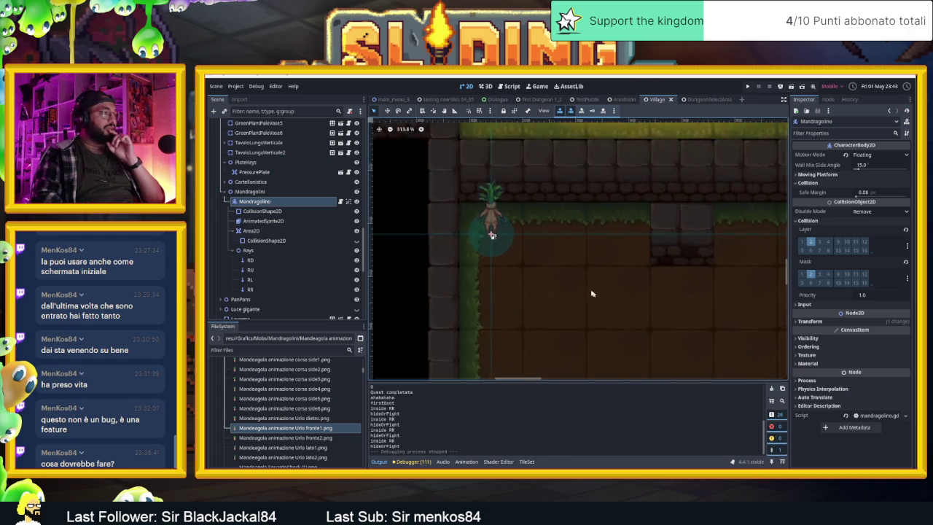
pyautogui.click(526, 461)
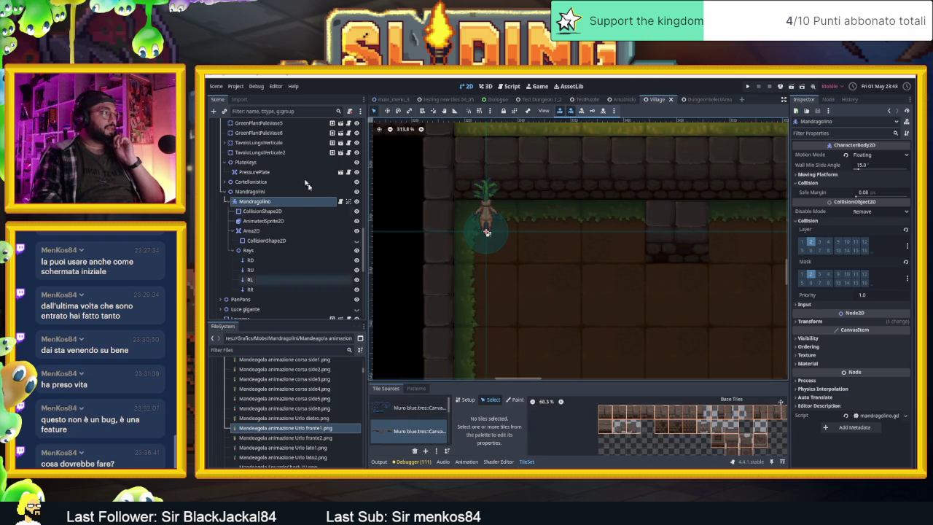
pyautogui.scroll(5, 262, 179)
pyautogui.scroll(5, 262, 180)
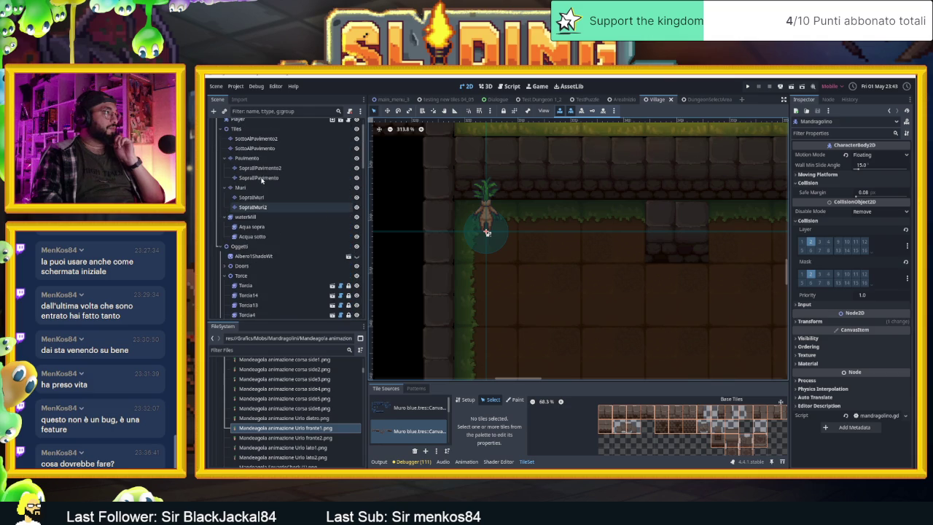
pyautogui.click(259, 179)
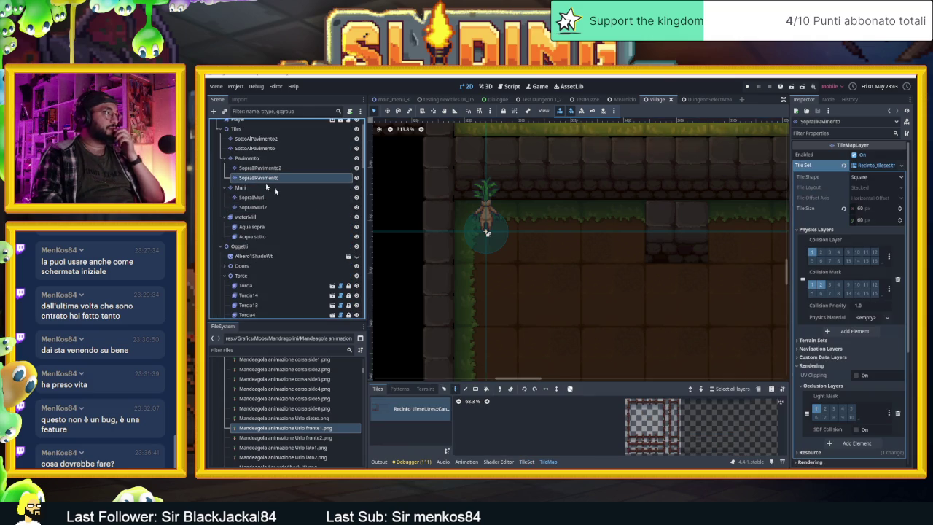
pyautogui.scroll(-4, 496, 233)
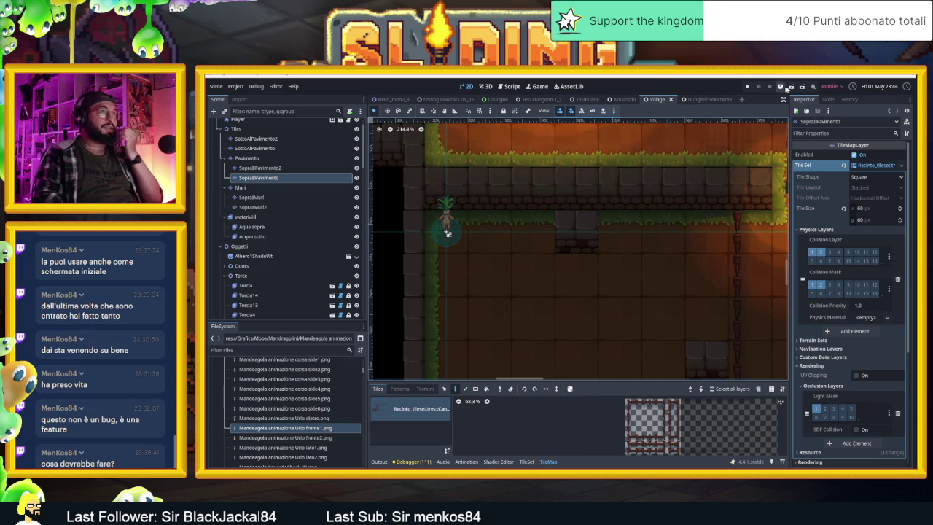
pyautogui.hotkey('ctrl', 's')
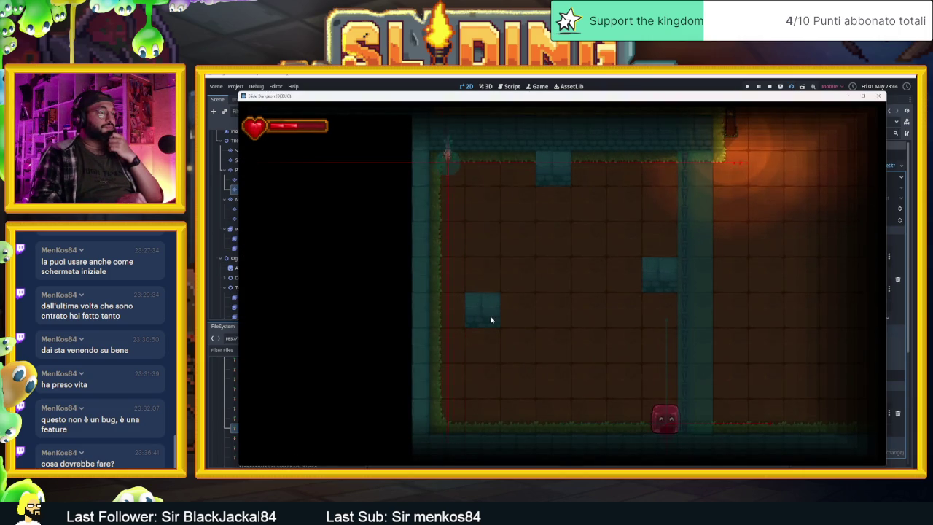
# Step: Test the slime player's sliding in every direction with the arrow keys
pyautogui.press('Right')
pyautogui.press('Down')
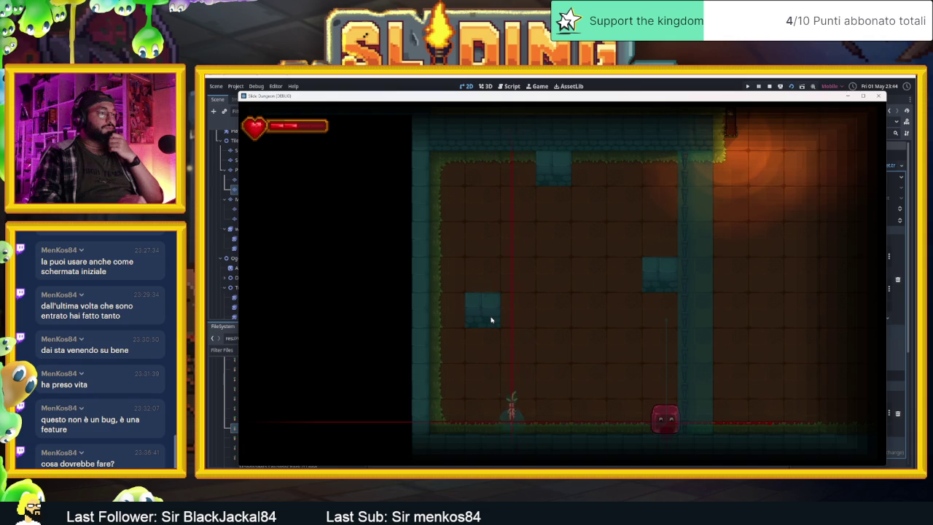
pyautogui.press('Up')
pyautogui.press('Right')
pyautogui.press('Down')
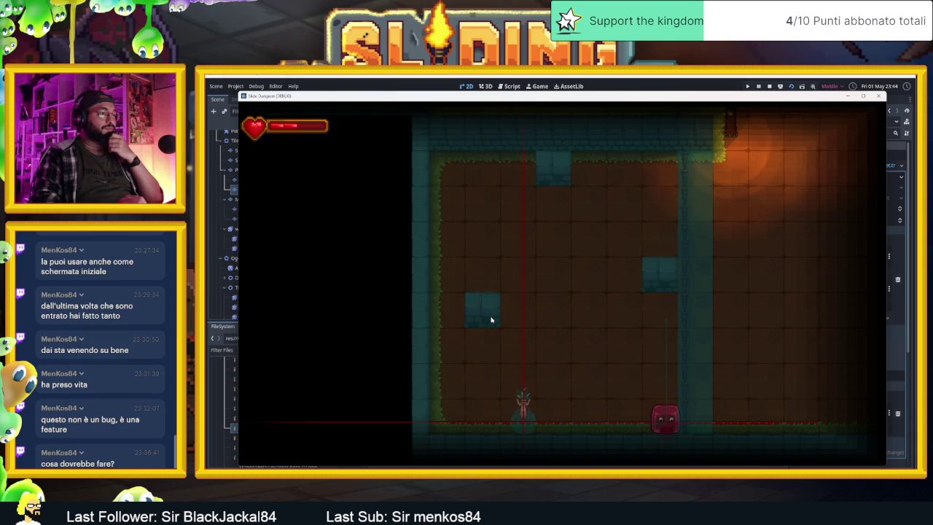
pyautogui.press('Right')
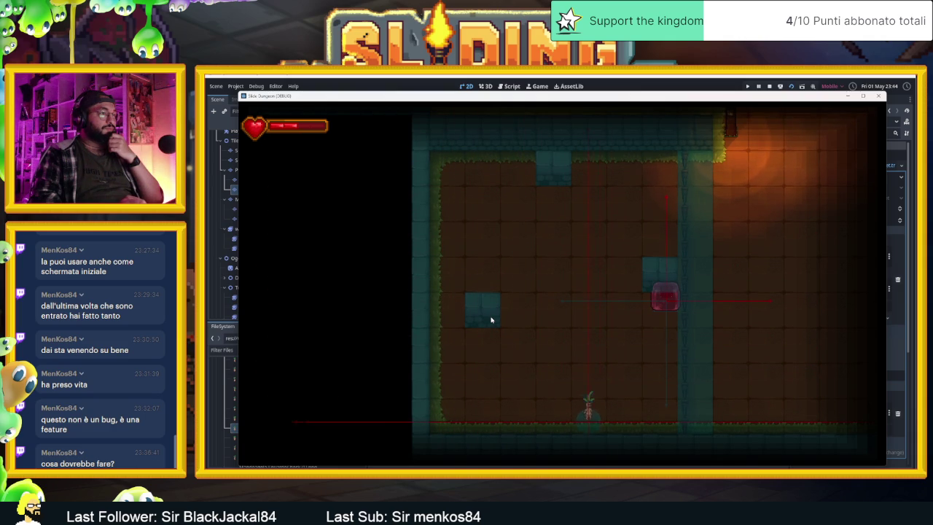
pyautogui.press('Left')
pyautogui.press('Up')
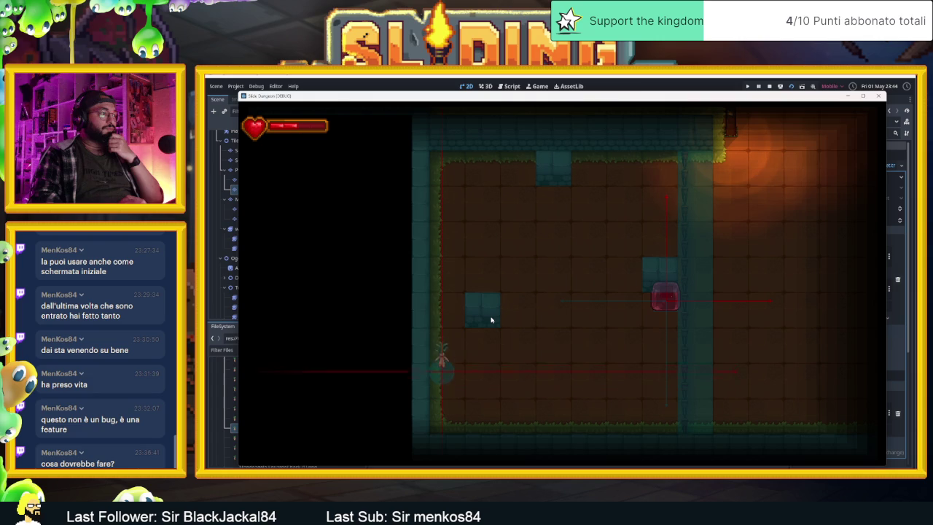
pyautogui.press('Right')
pyautogui.press('Down')
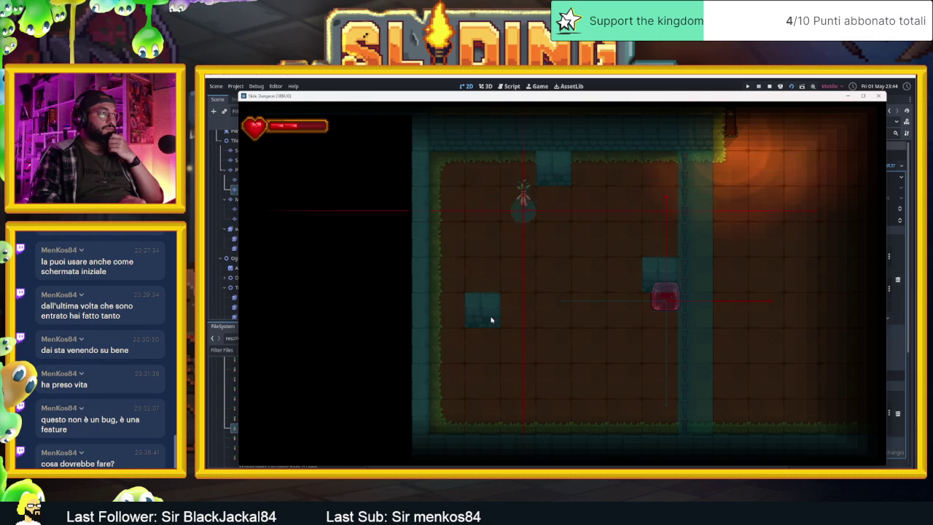
pyautogui.press('Up')
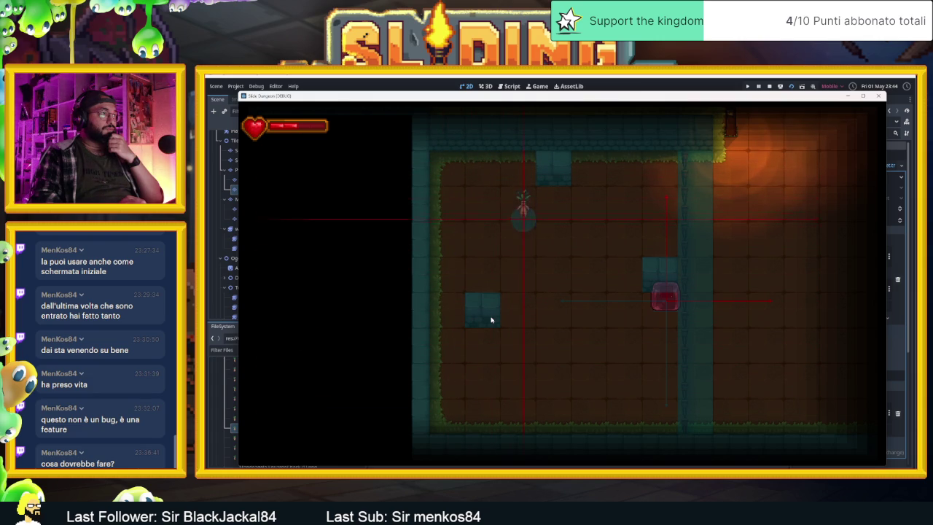
pyautogui.press('Down')
pyautogui.press('Up')
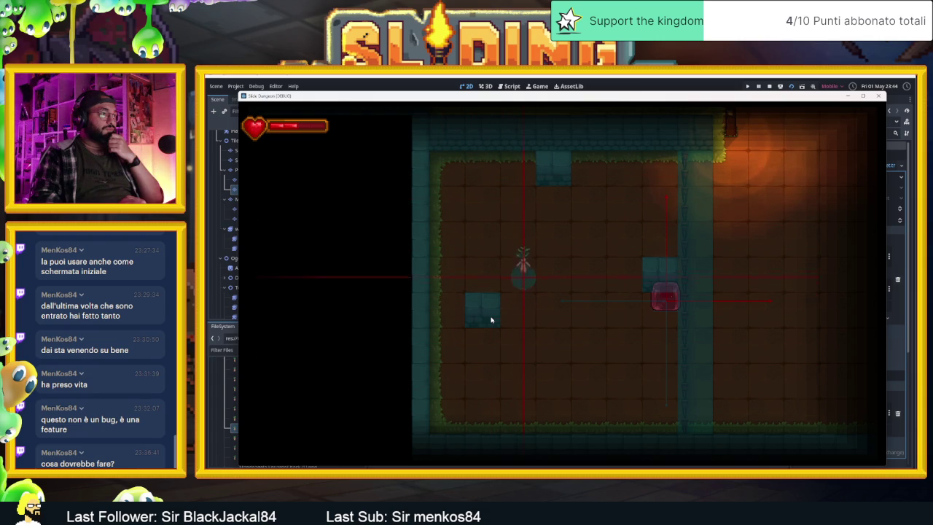
pyautogui.press('Down')
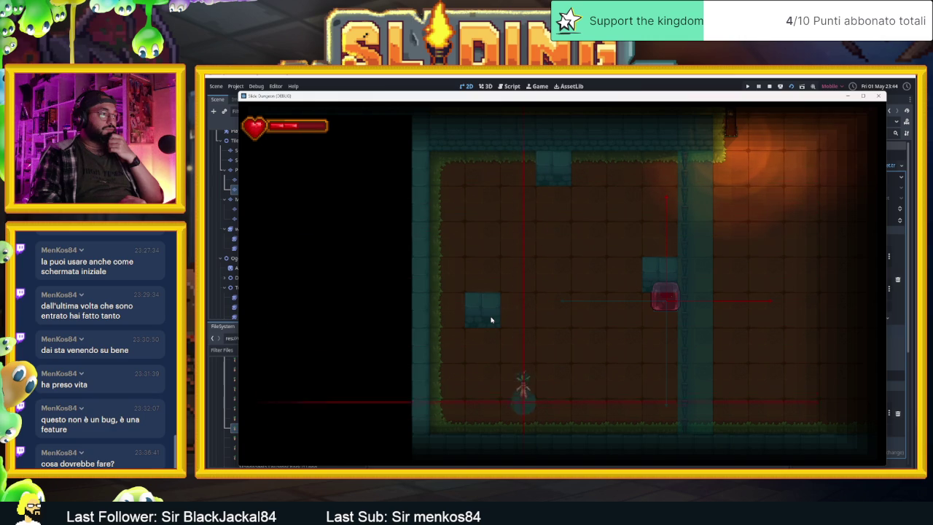
pyautogui.press('Up')
pyautogui.press('Left')
pyautogui.press('Down')
pyautogui.press('Right')
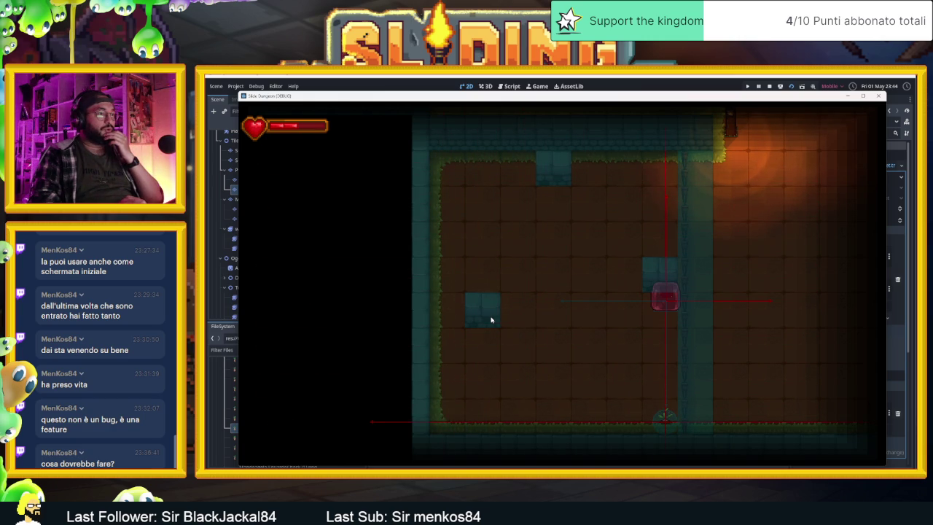
pyautogui.press('Left')
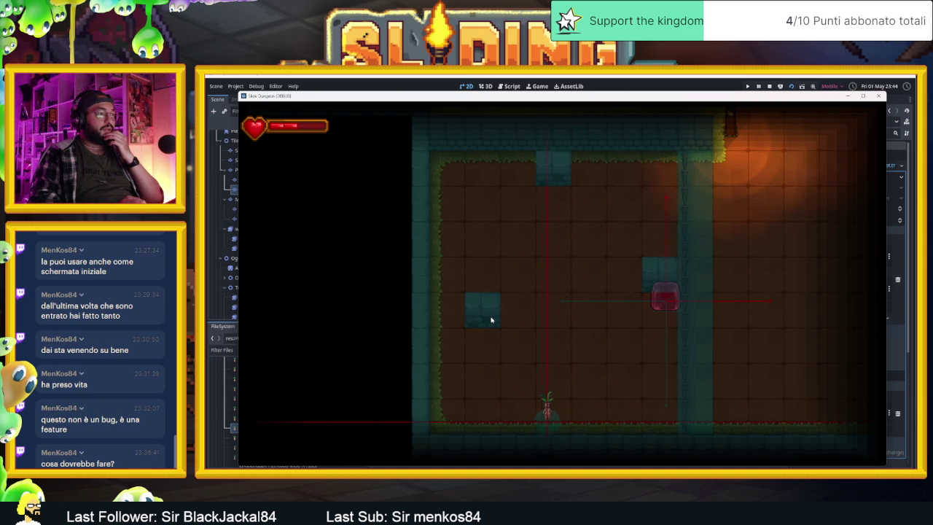
pyautogui.press('Right')
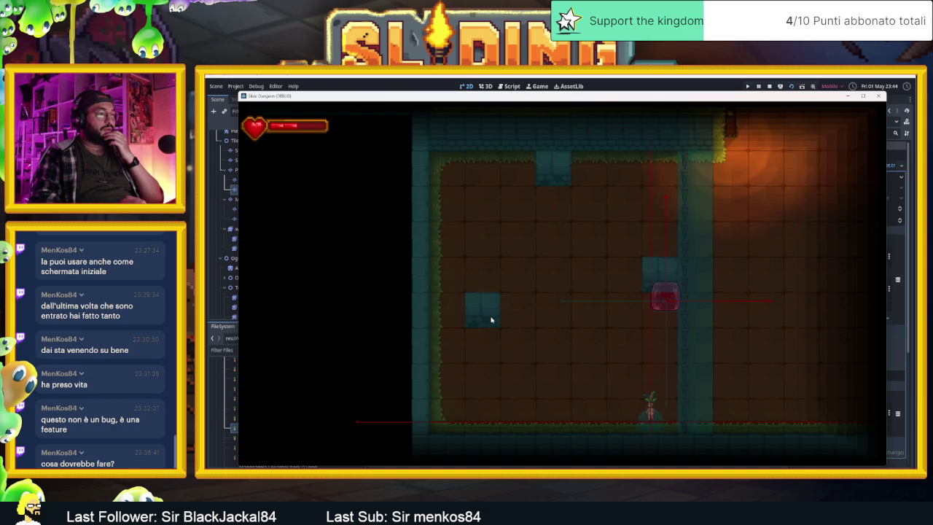
pyautogui.press('Left')
pyautogui.press('Up')
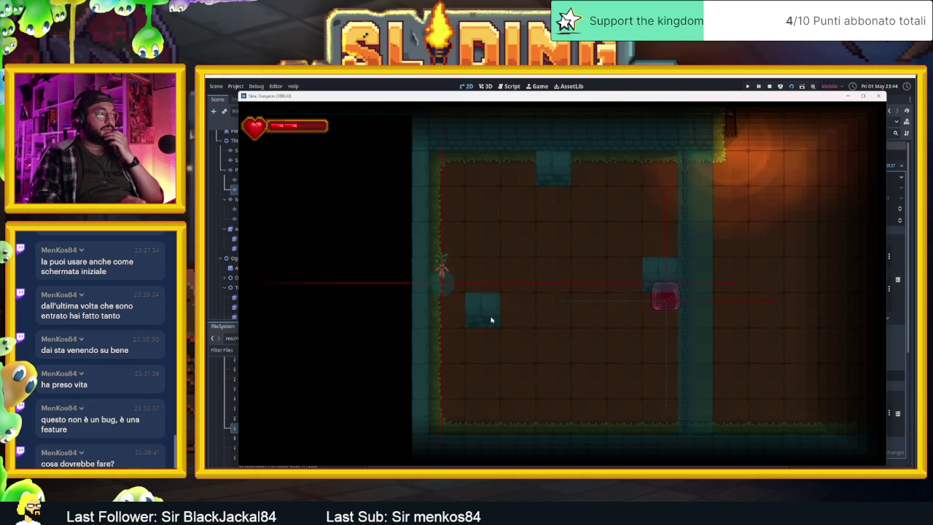
pyautogui.press('Down')
pyautogui.press('Right')
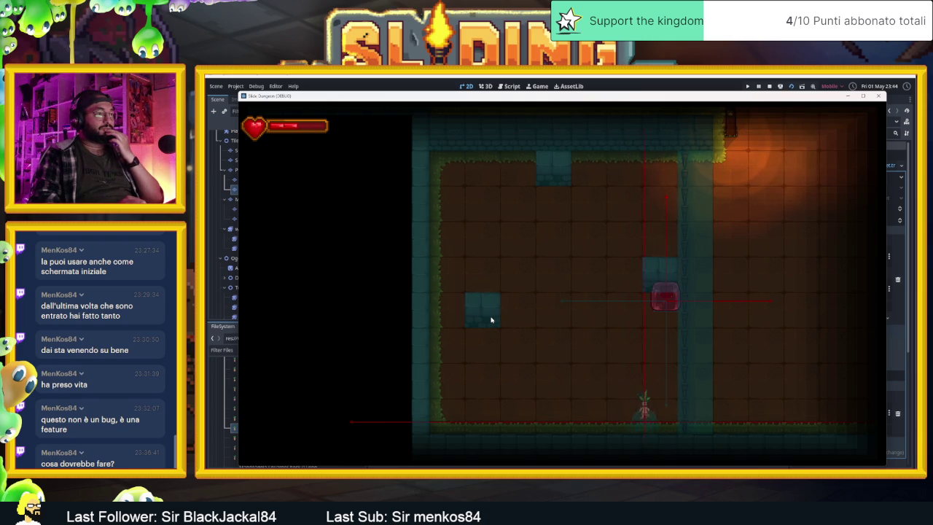
pyautogui.press('Left')
pyautogui.press('Up')
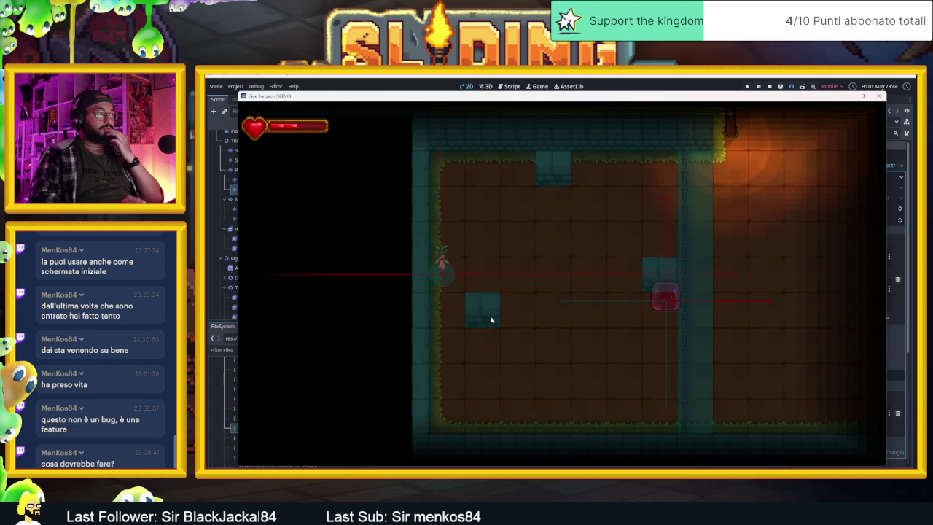
pyautogui.press('Down')
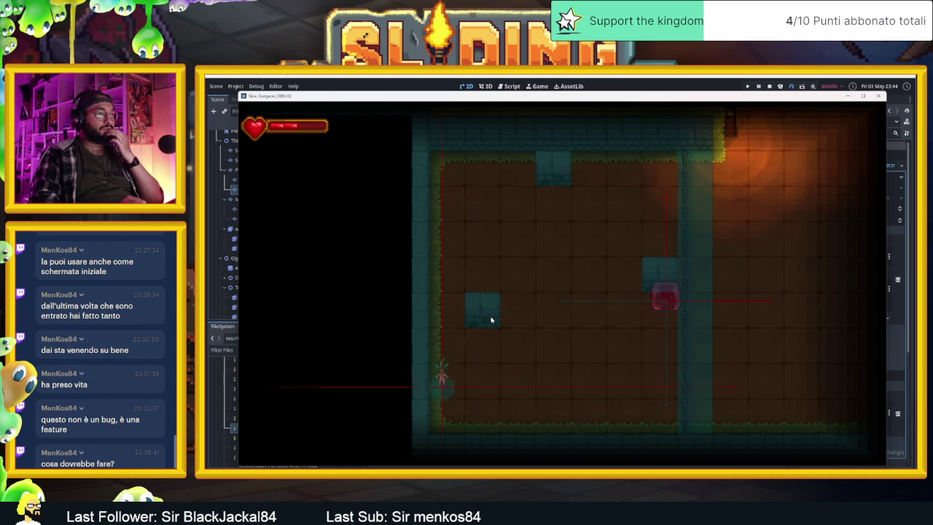
pyautogui.press('Up')
pyautogui.press('Down')
pyautogui.press('Up')
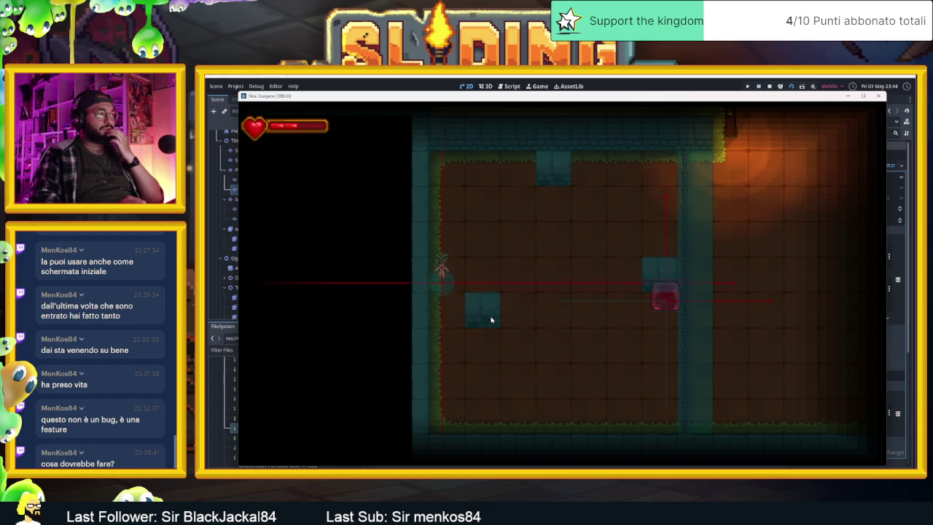
pyautogui.press('Down')
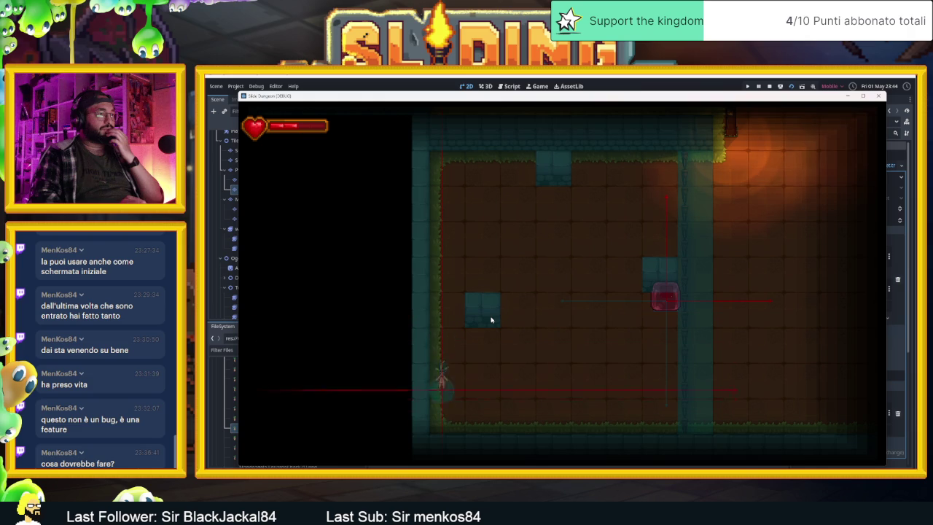
pyautogui.press('Up')
pyautogui.press('Down')
pyautogui.press('Right')
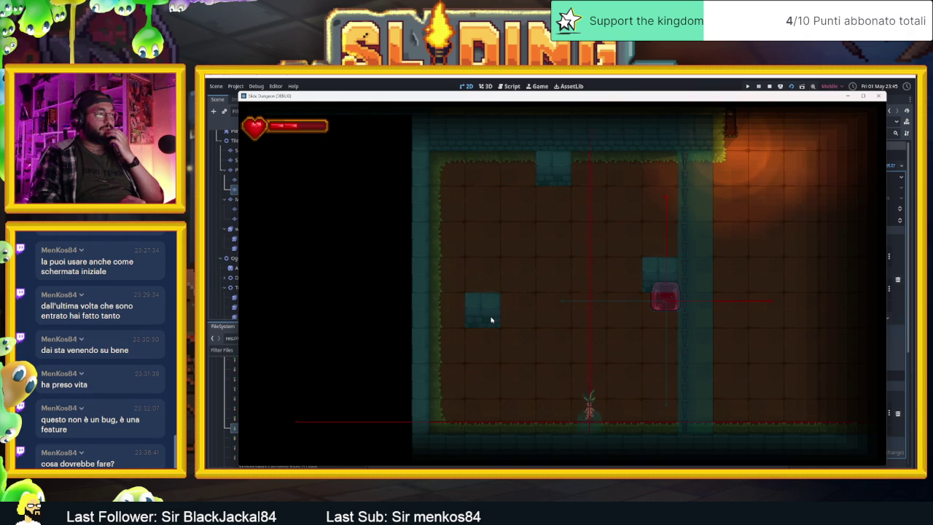
pyautogui.press('Left')
pyautogui.press('Right')
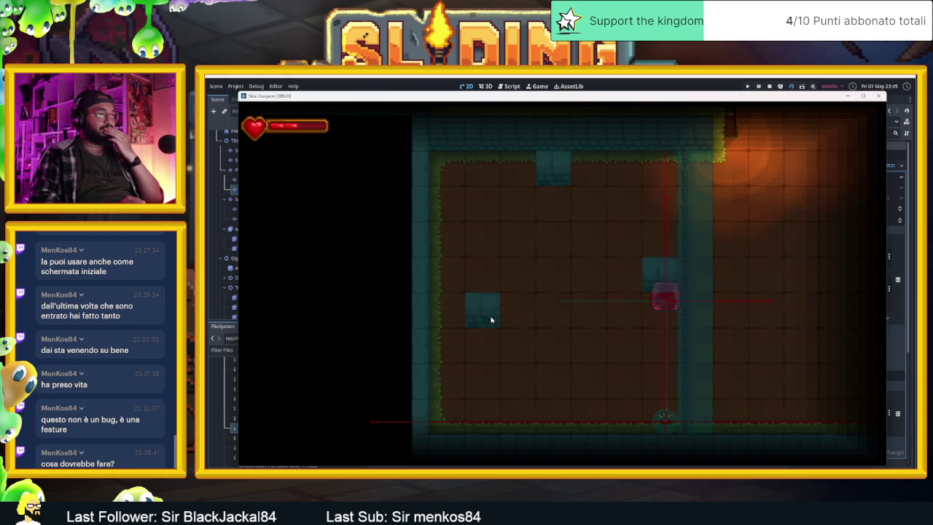
# Step: Slide the slime against the block, along the floor, and around the room's walls and corners
pyautogui.press('Left')
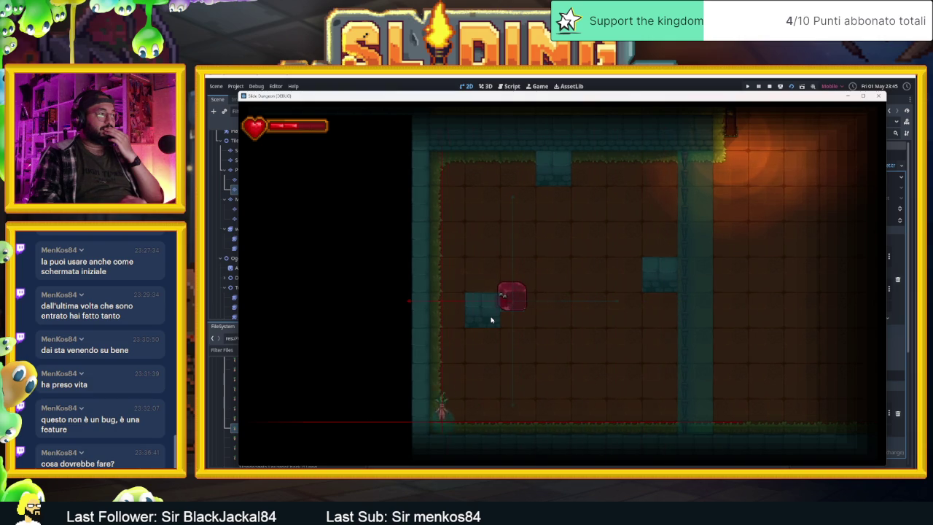
pyautogui.press('Down')
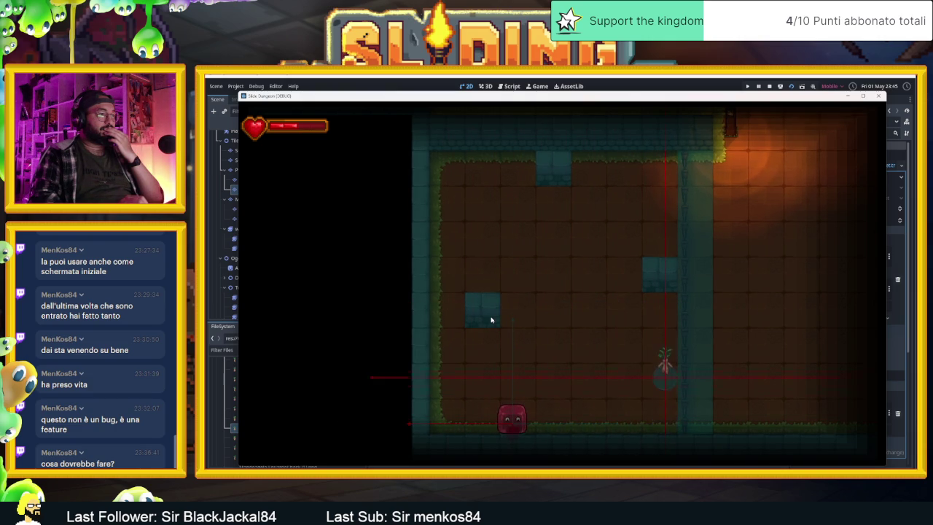
pyautogui.press('Right')
pyautogui.press('Left')
pyautogui.press('Right')
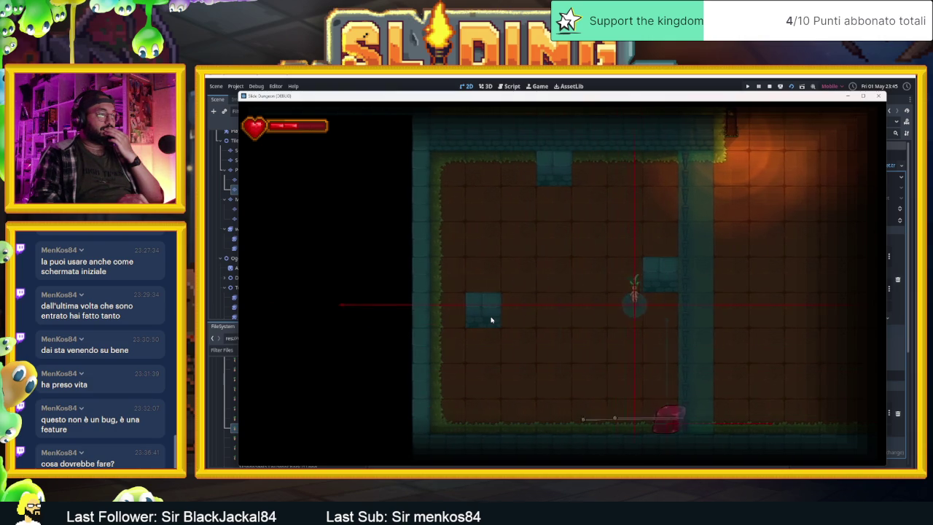
pyautogui.press('Up')
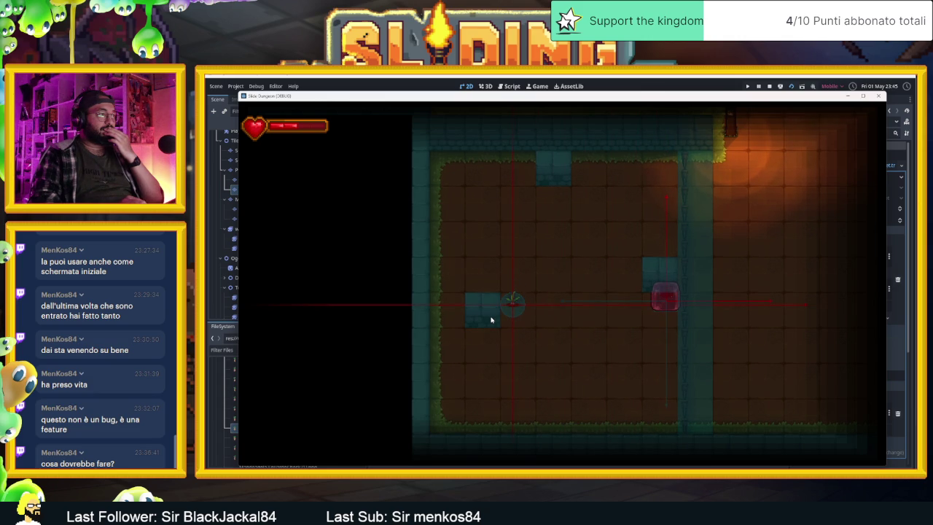
pyautogui.press('Down')
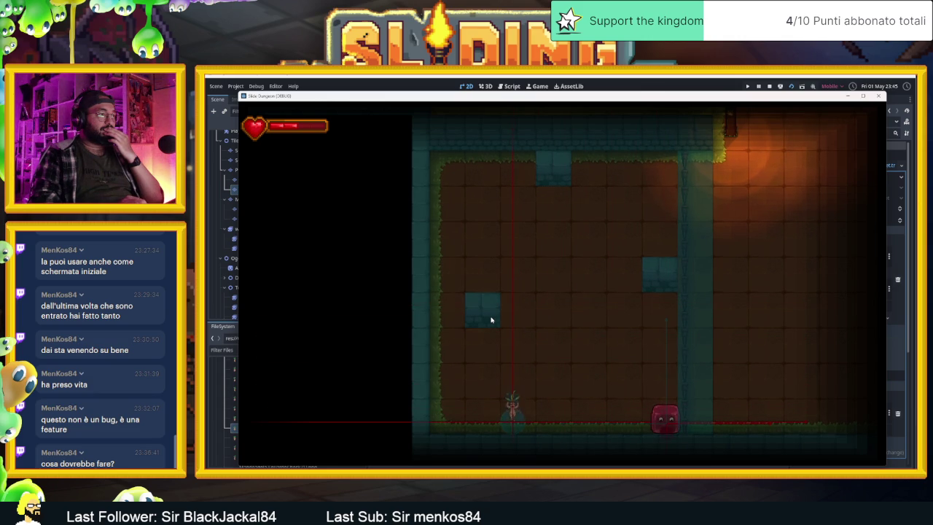
pyautogui.press('Up')
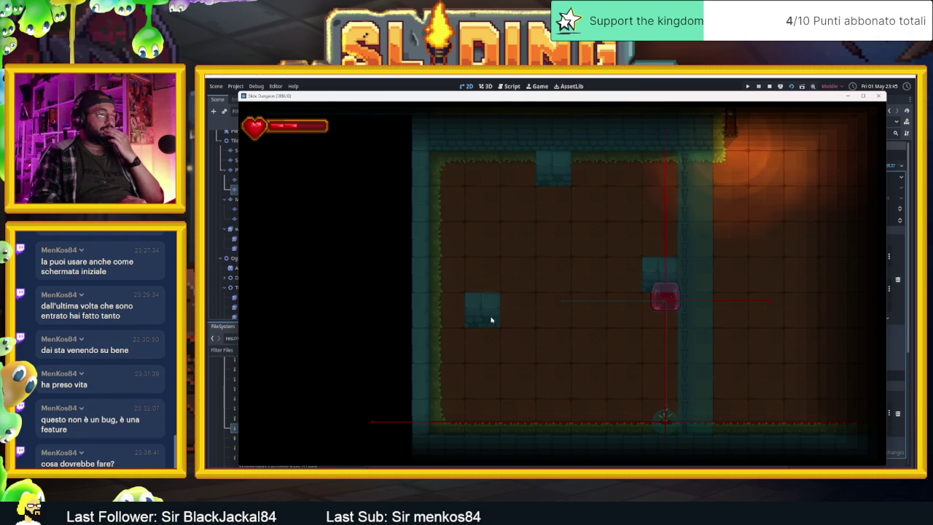
pyautogui.press('Down')
pyautogui.press('Left')
pyautogui.press('Up')
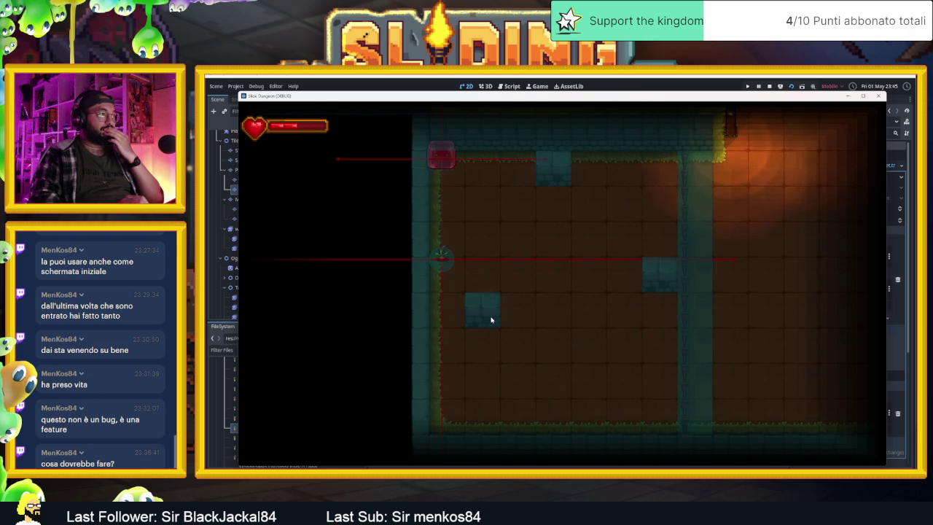
pyautogui.press('Right')
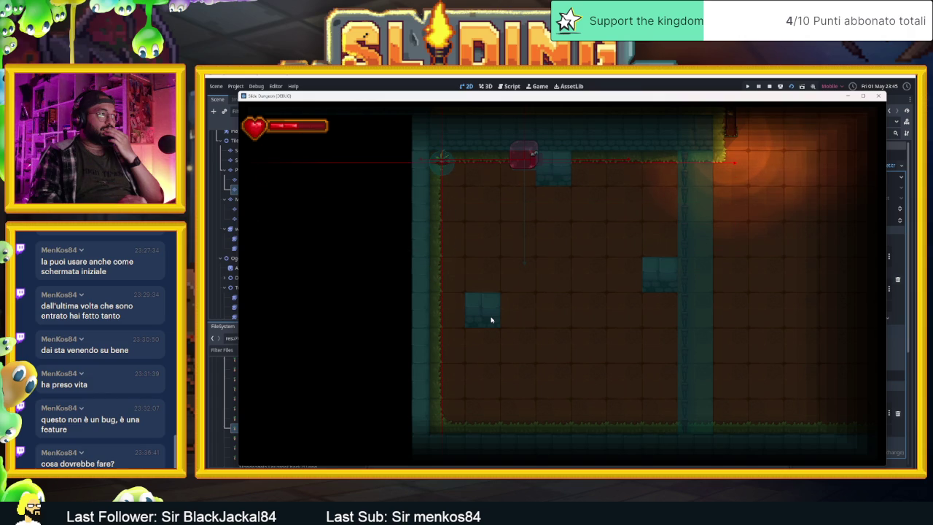
pyautogui.press('Down')
pyautogui.press('Left')
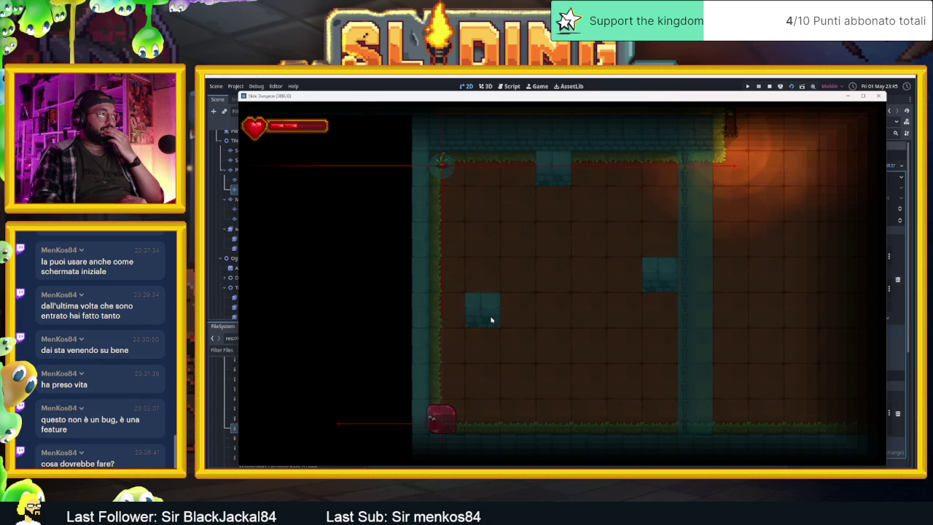
pyautogui.press('Right')
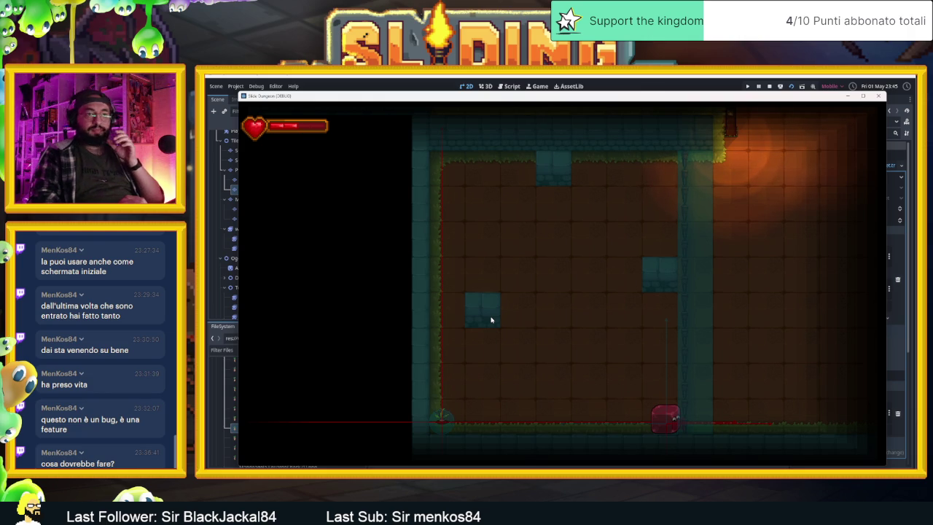
pyautogui.press('Up')
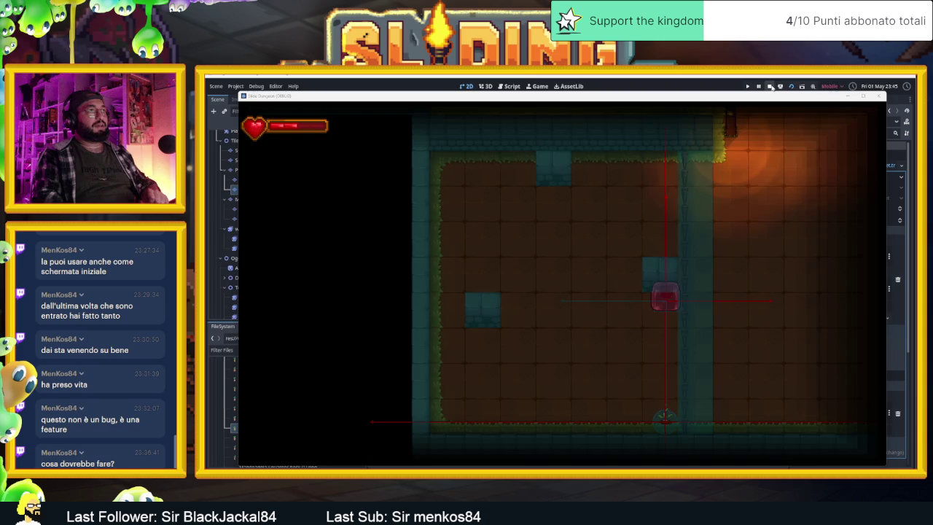
# Step: Stop the game and turn off Visible Collision Shapes in the Debug menu
pyautogui.click(770, 86)
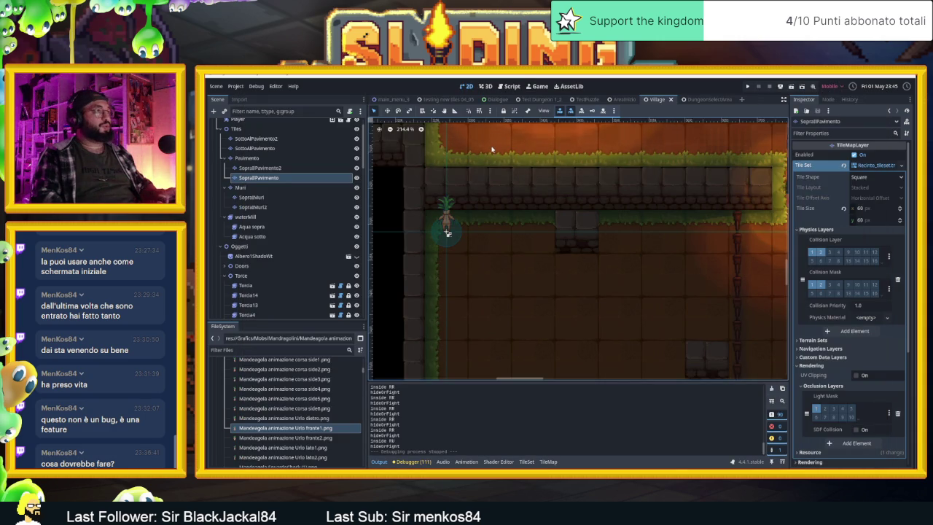
pyautogui.click(255, 86)
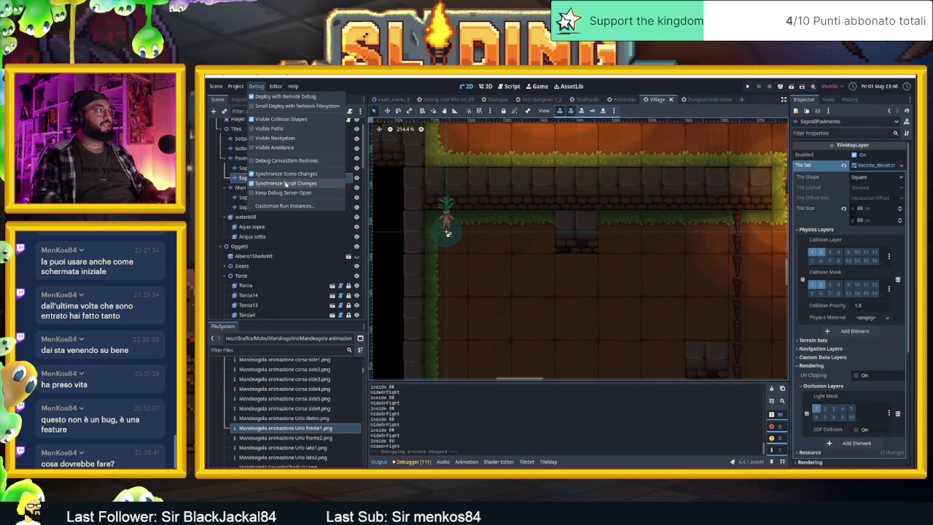
pyautogui.click(281, 118)
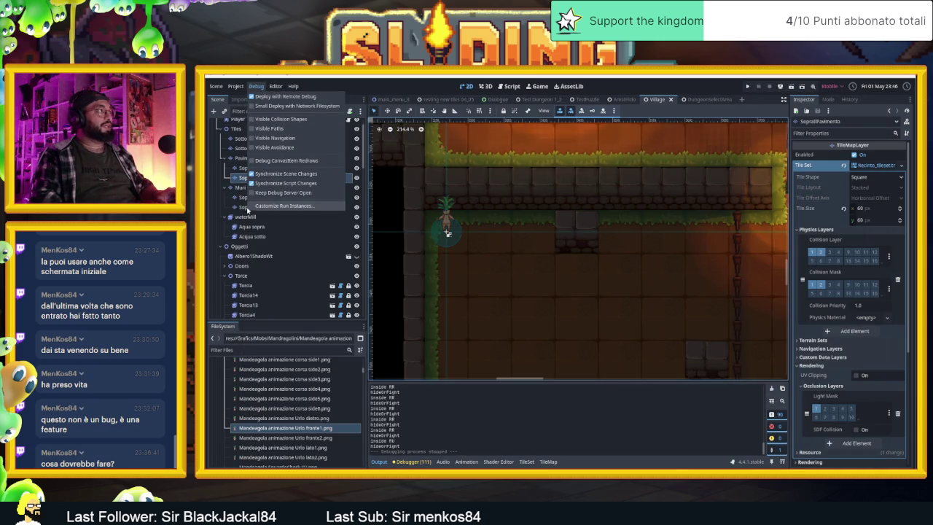
pyautogui.click(229, 177)
# Step: Collapse and select the Mandragolino node, then duplicate it into Mandragolino2
pyautogui.scroll(-10, 292, 270)
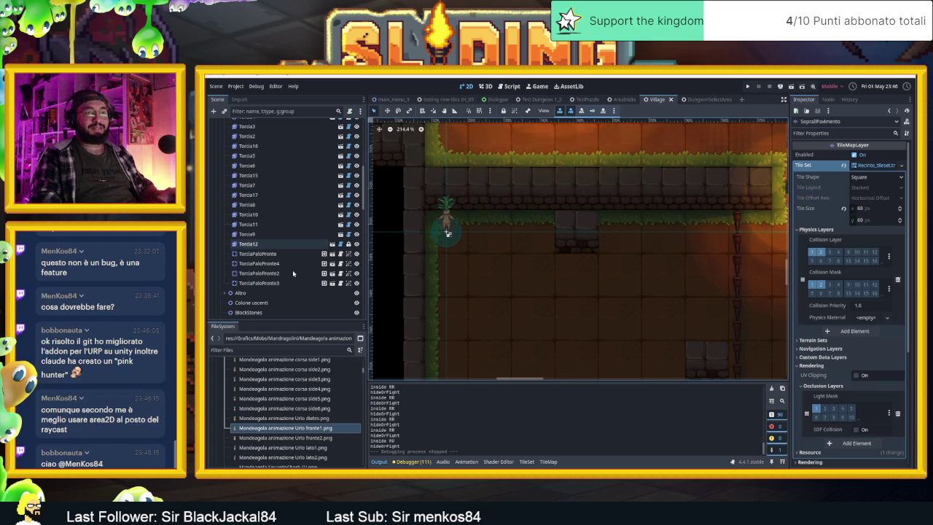
pyautogui.scroll(10, 281, 271)
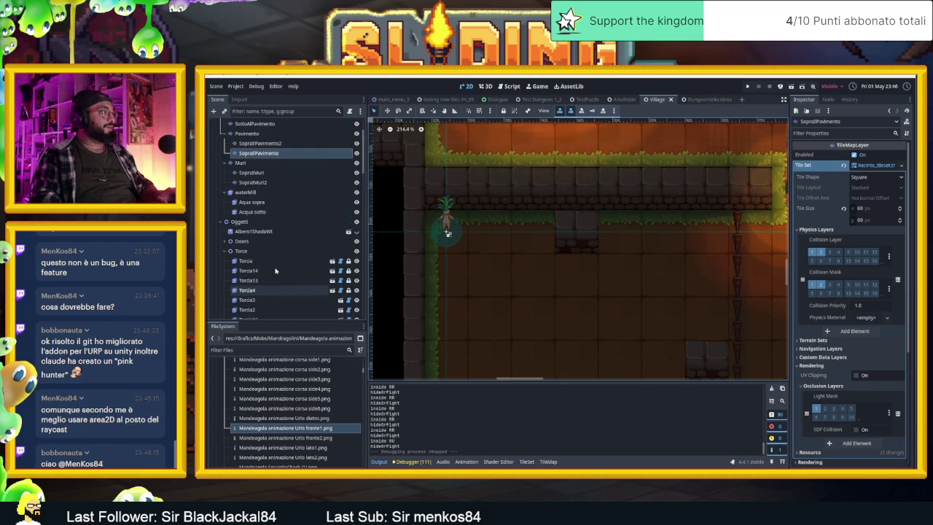
pyautogui.scroll(-15, 275, 271)
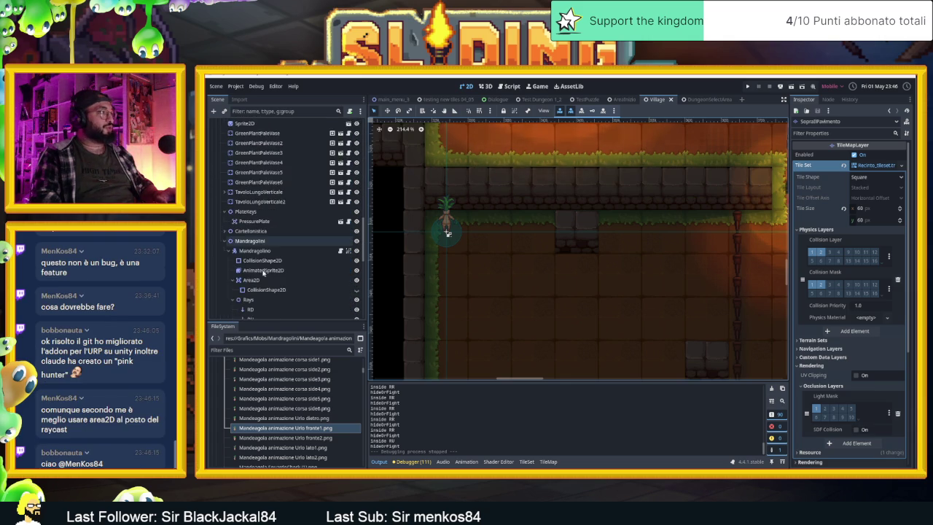
pyautogui.click(228, 177)
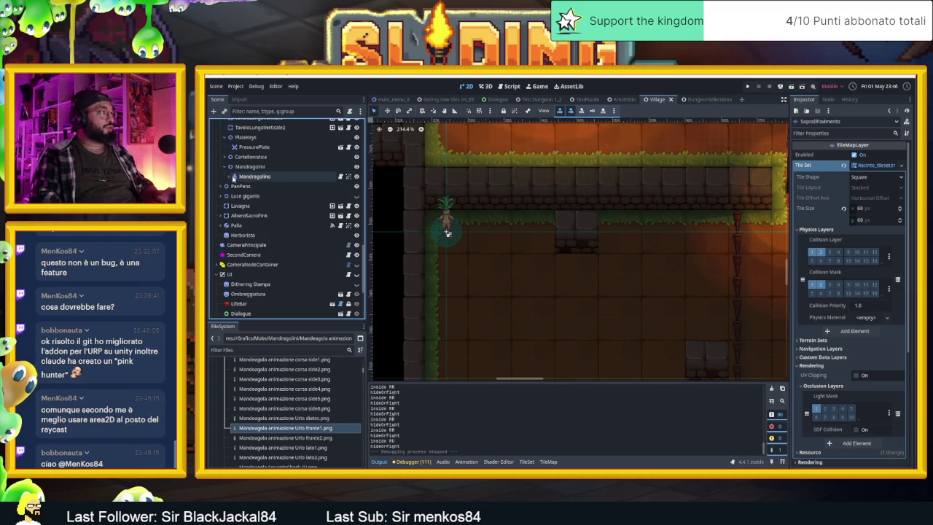
pyautogui.click(259, 178)
pyautogui.hotkey('ctrl', 'd')
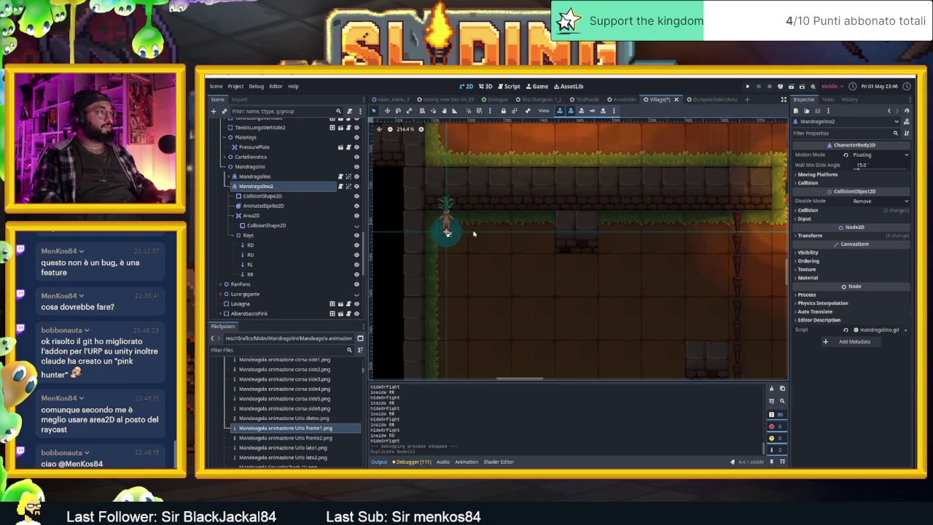
# Step: Spread Mandragolino2, 3 and 4 along the top wall with grid snapping on, then save the scene
pyautogui.click(387, 111)
pyautogui.moveTo(475, 212)
pyautogui.mouseDown()
pyautogui.moveTo(736, 229)
pyautogui.moveTo(708, 234)
pyautogui.mouseUp()
pyautogui.click(478, 110)
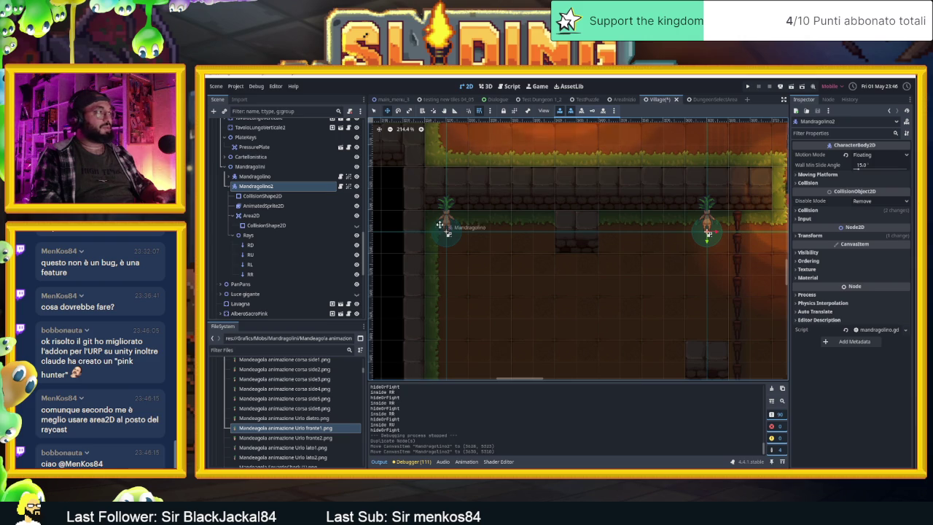
pyautogui.hotkey('ctrl', 'd')
pyautogui.moveTo(731, 268); pyautogui.dragTo(586, 268)
pyautogui.hotkey('ctrl', 'd')
pyautogui.scroll(-2, 598, 284)
pyautogui.scroll(-1, 602, 290)
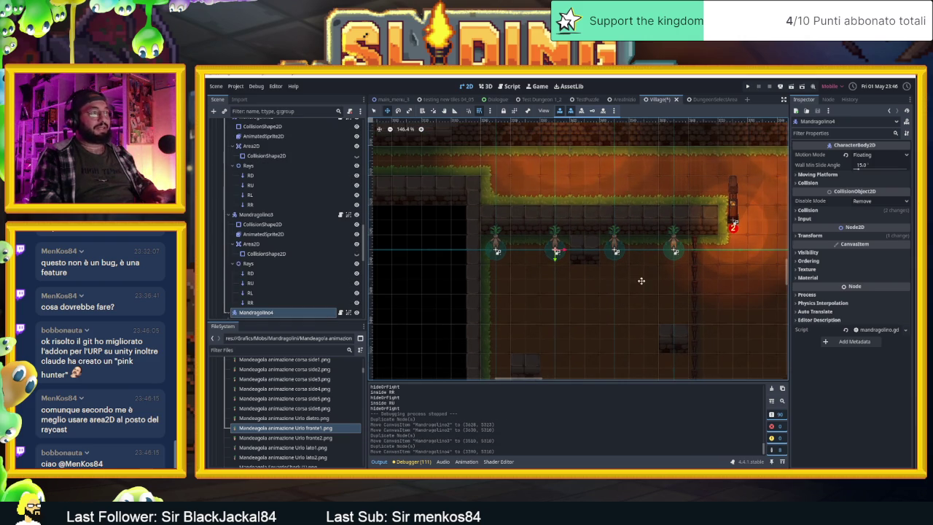
pyautogui.hotkey('ctrl', 's')
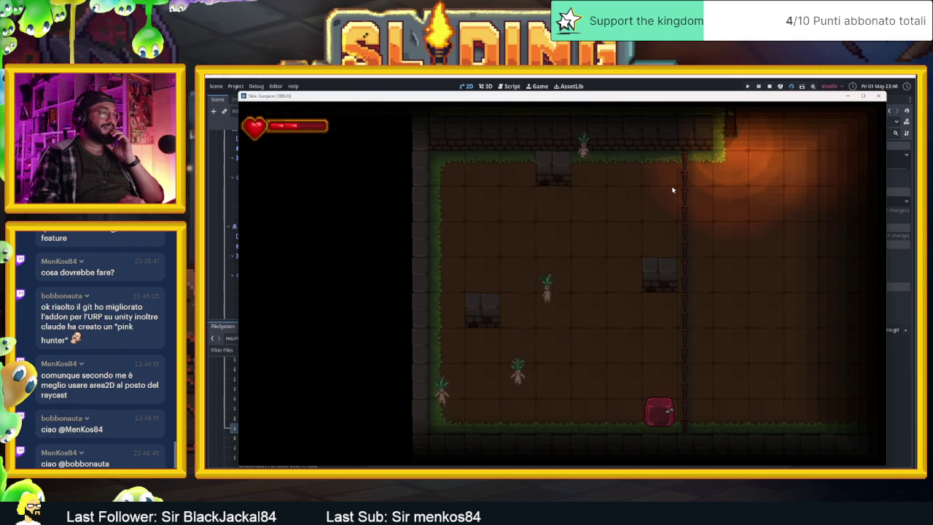
# Step: Steer the slime around the room's walls and stone blocks past the mandrakes, then stop the game
pyautogui.press('Up')
pyautogui.press('Left')
pyautogui.press('Up')
pyautogui.press('Left')
pyautogui.press('Down')
pyautogui.press('Up')
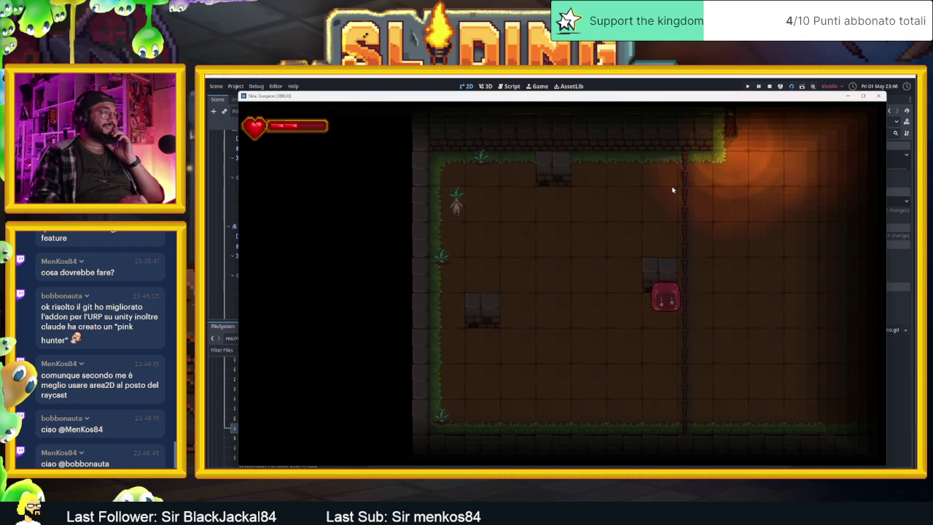
pyautogui.press('Left')
pyautogui.press('Up')
pyautogui.press('Right')
pyautogui.press('Down')
pyautogui.press('Right')
pyautogui.press('Up')
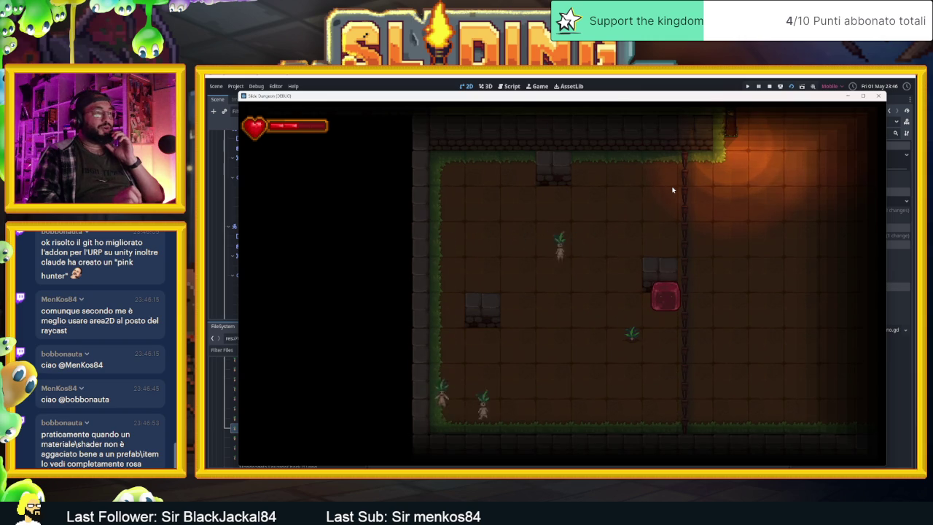
pyautogui.press('Left')
pyautogui.press('Up')
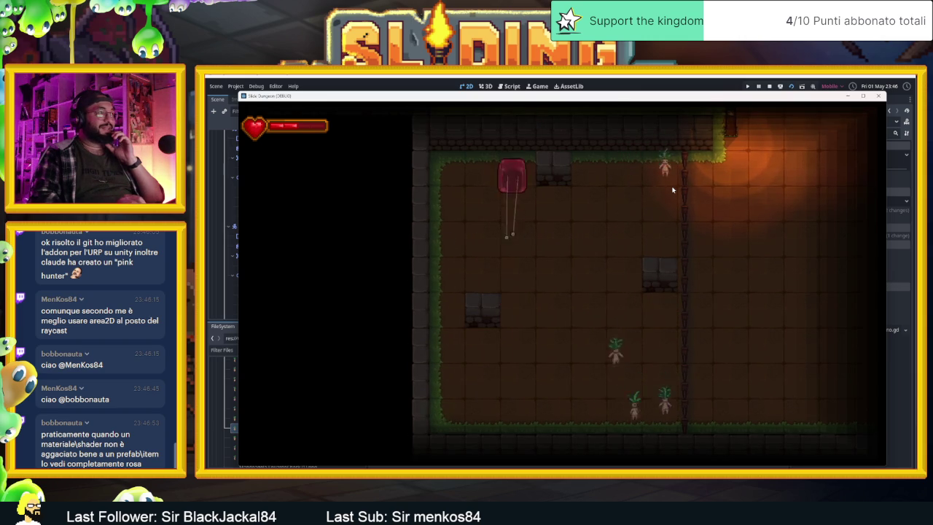
pyautogui.press('Left')
pyautogui.press('Down')
pyautogui.press('Right')
pyautogui.press('Up')
pyautogui.press('Left')
pyautogui.press('Up')
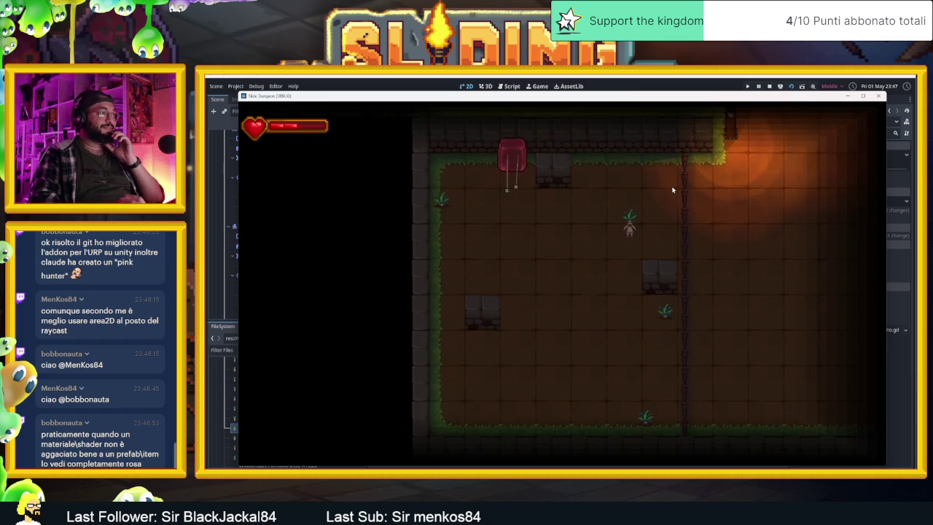
pyautogui.press('Down')
pyautogui.press('Left')
pyautogui.press('Up')
pyautogui.press('Right')
pyautogui.press('Down')
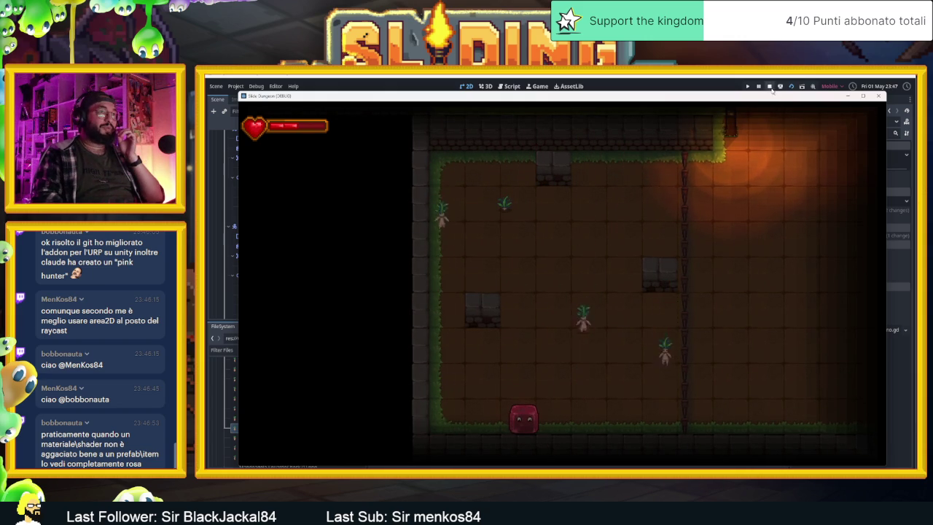
pyautogui.click(769, 86)
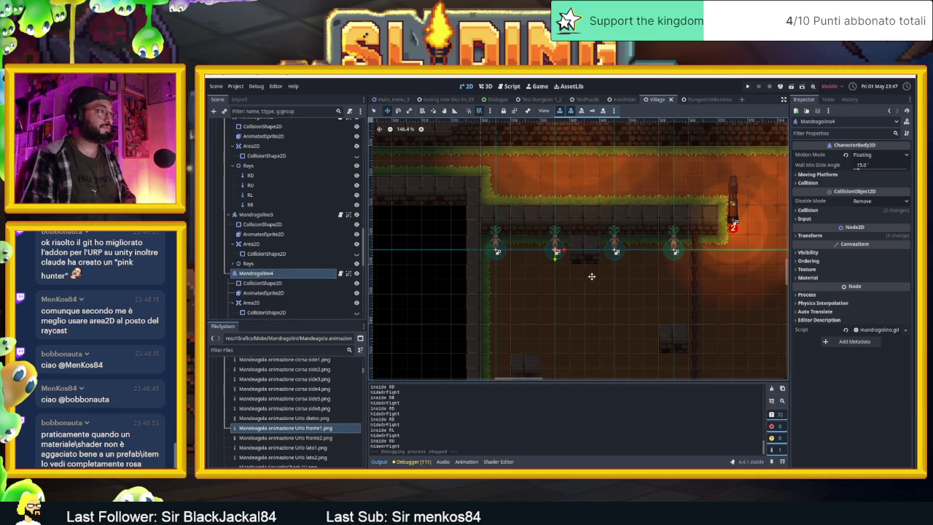
# Step: Pan the level view and collapse the child nodes of Mandragolino4, Mandragolino3 and Mandragolino2
pyautogui.moveTo(589, 276); pyautogui.dragTo(538, 207)
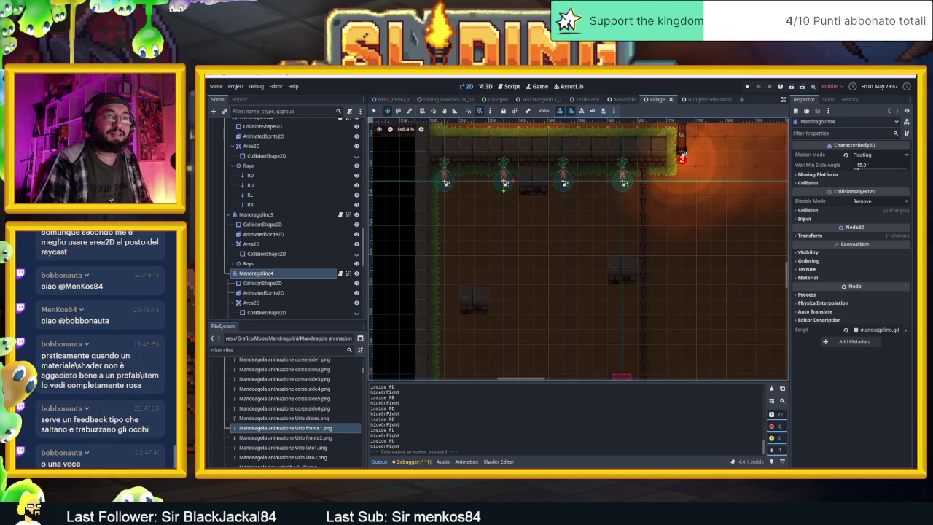
pyautogui.scroll(-3, 673, 317)
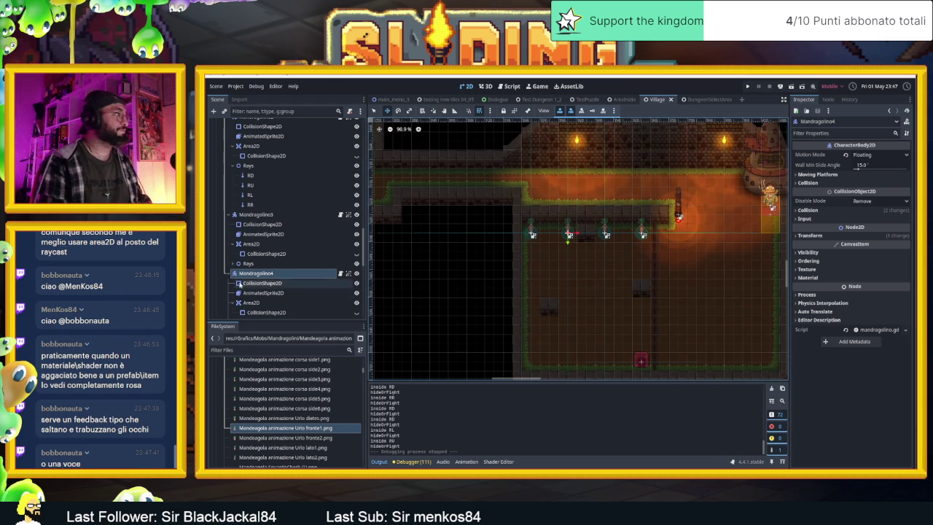
pyautogui.click(231, 272)
pyautogui.click(231, 215)
pyautogui.scroll(2, 246, 210)
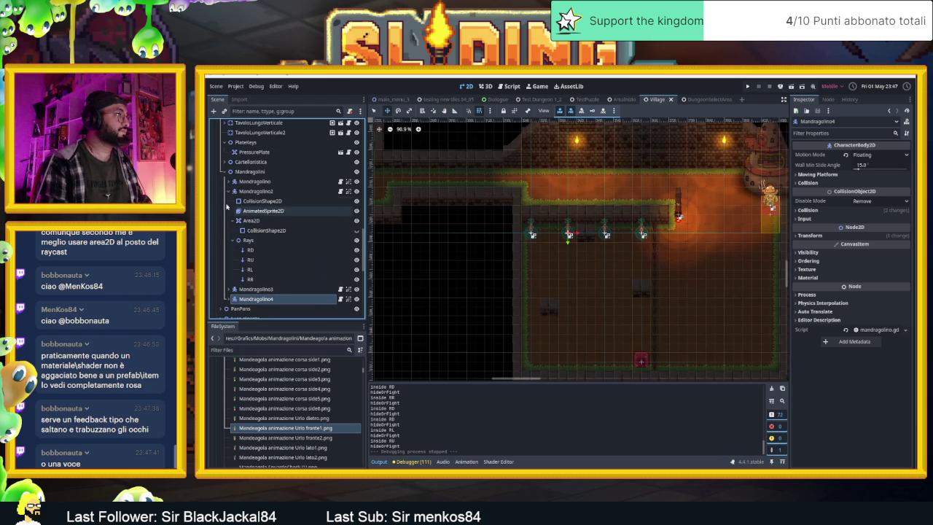
pyautogui.click(231, 190)
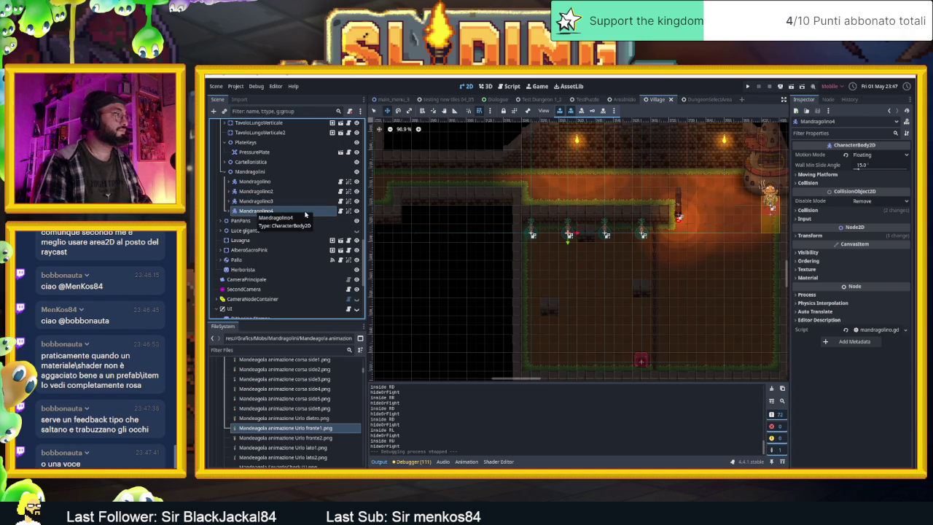
# Step: Select the original Mandragolino, then the Mandragolini group node
pyautogui.click(292, 181)
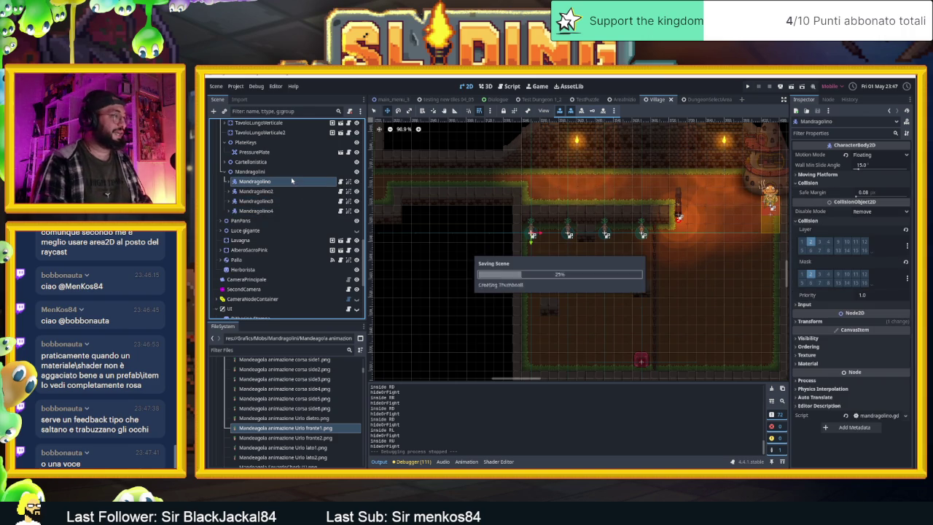
pyautogui.scroll(2, 573, 243)
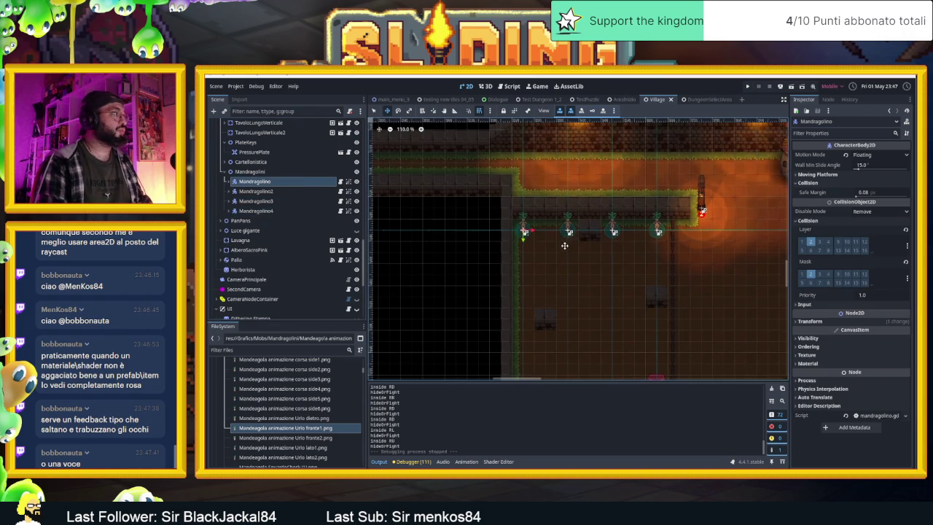
pyautogui.click(279, 172)
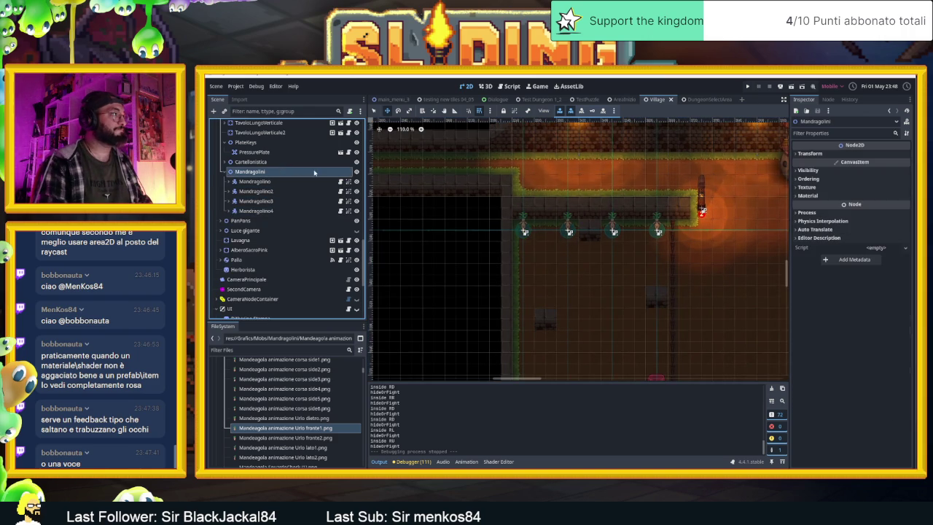
# Step: Add an Area2D node under Mandragolini and drag it beside the mandrake row
pyautogui.click(213, 112)
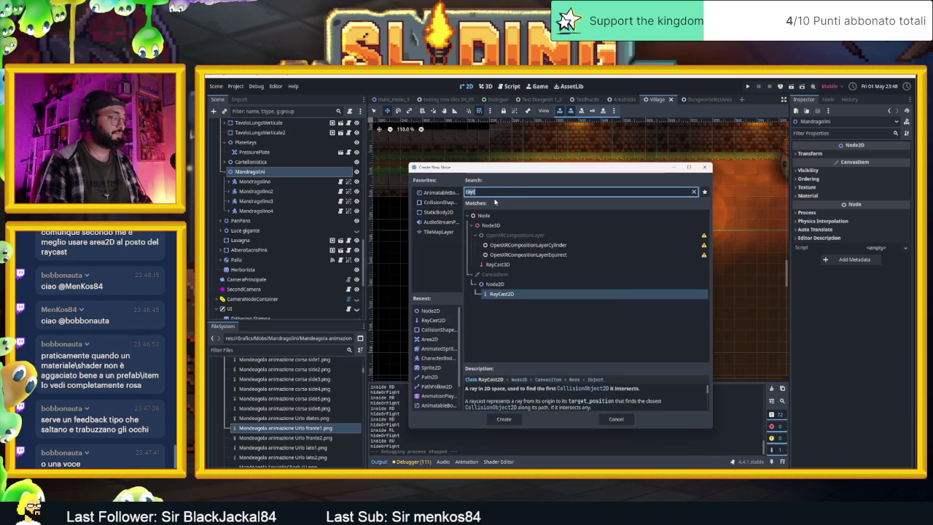
pyautogui.write('ar')
pyautogui.doubleClick(532, 256)
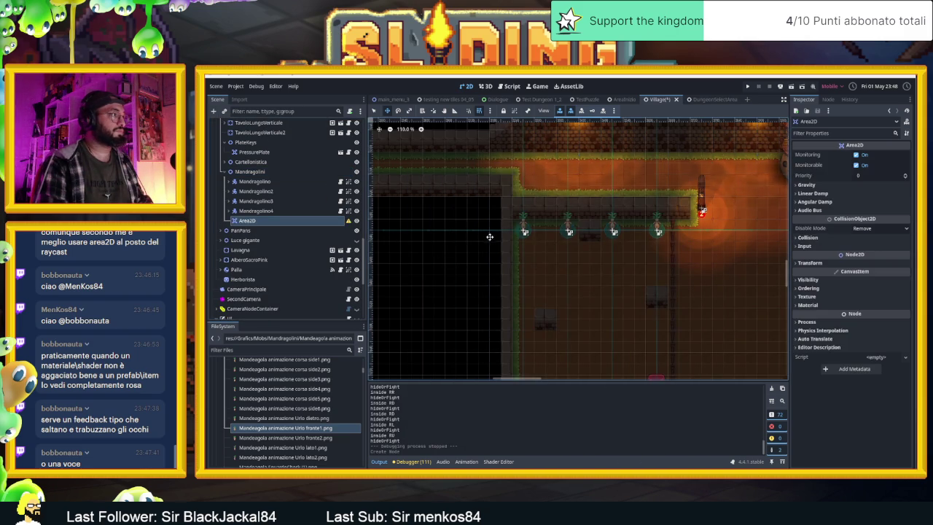
pyautogui.scroll(-10, 493, 240)
pyautogui.moveTo(482, 181); pyautogui.dragTo(620, 309)
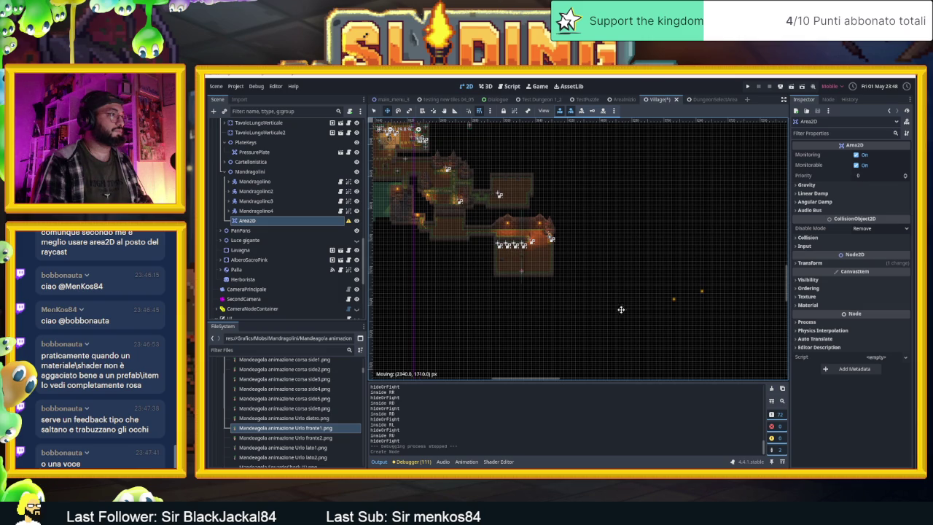
pyautogui.moveTo(498, 180); pyautogui.dragTo(547, 213)
pyautogui.moveTo(516, 328); pyautogui.dragTo(514, 326)
pyautogui.moveTo(525, 263)
pyautogui.mouseDown()
pyautogui.moveTo(482, 260)
pyautogui.moveTo(481, 240)
pyautogui.moveTo(499, 231)
pyautogui.moveTo(496, 201)
pyautogui.mouseUp()
# Step: Rename the new area node to 'UrloDiMandragola'
pyautogui.scroll(4, 455, 258)
pyautogui.scroll(1, 454, 257)
pyautogui.scroll(12, 496, 226)
pyautogui.click(276, 221)
pyautogui.write('Ur')
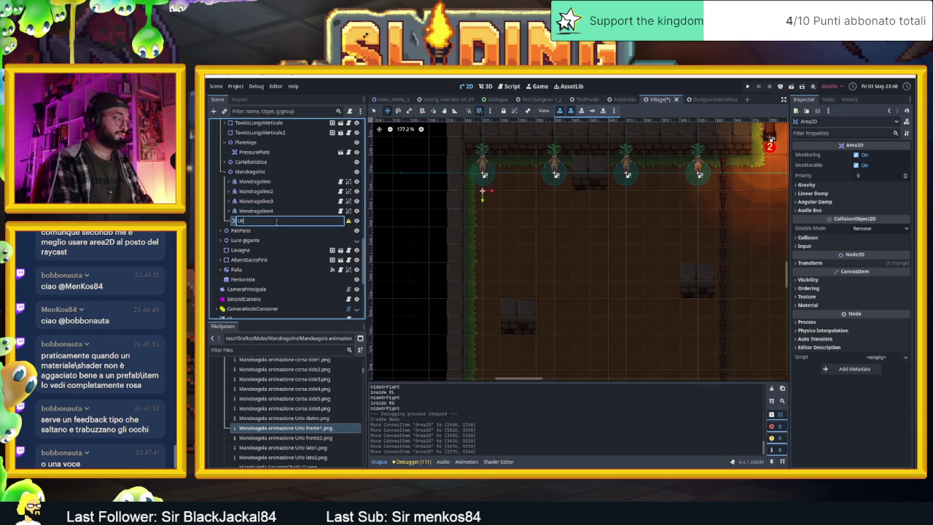
pyautogui.write('loDiMand')
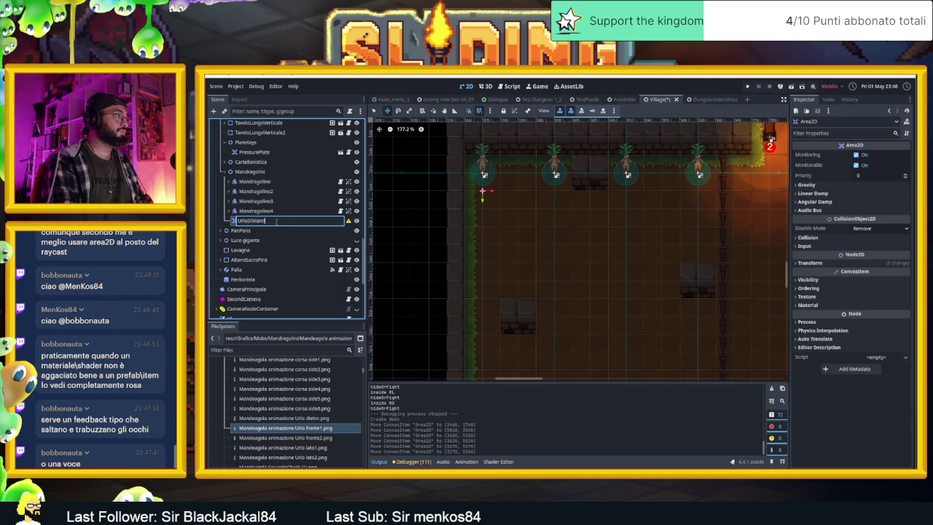
pyautogui.write('ragola')
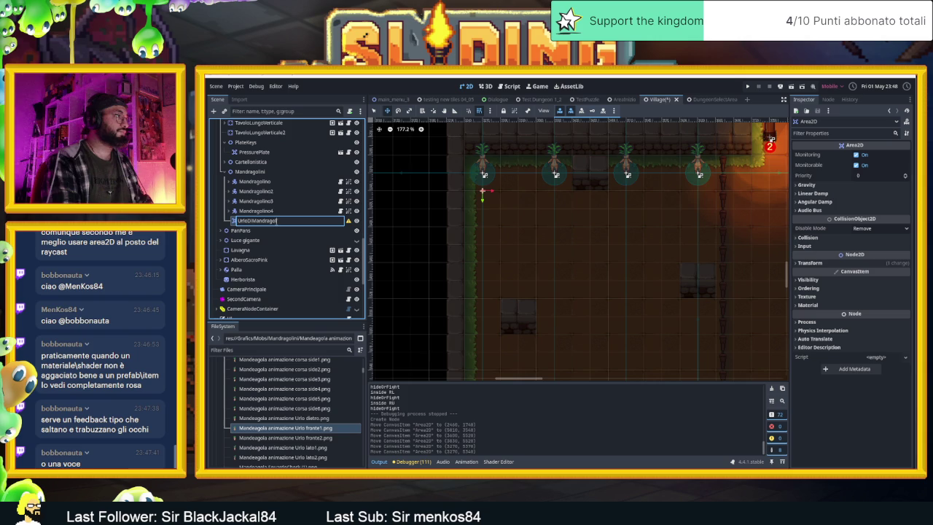
pyautogui.press('Return')
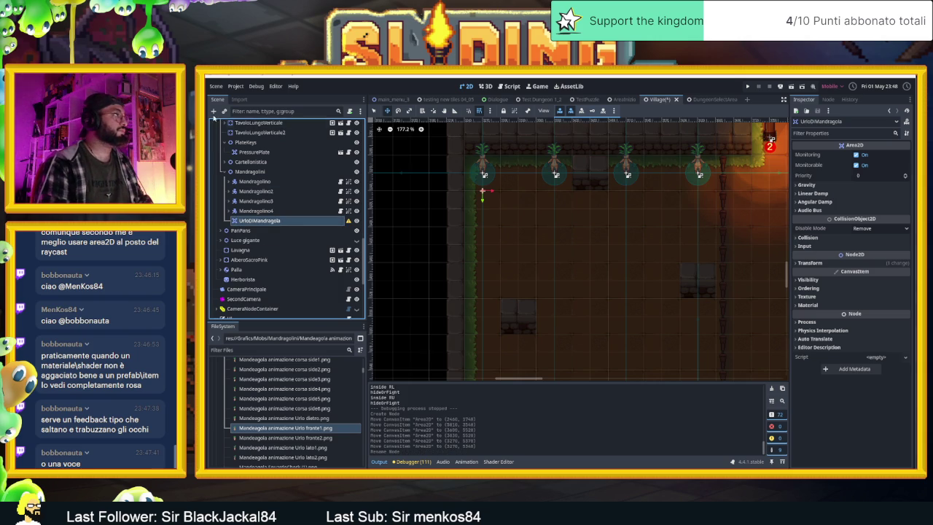
pyautogui.hotkey('ctrl', 'a')
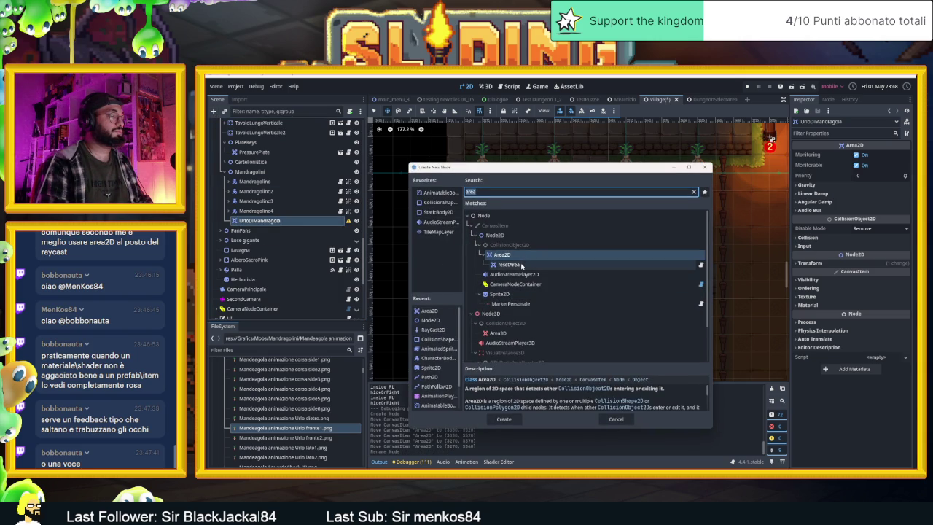
# Step: Add a CollisionShape2D child to UrloDiMandragola with a New RectangleShape2D shape
pyautogui.click(445, 202)
pyautogui.doubleClick(447, 204)
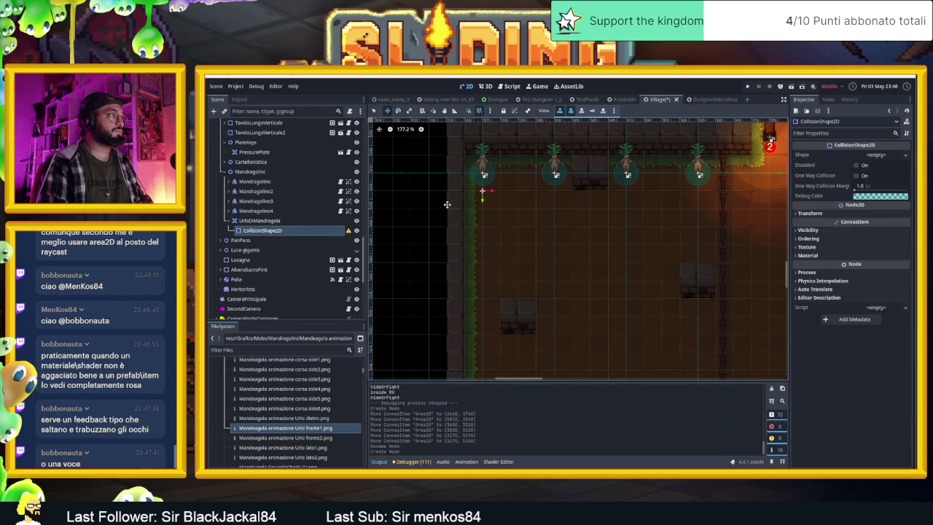
pyautogui.click(874, 154)
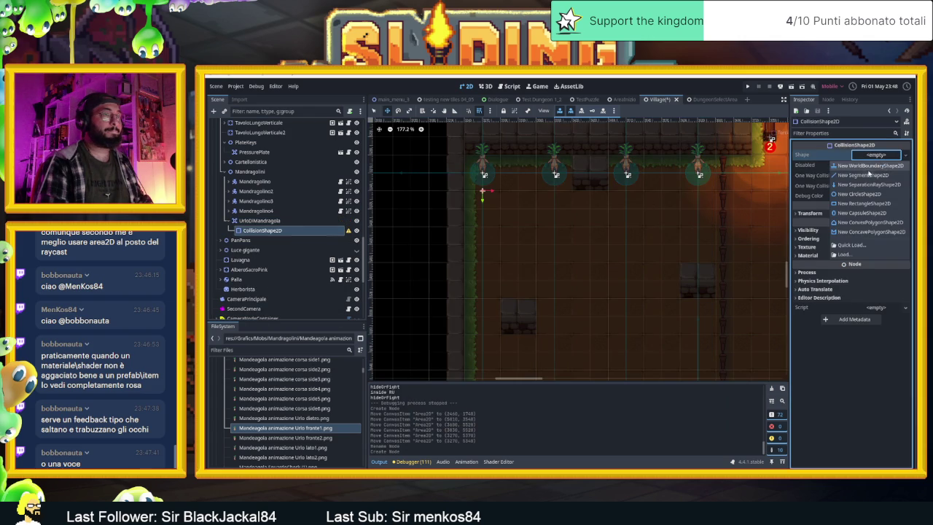
pyautogui.click(863, 203)
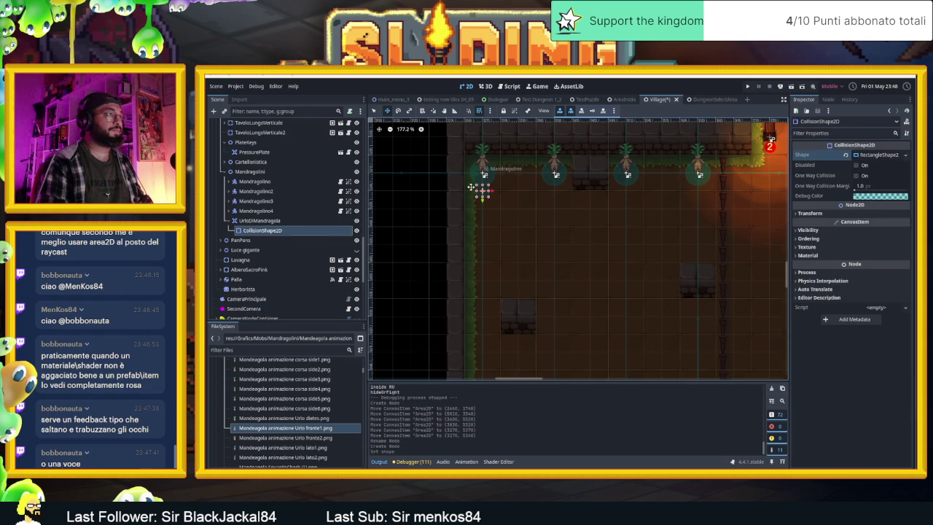
pyautogui.scroll(6, 475, 187)
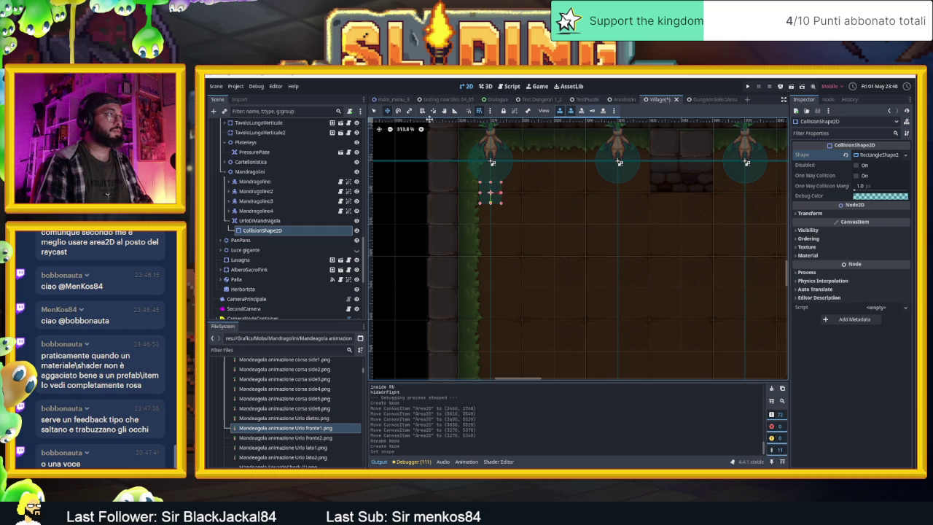
pyautogui.click(374, 111)
pyautogui.scroll(-5, 519, 204)
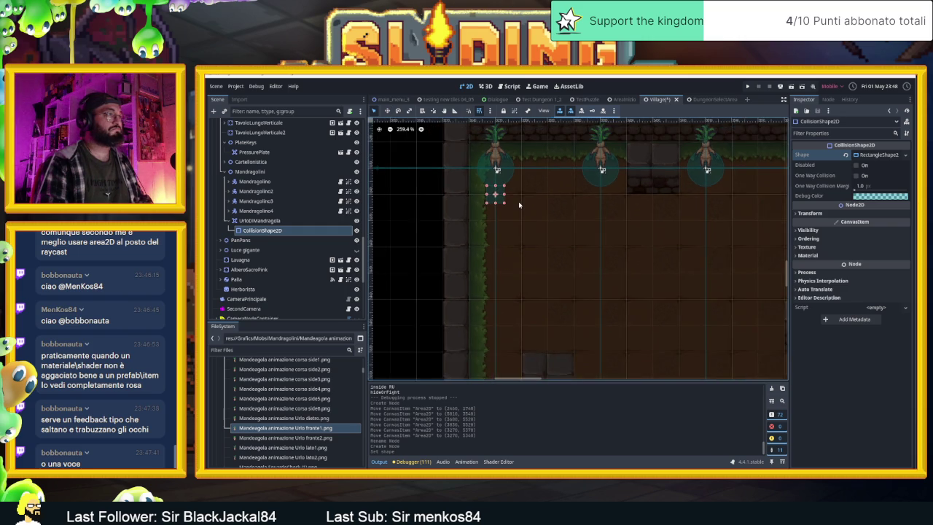
pyautogui.scroll(4, 518, 205)
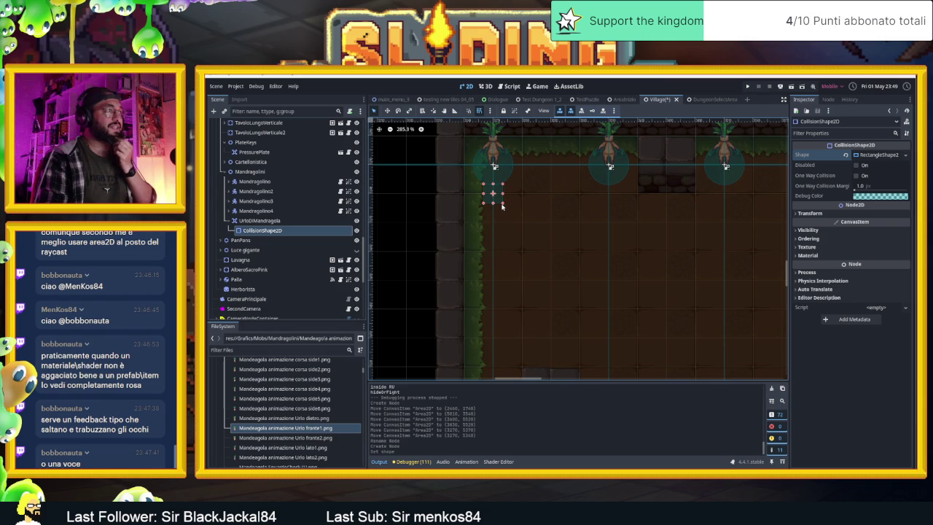
pyautogui.click(877, 155)
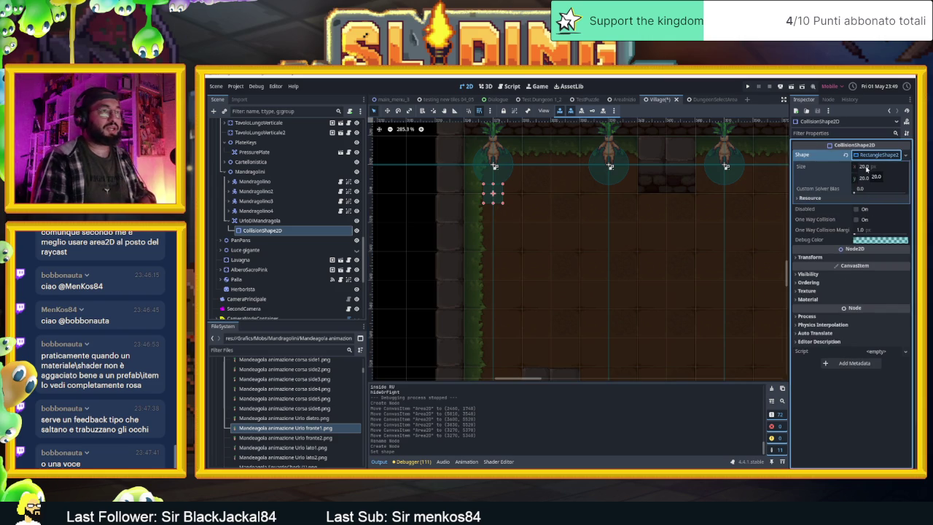
# Step: Set the rectangle shape's size to 30 × 30 px
pyautogui.moveTo(866, 168); pyautogui.dragTo(870, 168)
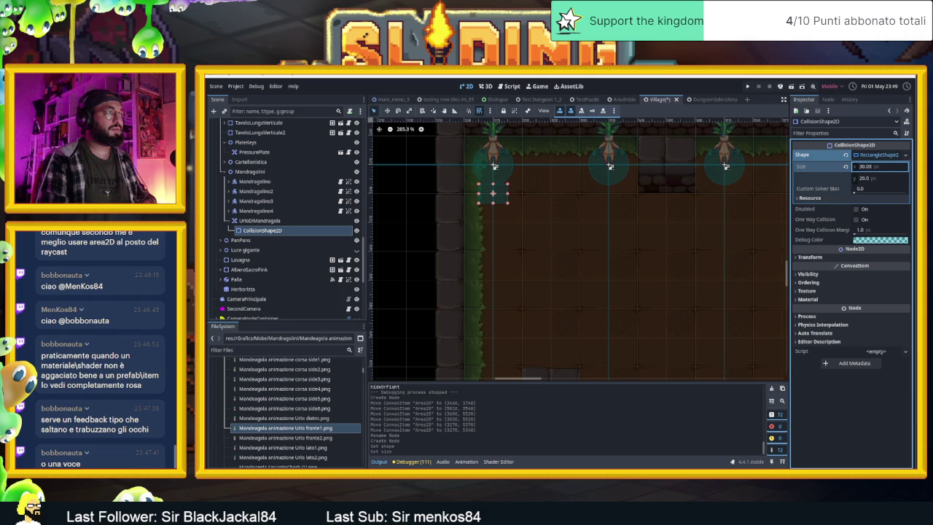
pyautogui.moveTo(871, 168); pyautogui.dragTo(871, 167)
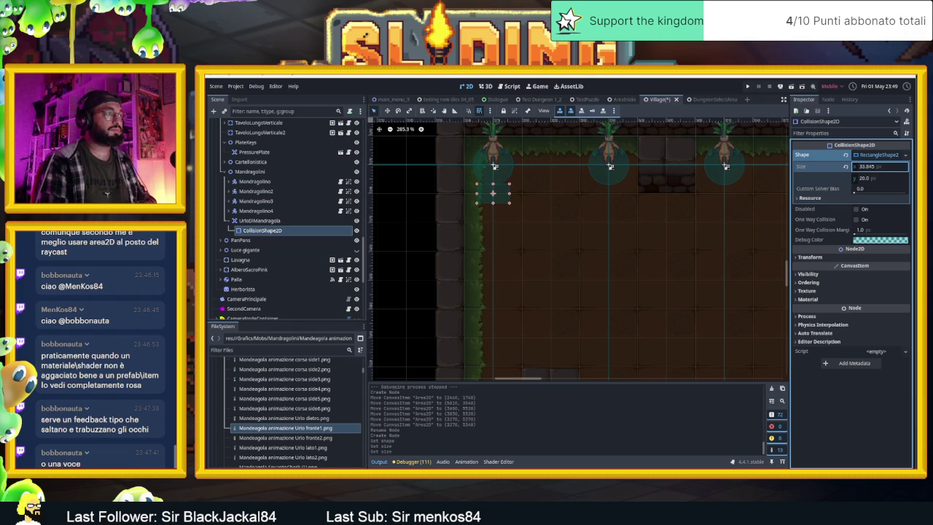
pyautogui.moveTo(870, 180); pyautogui.dragTo(873, 180)
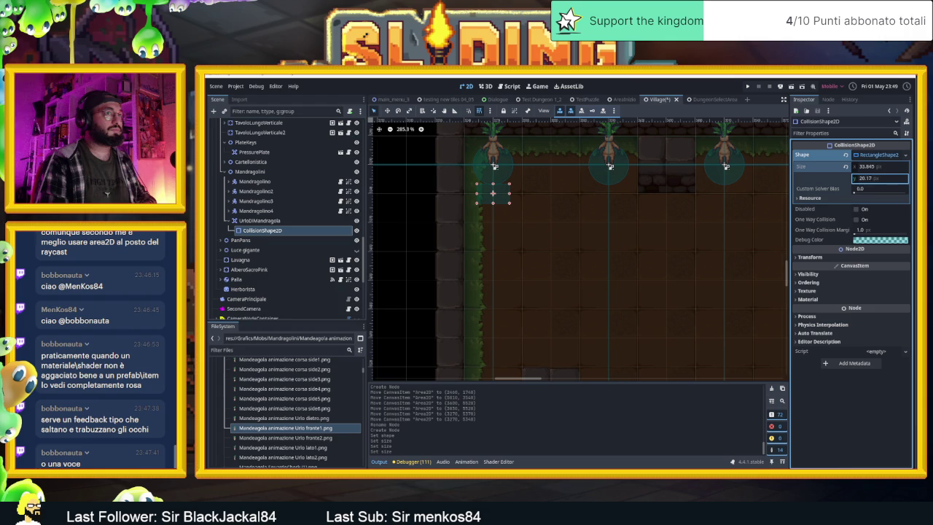
pyautogui.click(866, 168)
pyautogui.write('30')
pyautogui.press('Return')
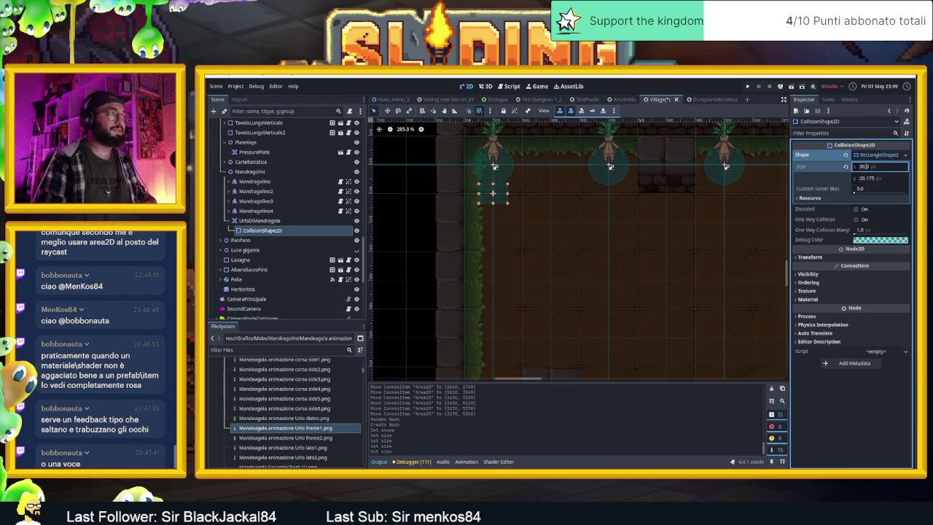
pyautogui.click(862, 179)
pyautogui.write('30')
pyautogui.press('Return')
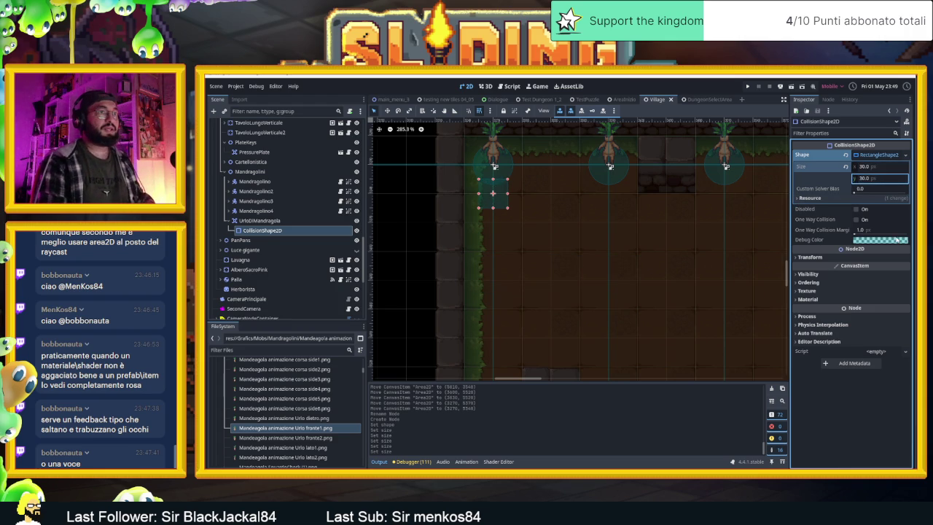
# Step: Pick a blue-purple debug colour, save the Village scene, and collapse UrloDiMandragola in the tree
pyautogui.click(893, 242)
pyautogui.click(915, 279)
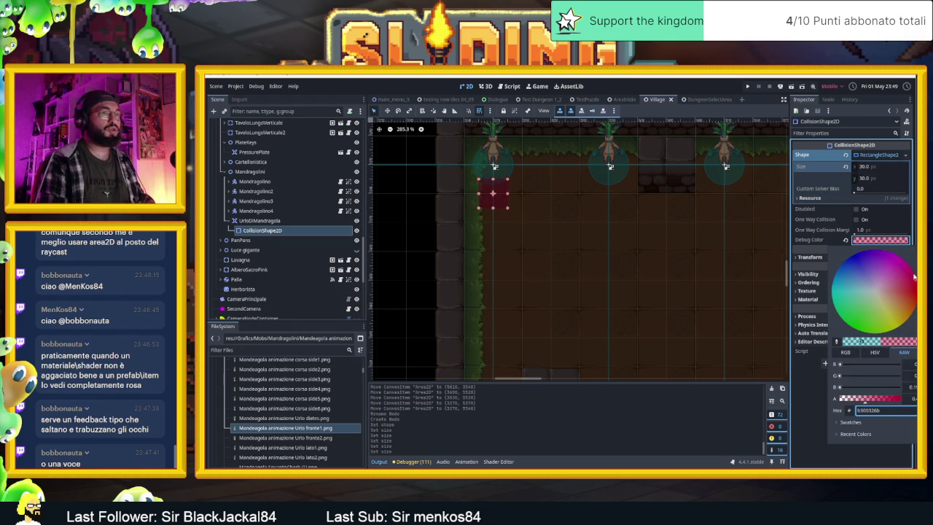
pyautogui.click(860, 330)
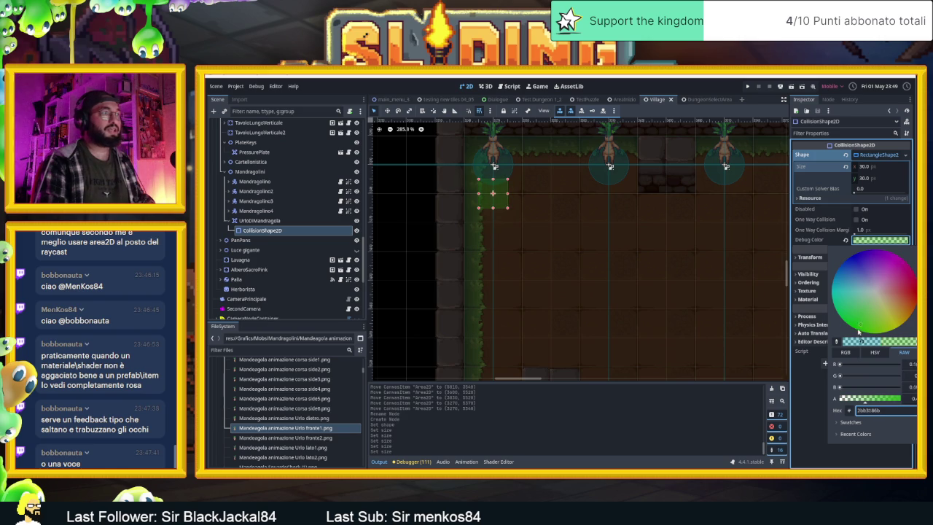
pyautogui.click(849, 254)
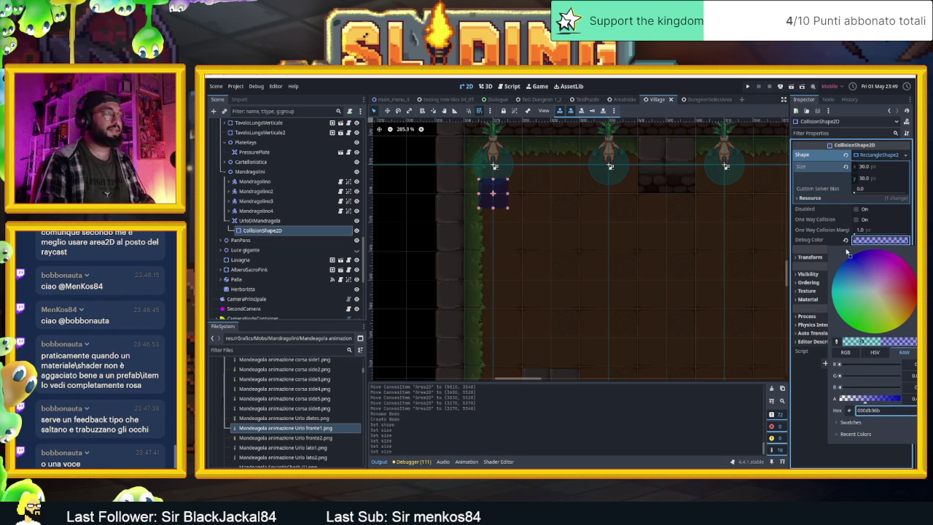
pyautogui.press('Escape')
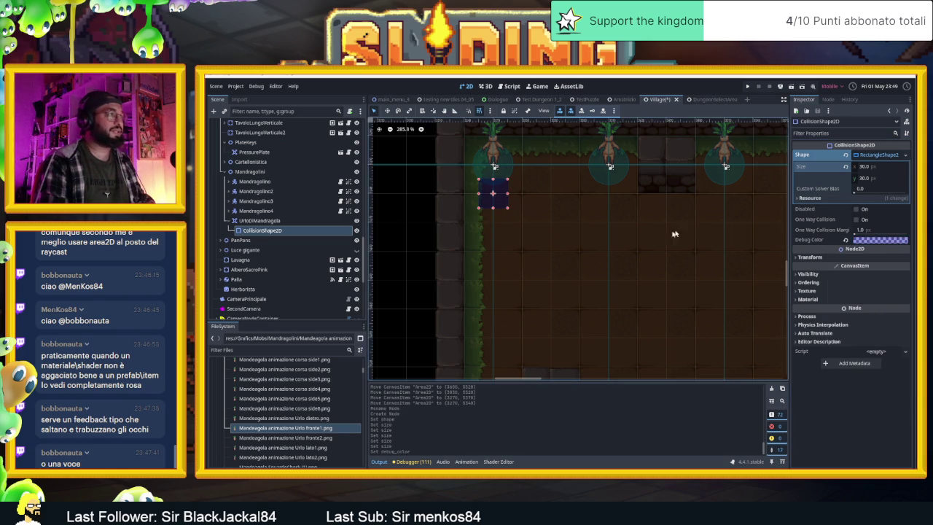
pyautogui.hotkey('ctrl', 's')
pyautogui.click(227, 220)
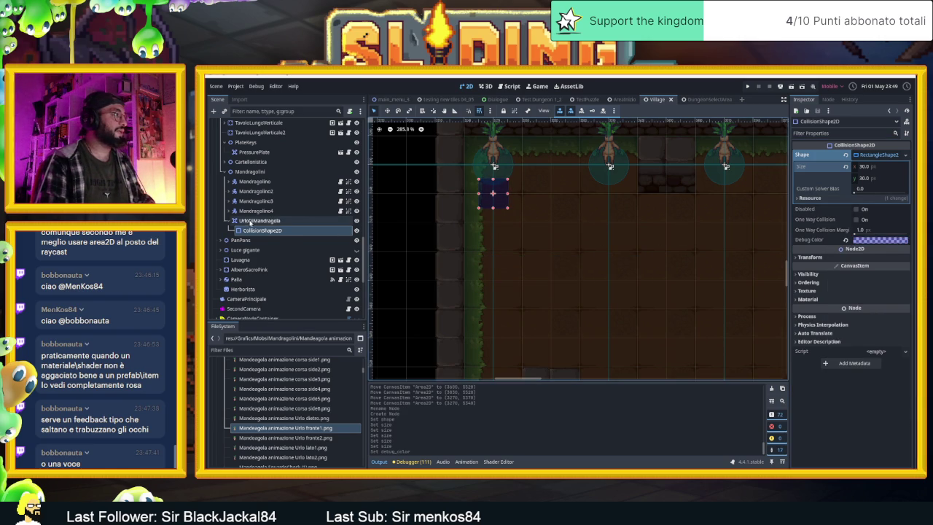
pyautogui.click(227, 220)
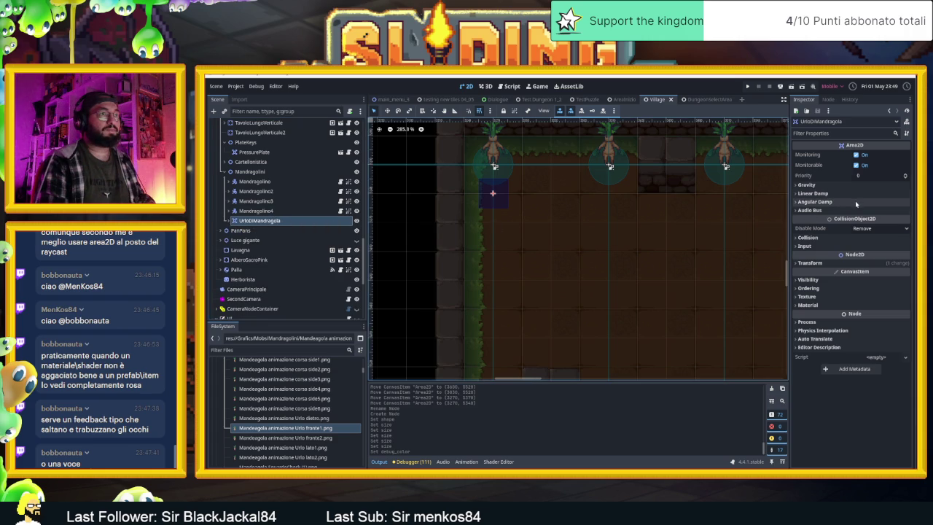
pyautogui.click(814, 193)
pyautogui.click(815, 193)
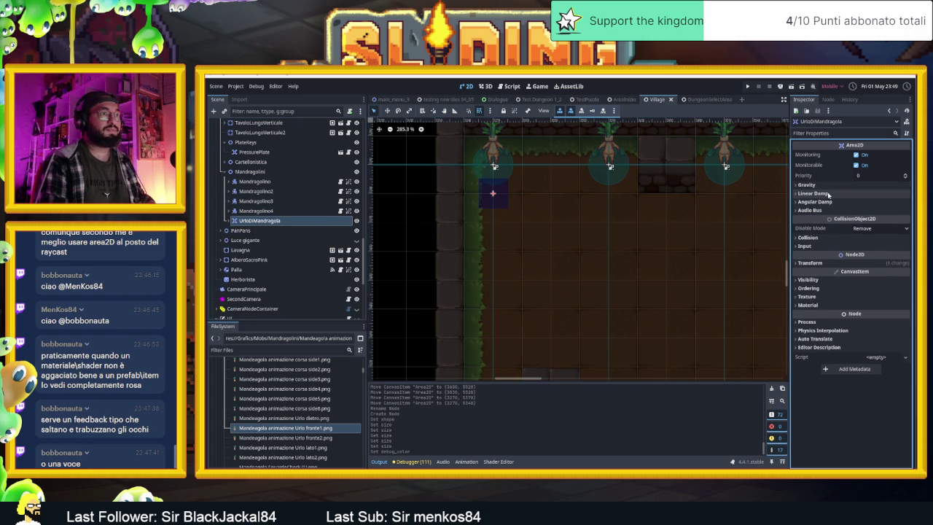
pyautogui.click(824, 193)
pyautogui.click(823, 193)
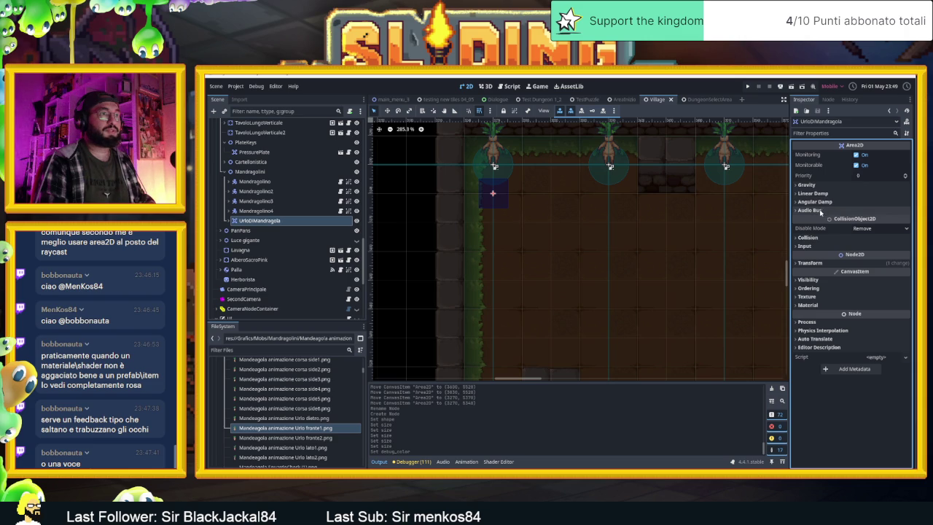
pyautogui.click(825, 193)
pyautogui.click(824, 193)
pyautogui.click(825, 194)
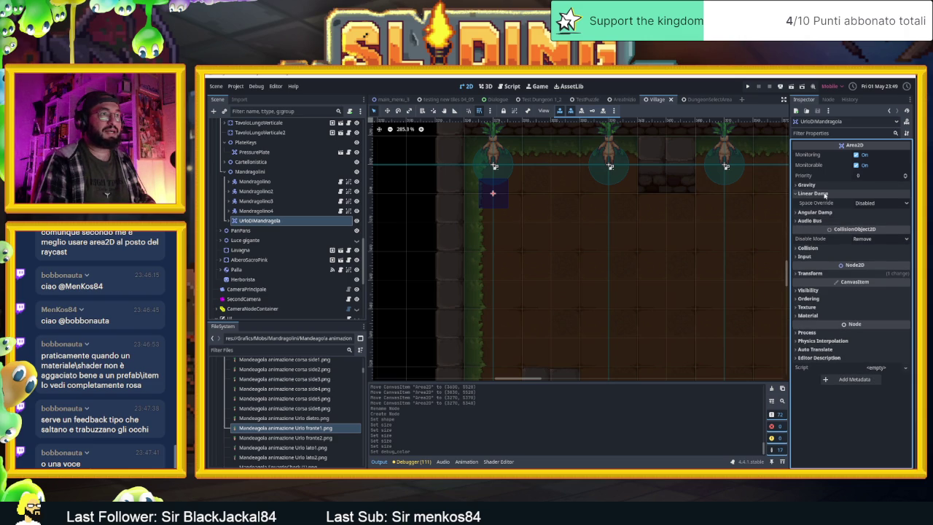
pyautogui.click(820, 194)
pyautogui.click(815, 193)
pyautogui.click(818, 193)
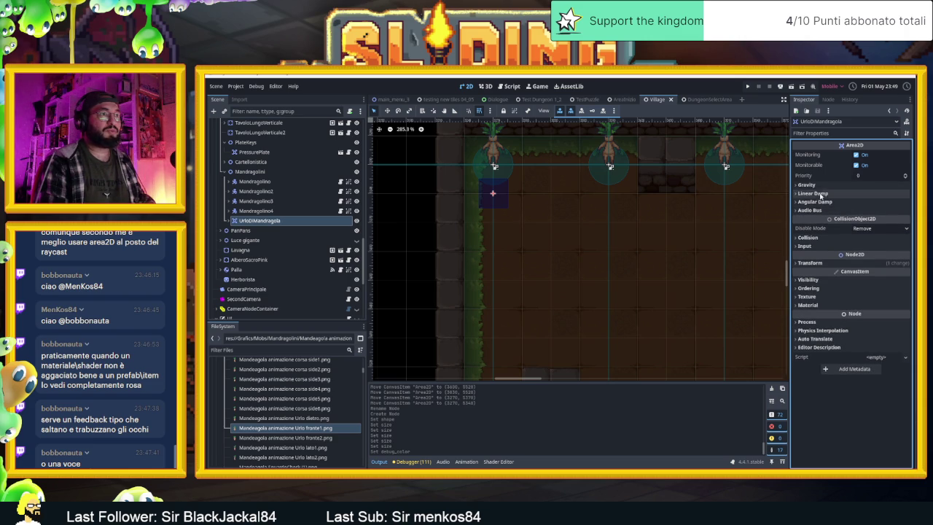
pyautogui.click(821, 203)
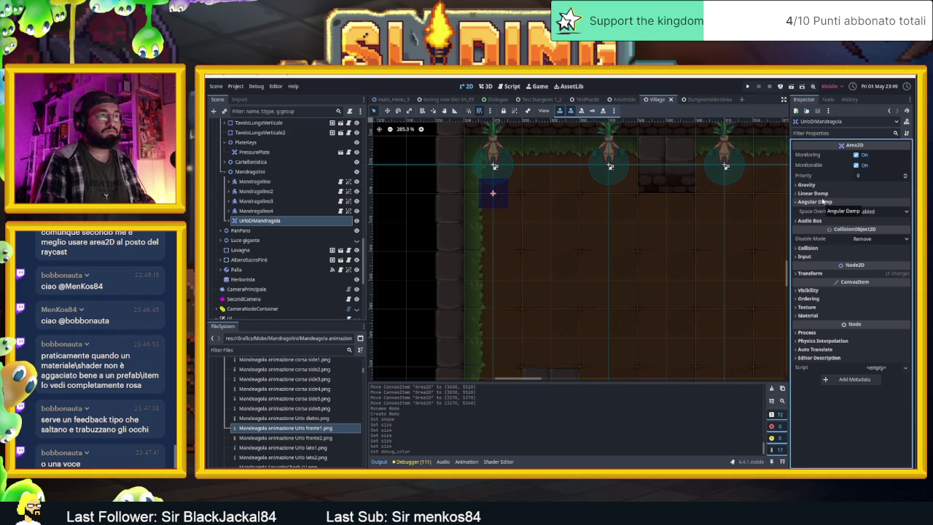
pyautogui.click(820, 185)
pyautogui.click(822, 186)
pyautogui.click(822, 193)
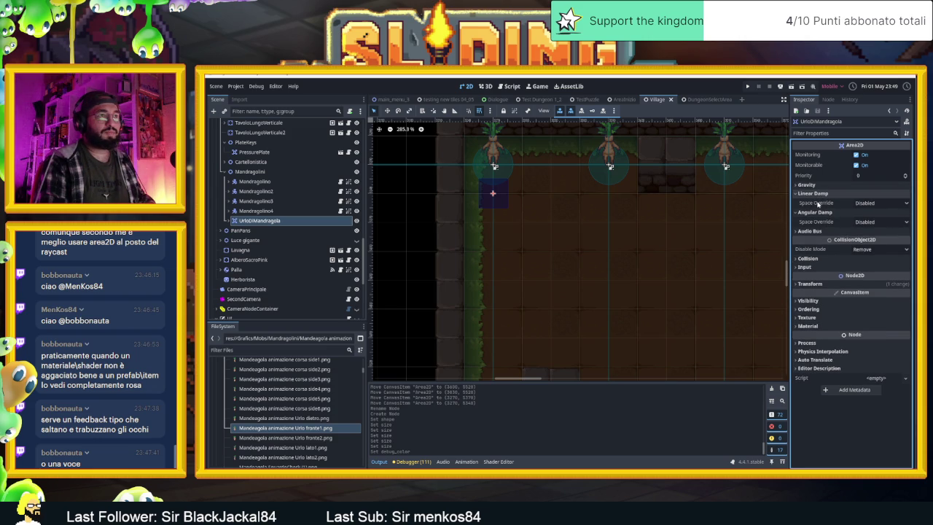
pyautogui.click(820, 193)
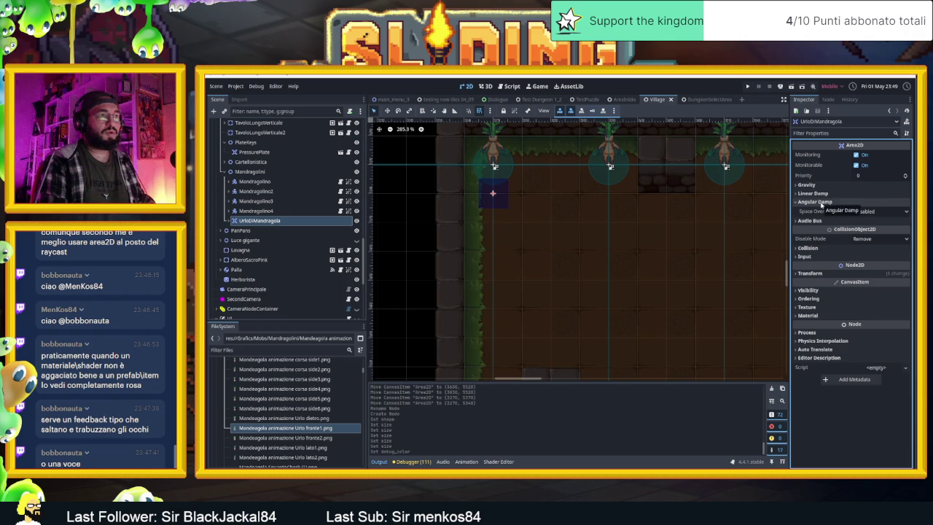
pyautogui.click(820, 202)
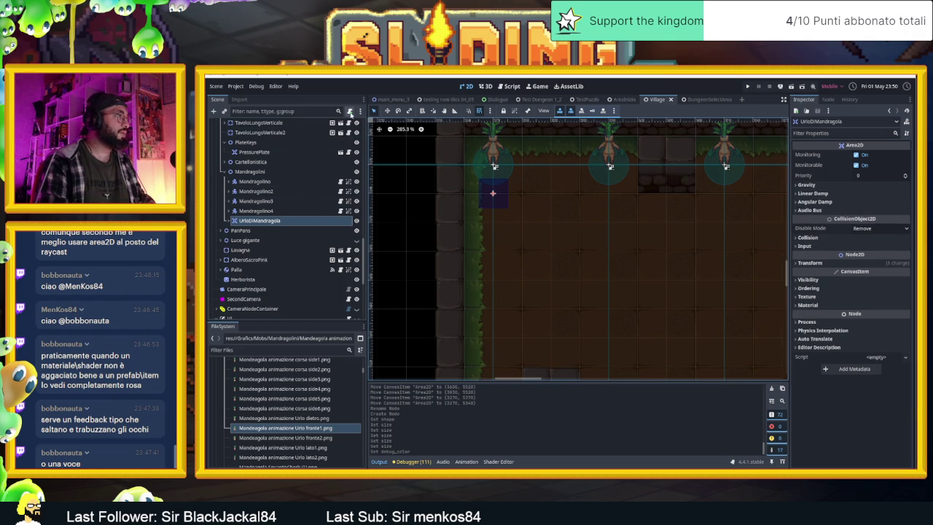
pyautogui.click(350, 111)
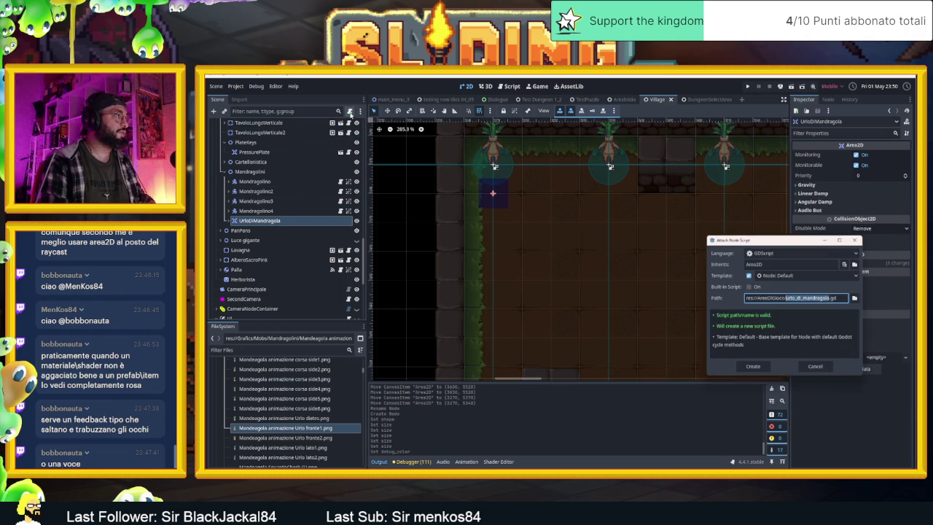
# Step: Attach a new script to UrloDiMandragola saved as res://urlo_di_mandragola.gd in the project root
pyautogui.click(754, 369)
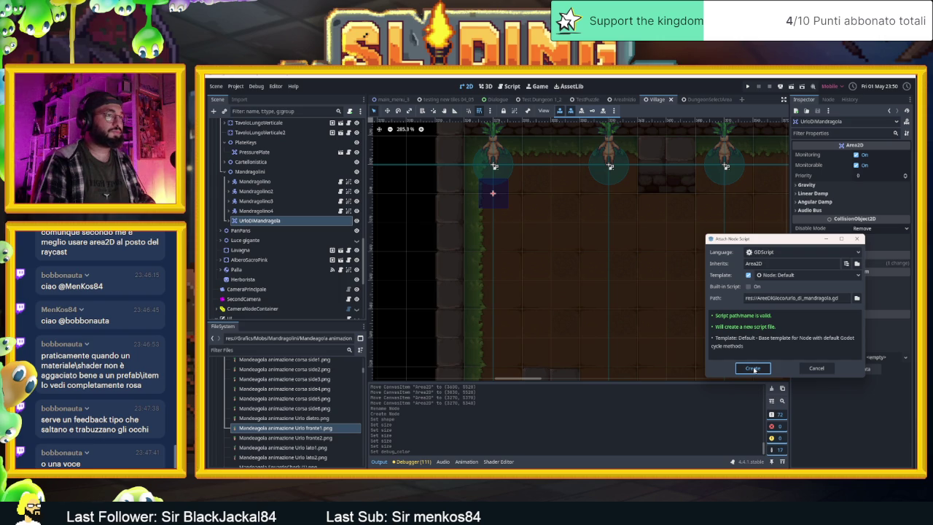
pyautogui.click(857, 299)
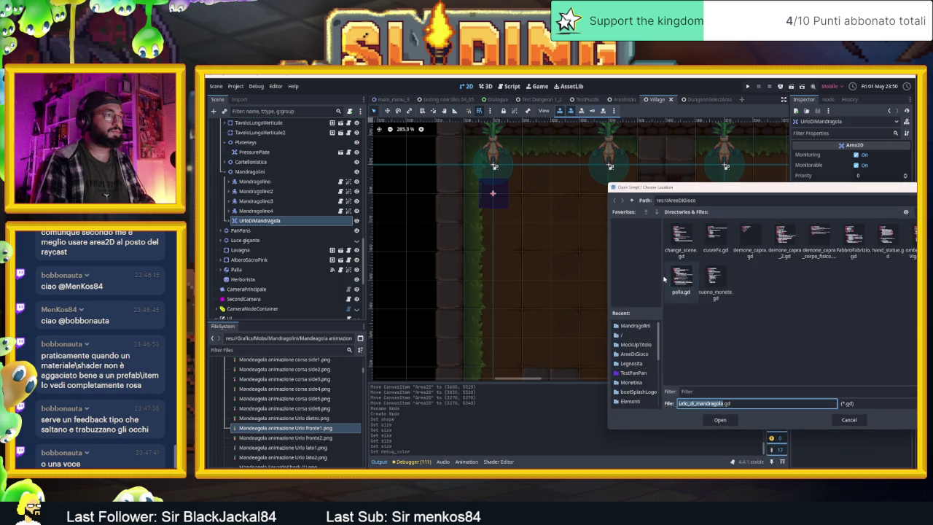
pyautogui.click(631, 201)
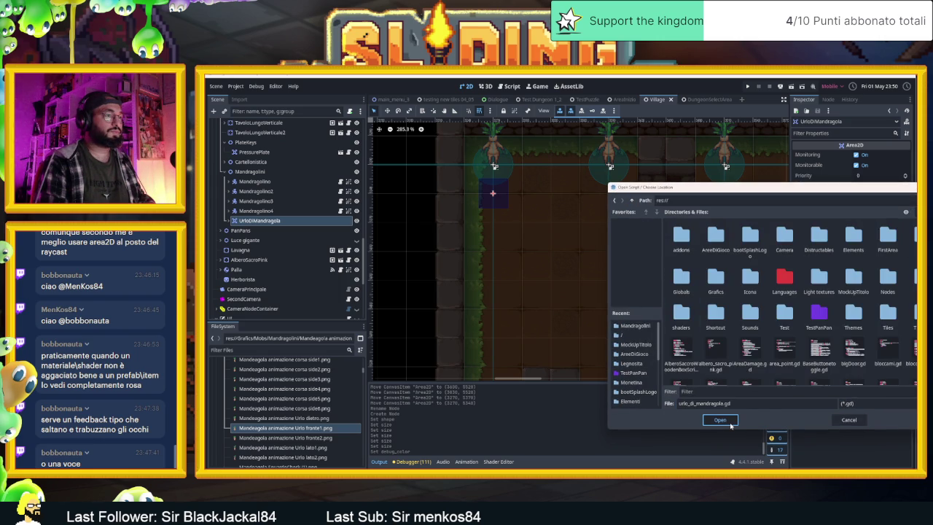
pyautogui.click(720, 420)
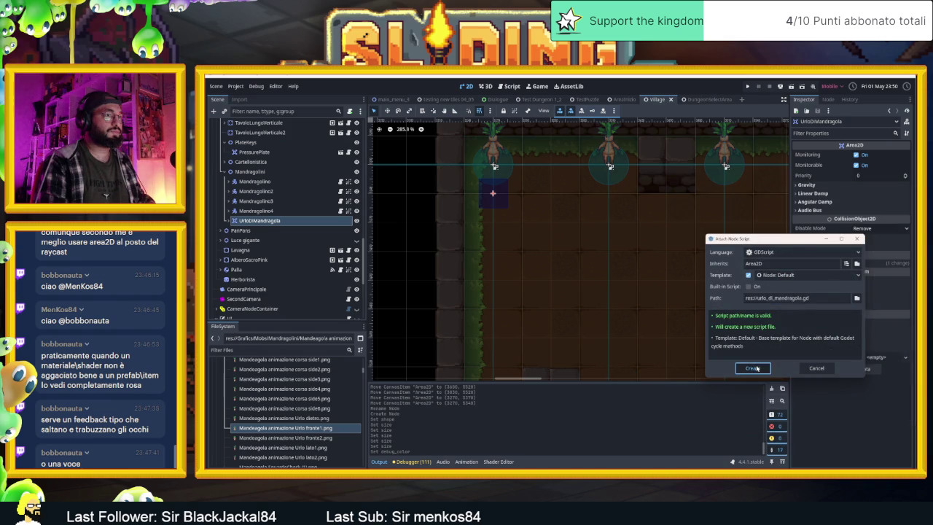
pyautogui.click(755, 368)
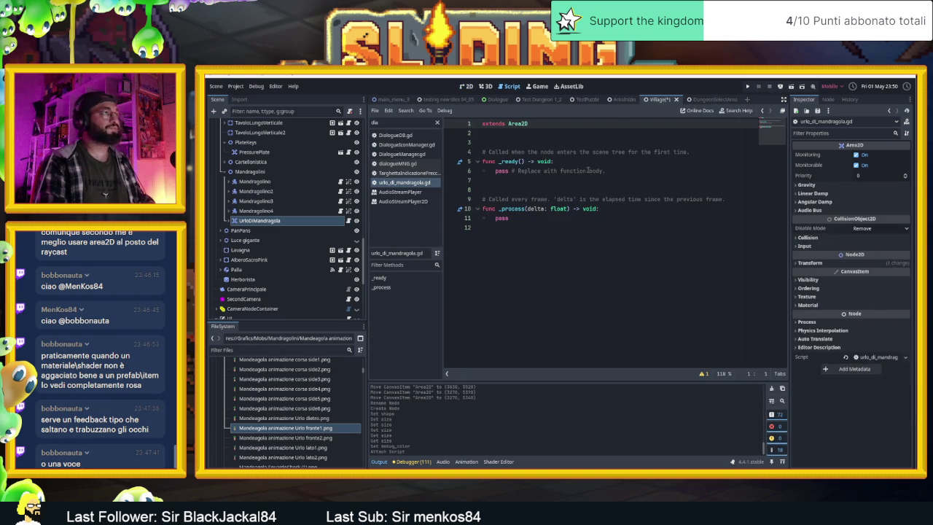
# Step: Declare a speed variable of 300 below the extends line
pyautogui.click(529, 144)
pyautogui.press('Return')
pyautogui.press('Up')
pyautogui.write('var speed')
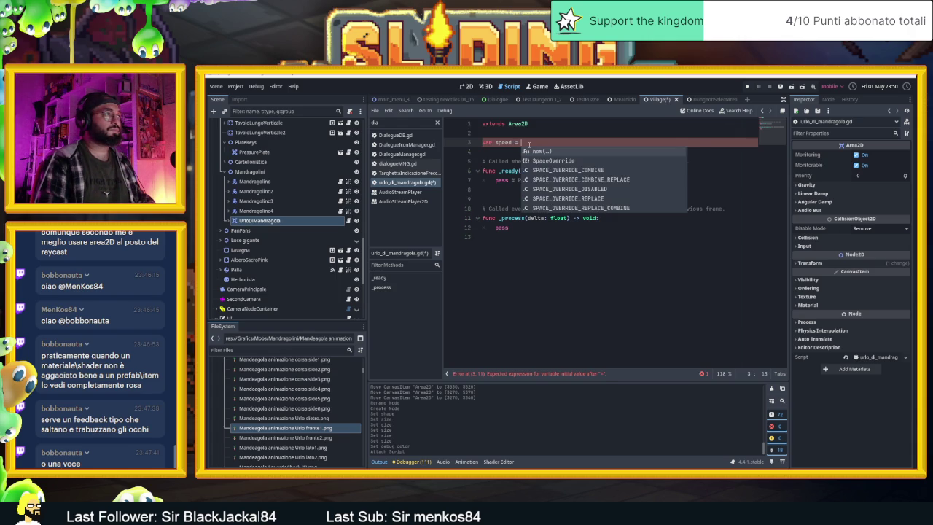
pyautogui.write('300')
# Step: Declare 'var dir = Vector2.ZERO' on line 4
pyautogui.click(537, 191)
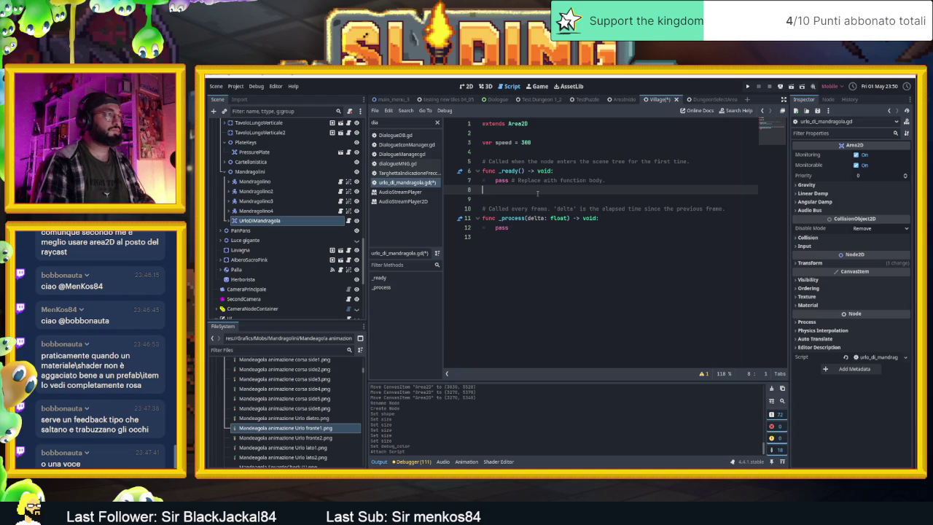
pyautogui.click(632, 220)
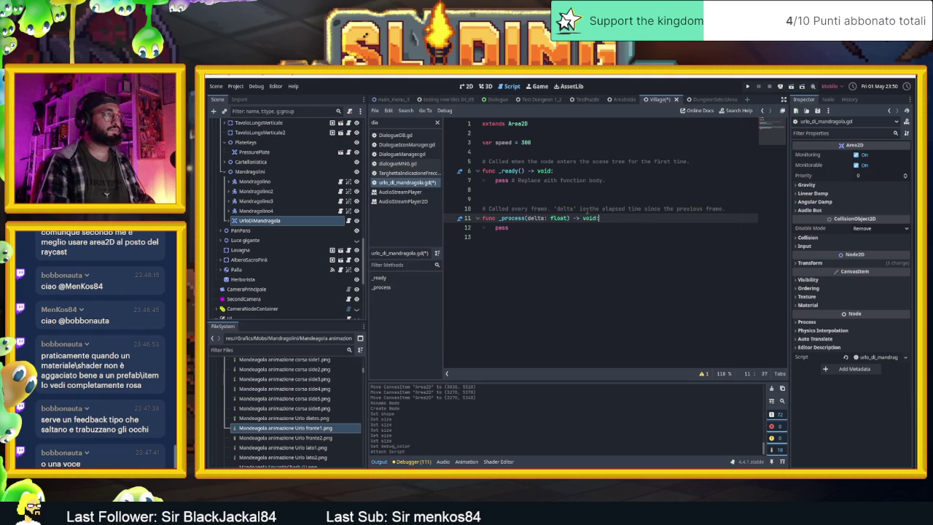
pyautogui.click(540, 195)
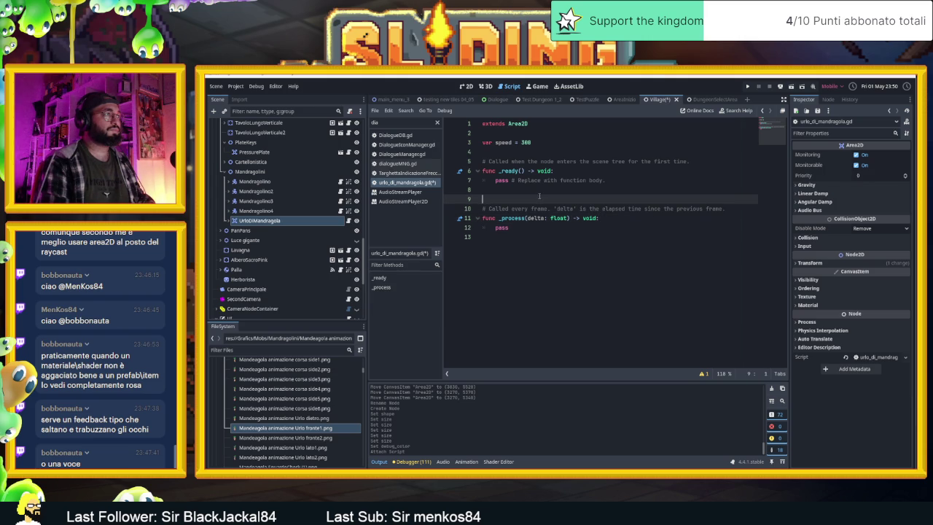
pyautogui.click(508, 152)
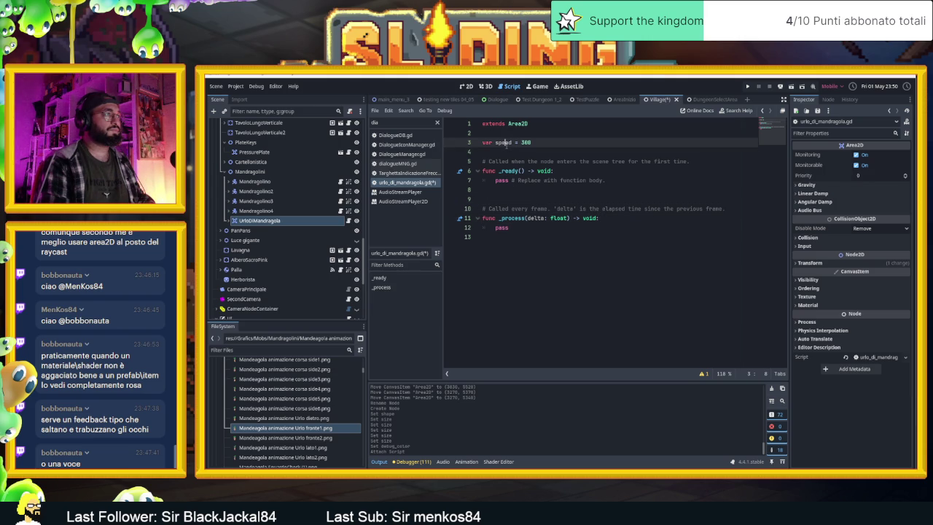
pyautogui.write('def')
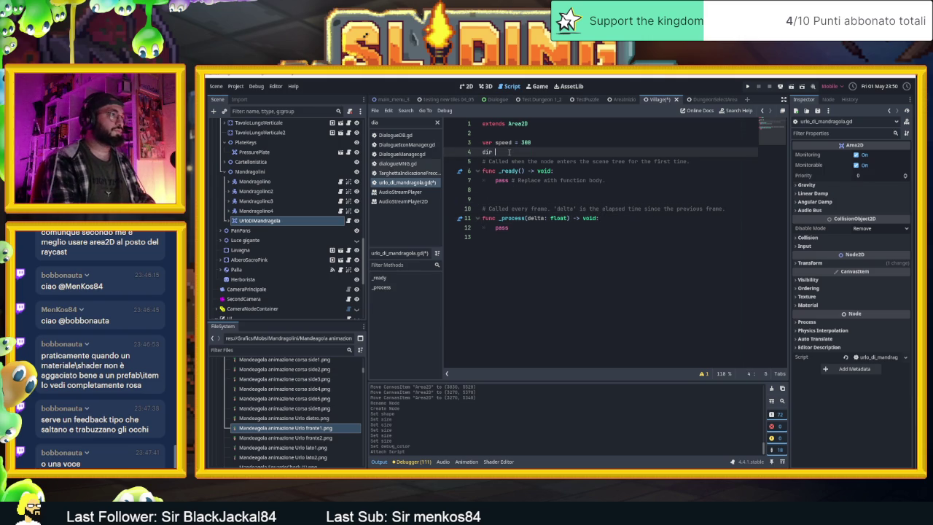
pyautogui.press('BackSpace')
pyautogui.press('BackSpace')
pyautogui.press('BackSpace')
pyautogui.write('var dir ')
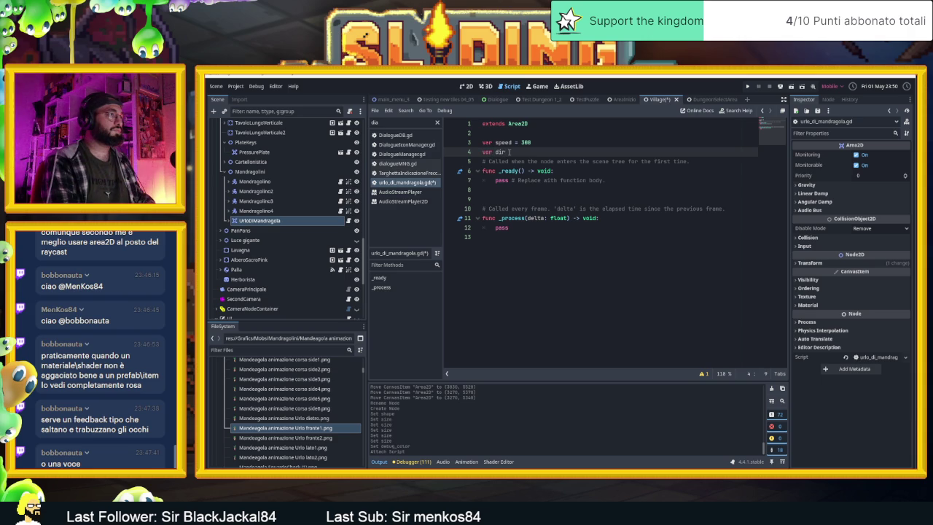
pyautogui.write('=')
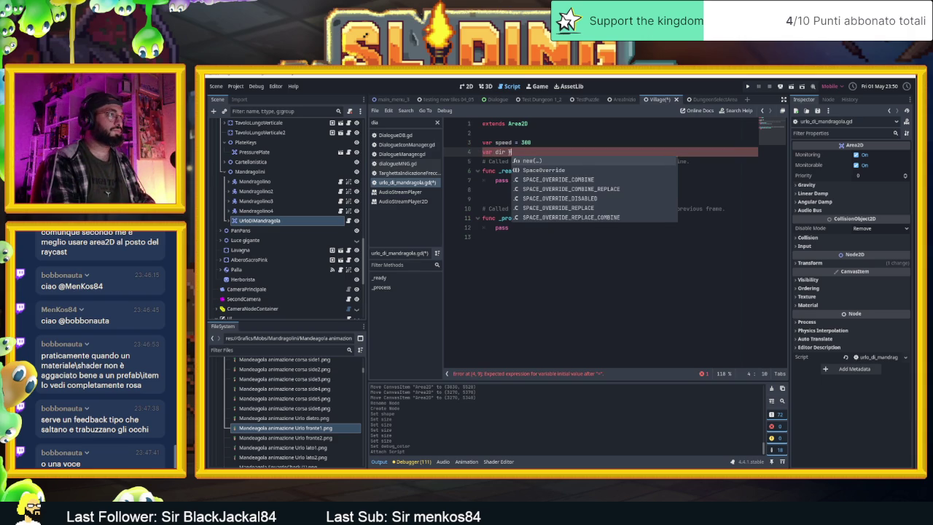
pyautogui.write('=')
pyautogui.press('BackSpace')
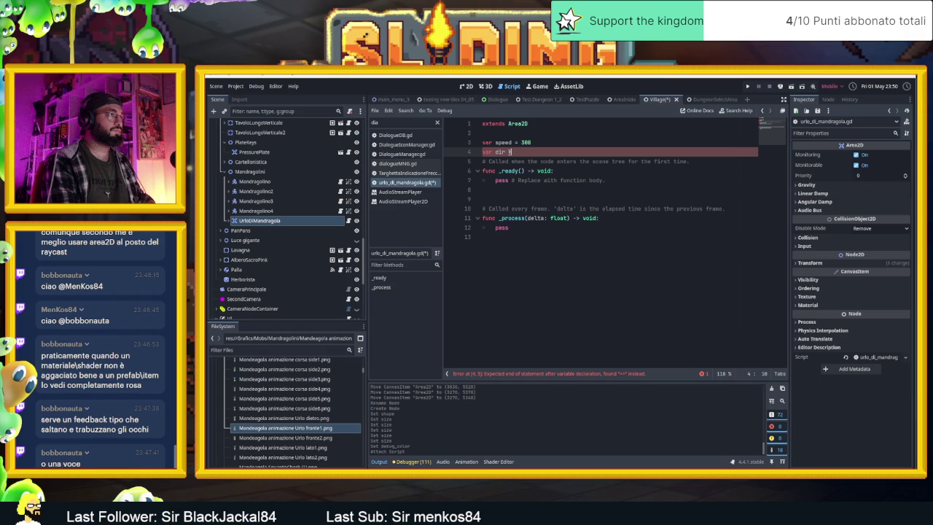
pyautogui.write(' Vec')
pyautogui.press('Return')
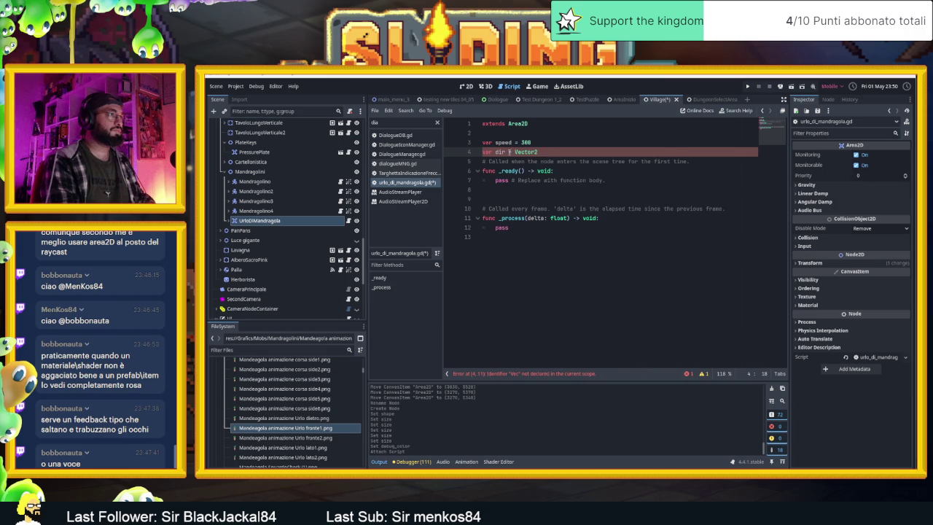
pyautogui.write('.Z')
pyautogui.press('Return')
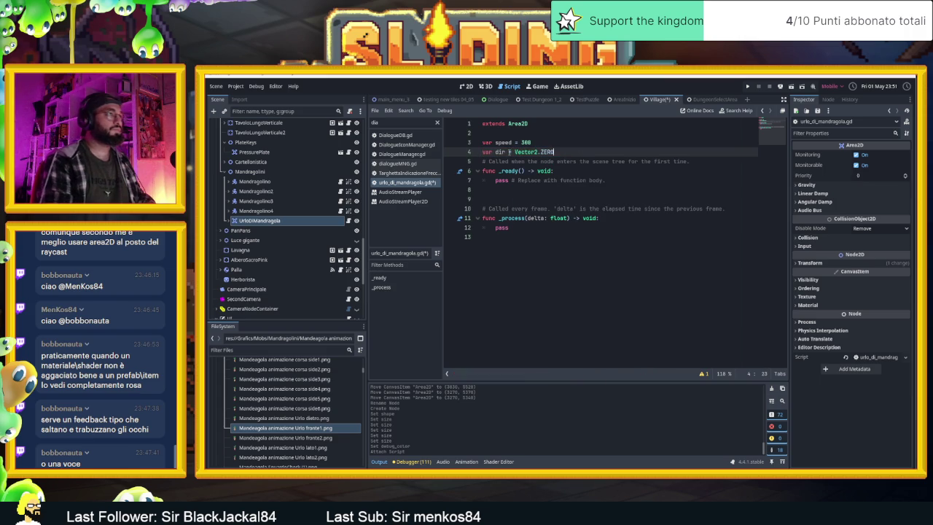
pyautogui.press('Return')
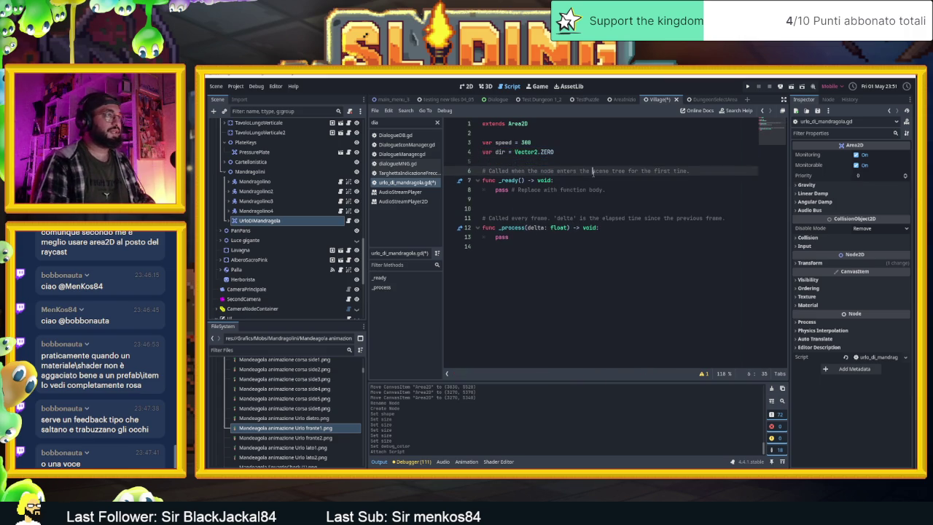
# Step: Delete the _ready function's comment line
pyautogui.click(593, 173)
pyautogui.tripleClick(593, 174)
pyautogui.press('BackSpace')
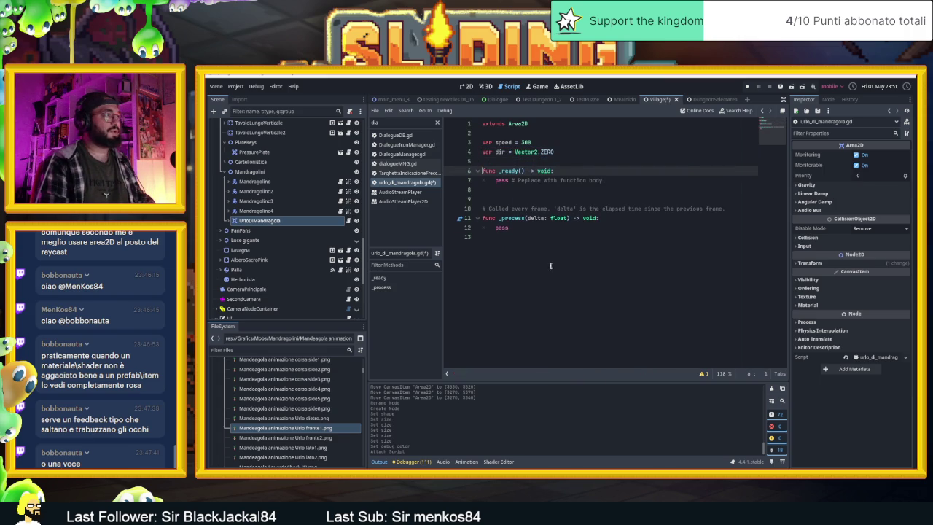
# Step: Start a position.x movement line in _process using speed and delta
pyautogui.click(550, 267)
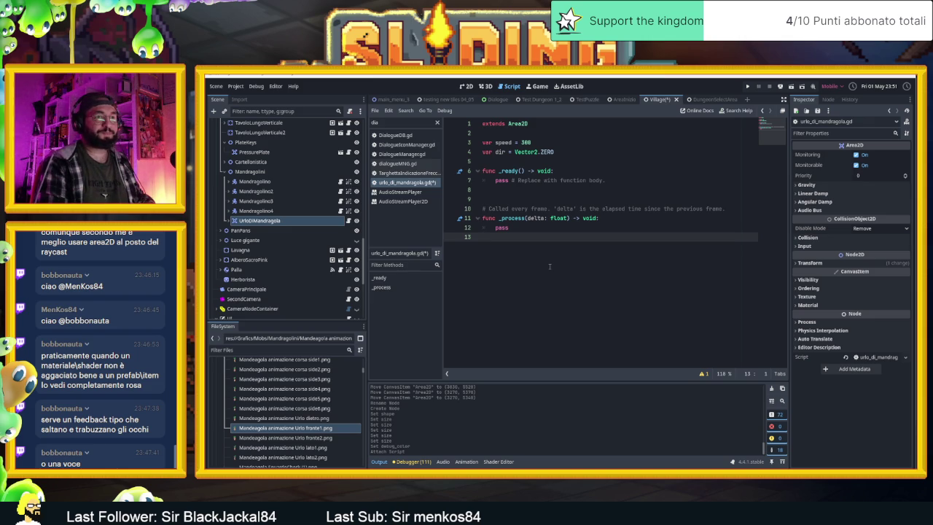
pyautogui.click(629, 221)
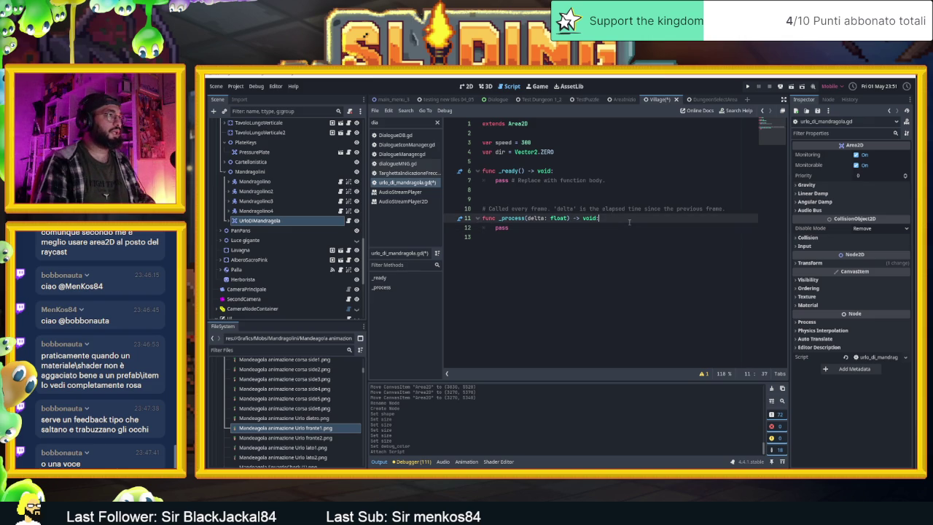
pyautogui.press('Return')
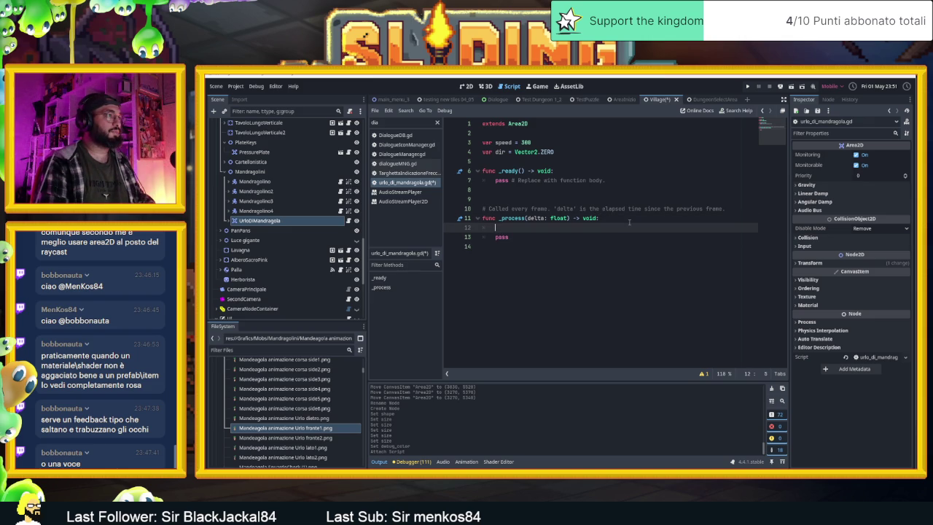
pyautogui.write('PoP')
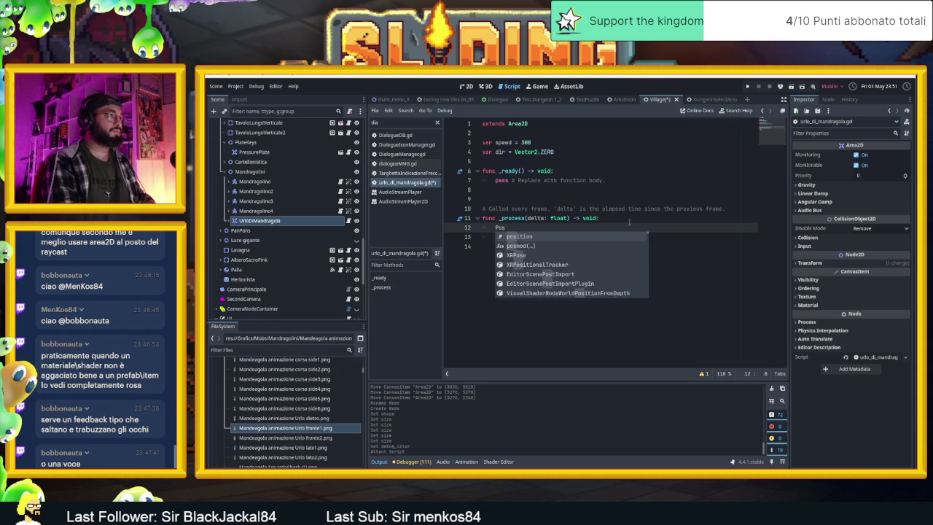
pyautogui.press('BackSpace')
pyautogui.write('posi')
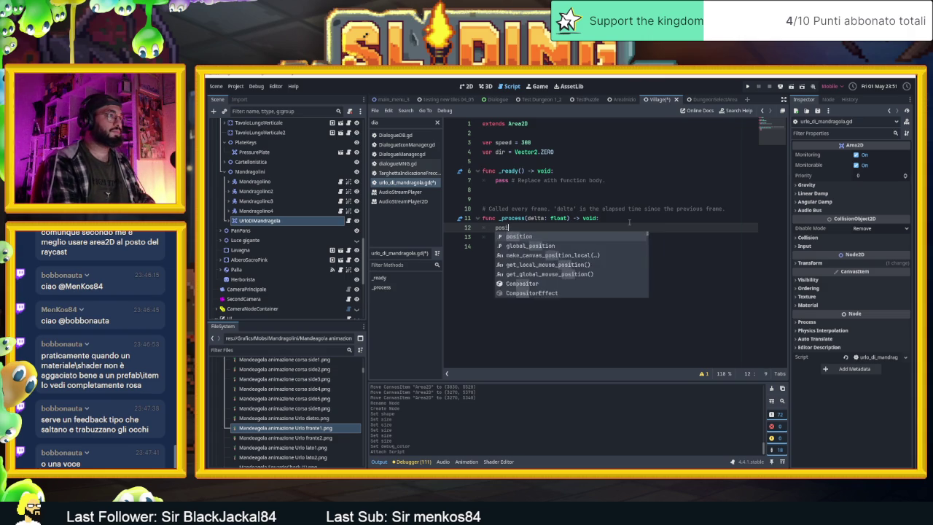
pyautogui.write('tion.x')
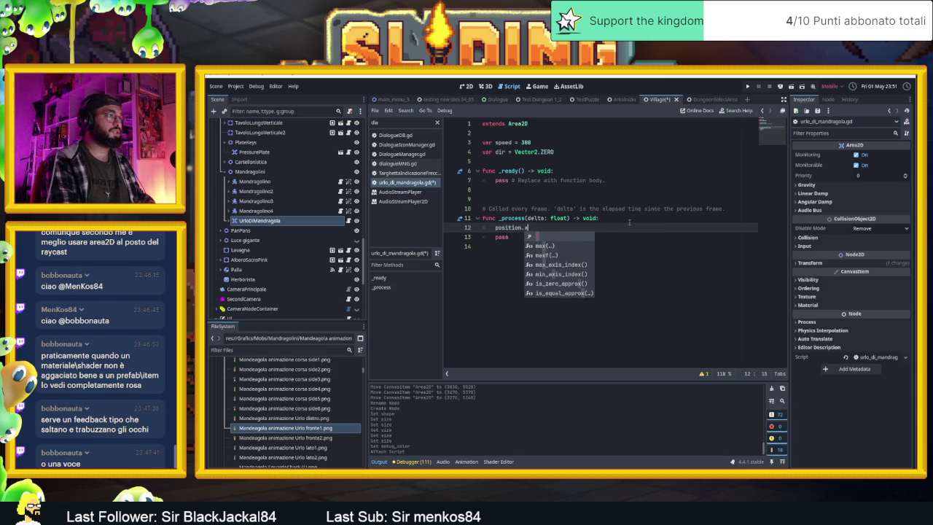
pyautogui.write(' =')
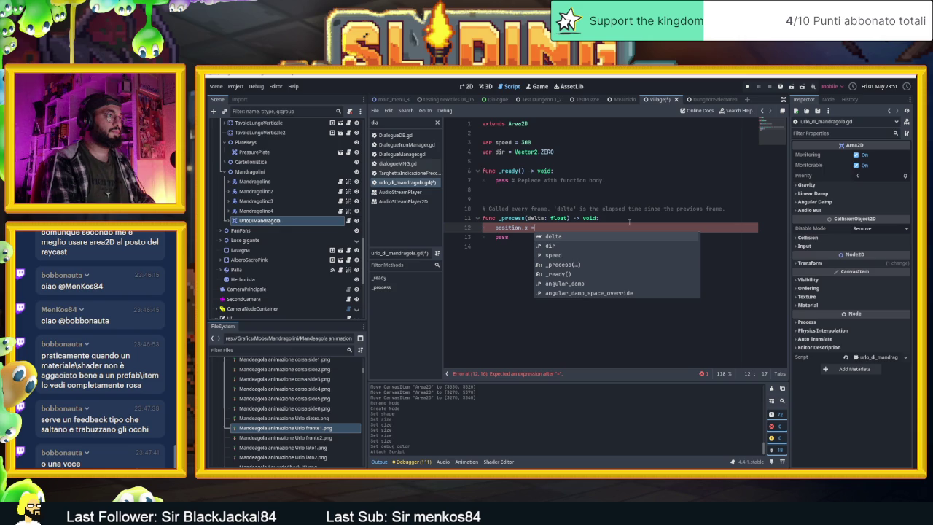
pyautogui.press('BackSpace')
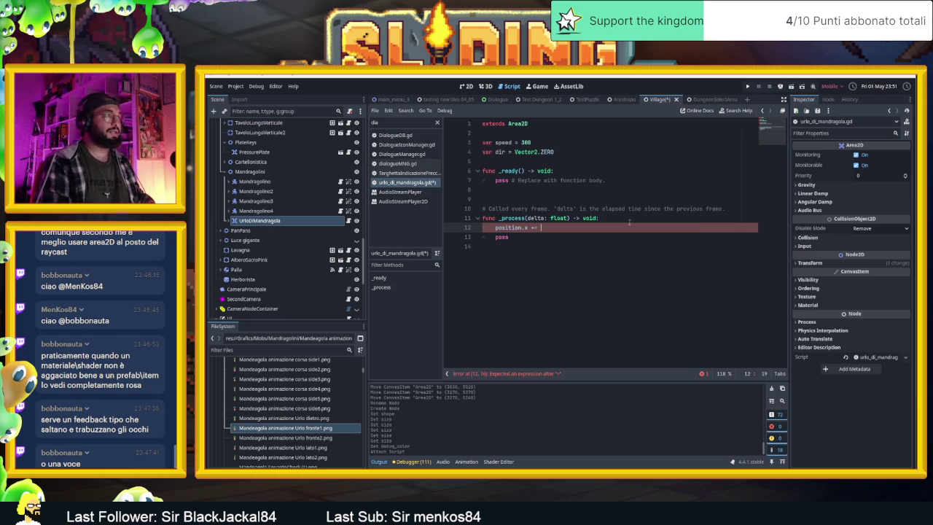
pyautogui.hotkey('ctrl', 'space')
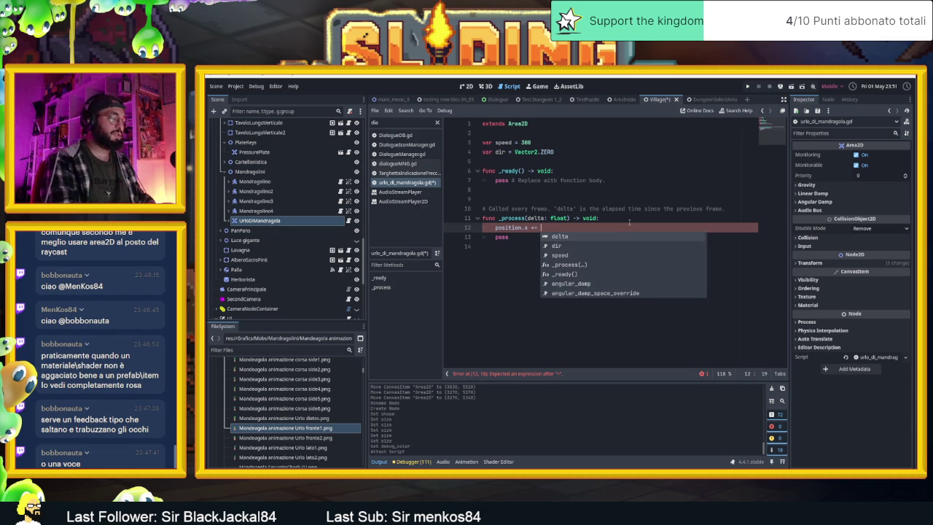
pyautogui.write('spped')
pyautogui.press('BackSpace')
pyautogui.press('BackSpace')
pyautogui.press('BackSpace')
pyautogui.write('e')
pyautogui.press('Return')
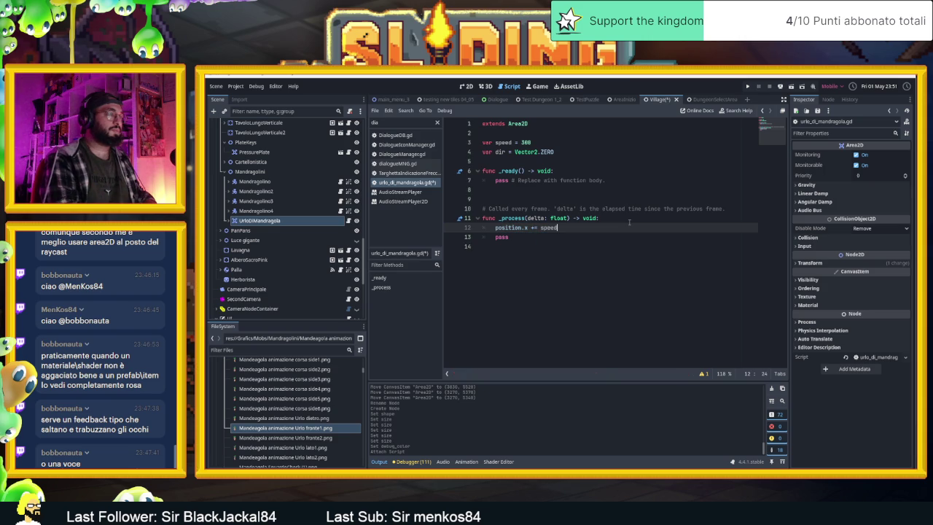
pyautogui.write('*delta')
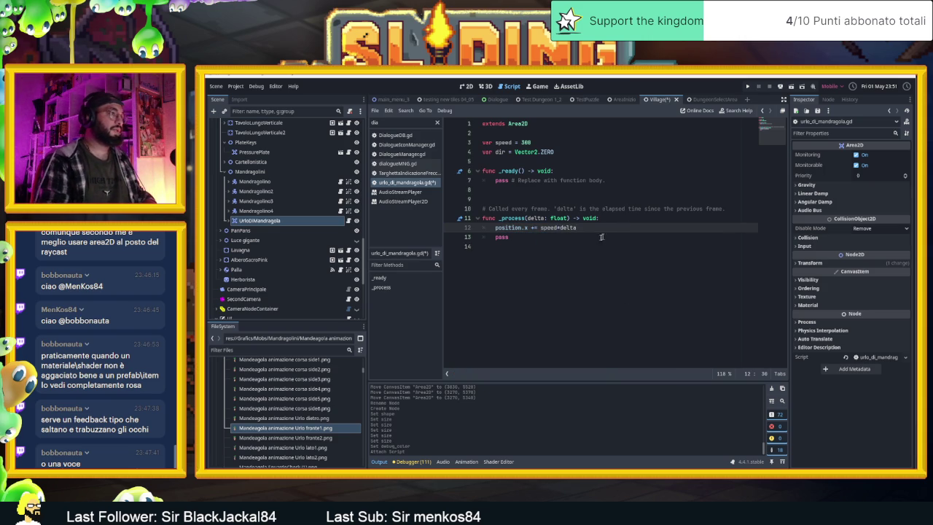
# Step: Remove the pass placeholder and the unfinished movement lines from _process
pyautogui.click(592, 241)
pyautogui.press('BackSpace')
pyautogui.press('BackSpace')
pyautogui.press('BackSpace')
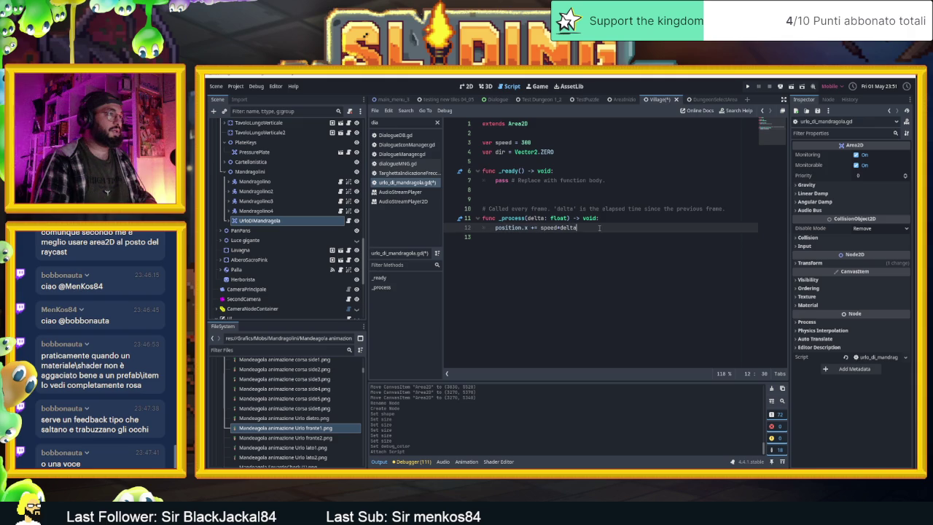
pyautogui.write('posi')
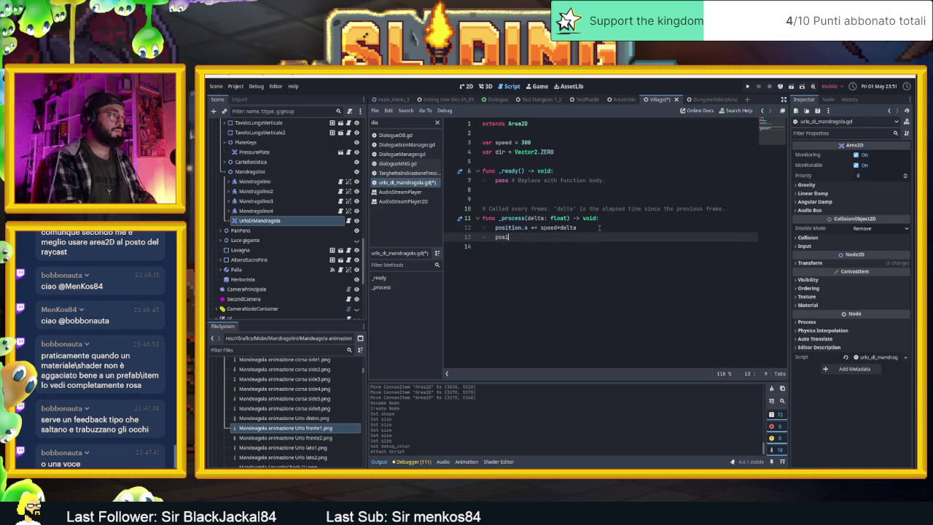
pyautogui.moveTo(592, 237); pyautogui.dragTo(456, 229)
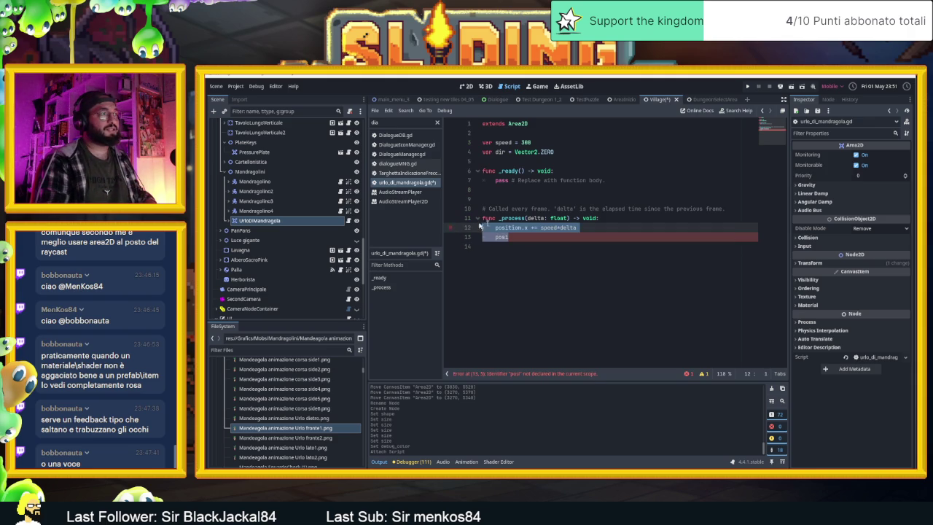
pyautogui.press('BackSpace')
# Step: Write 'position += dir*speed*delta' in _process and save the script
pyautogui.write('position')
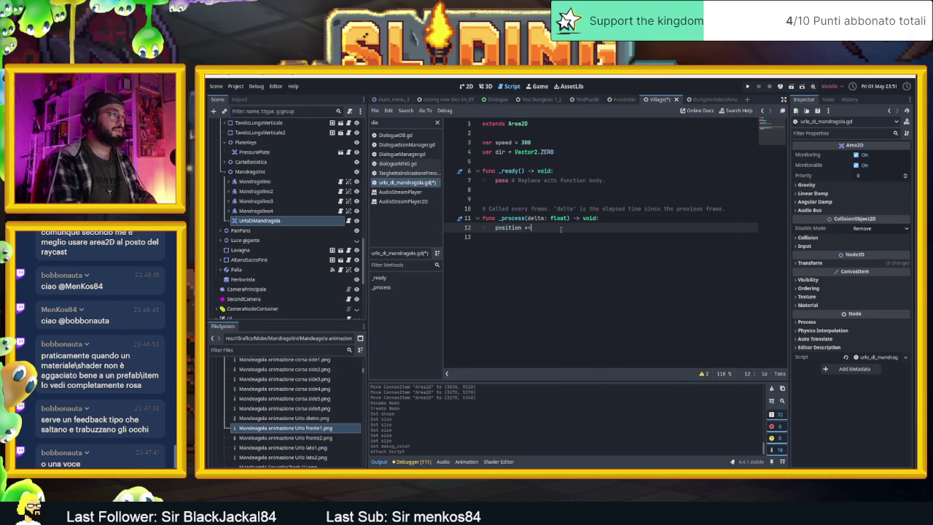
pyautogui.write(' += dir')
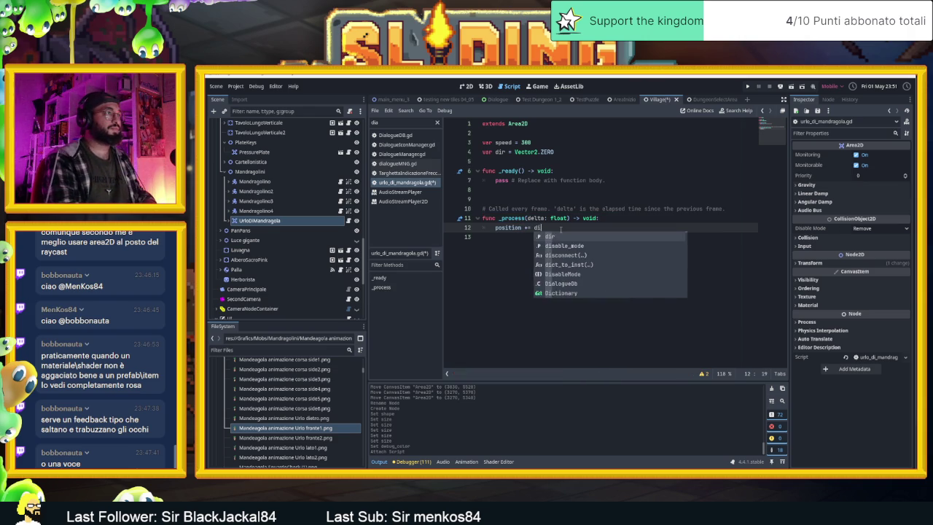
pyautogui.write('*delta')
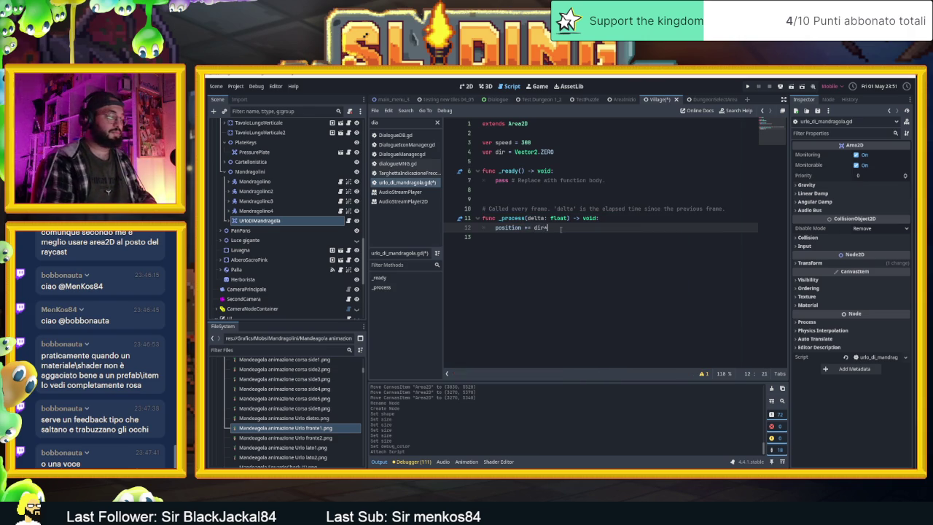
pyautogui.click(511, 239)
pyautogui.click(547, 218)
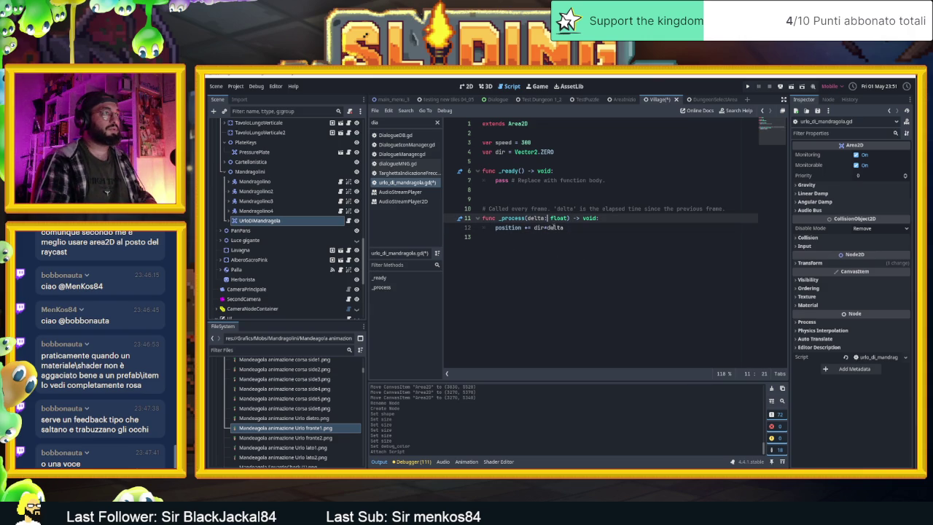
pyautogui.click(612, 229)
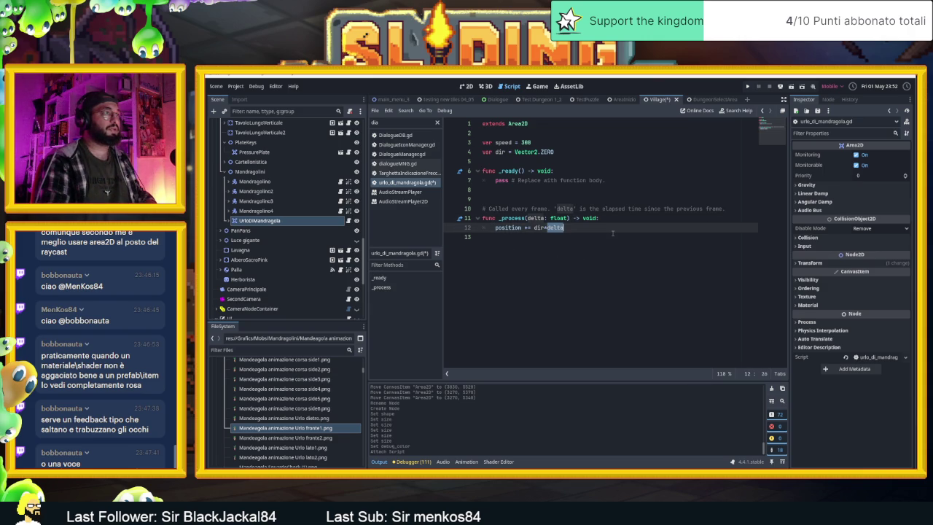
pyautogui.press('BackSpace')
pyautogui.press('BackSpace')
pyautogui.press('BackSpace')
pyautogui.write('sppe')
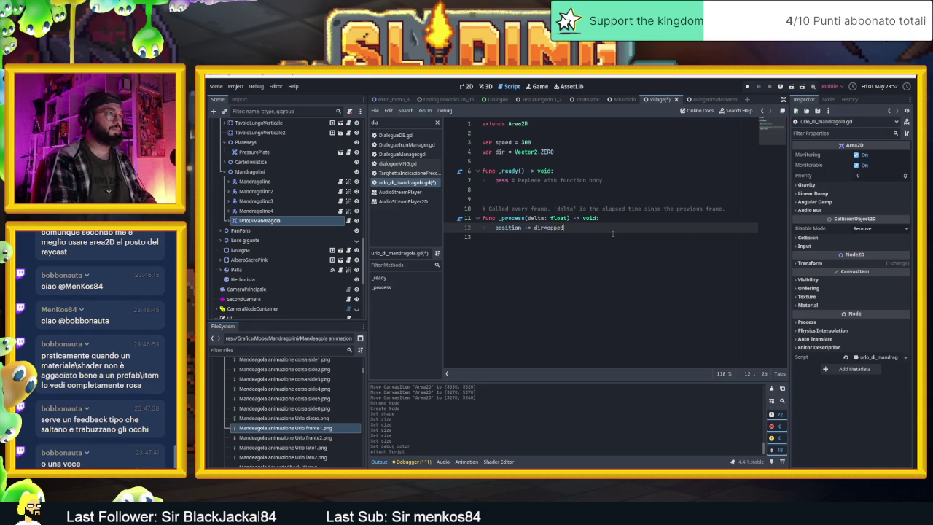
pyautogui.press('BackSpace')
pyautogui.press('BackSpace')
pyautogui.write('eed')
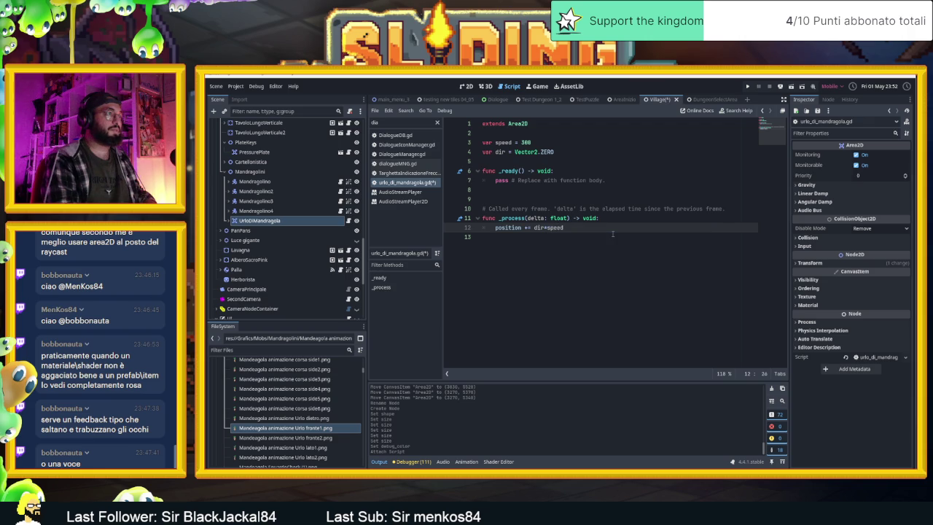
pyautogui.write('*delta')
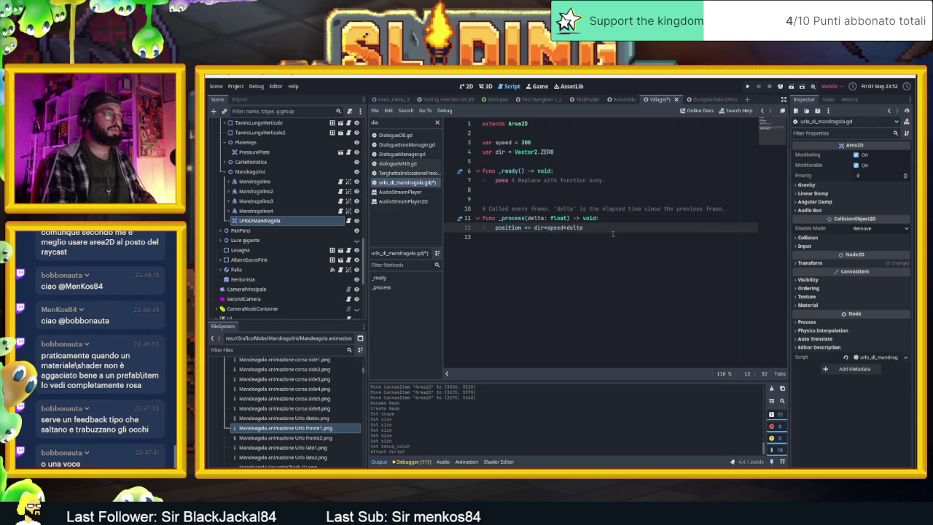
pyautogui.hotkey('ctrl', 's')
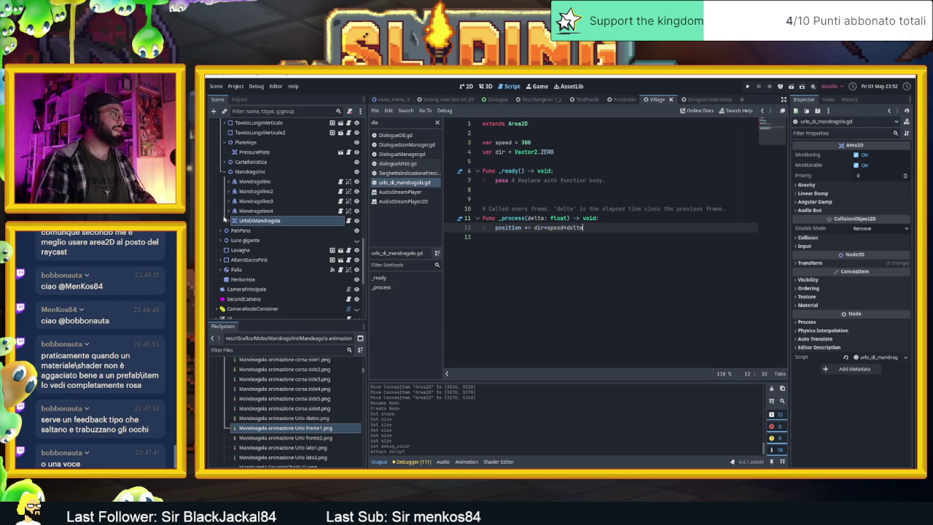
pyautogui.click(229, 220)
# Step: Add icon_camera.svg as an IconCamera sprite child of UrloDiMandragola
pyautogui.click(467, 86)
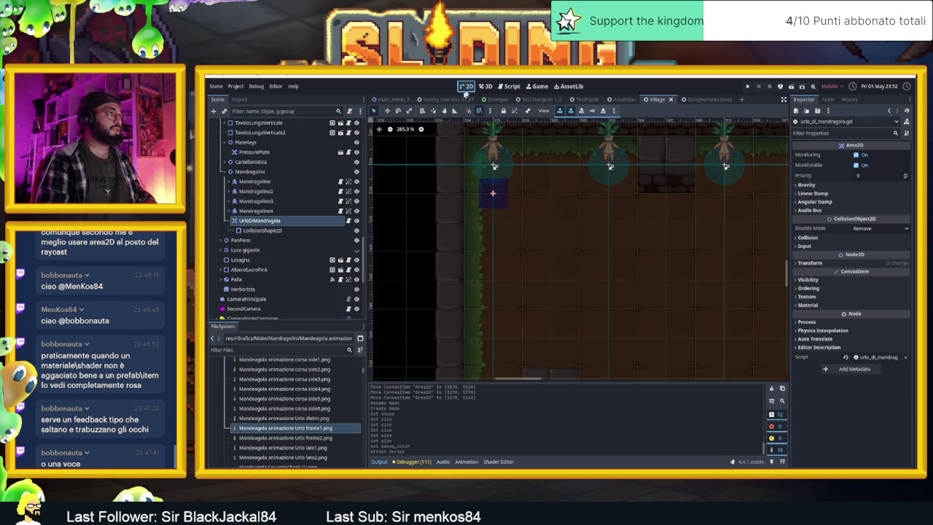
pyautogui.scroll(5, 266, 388)
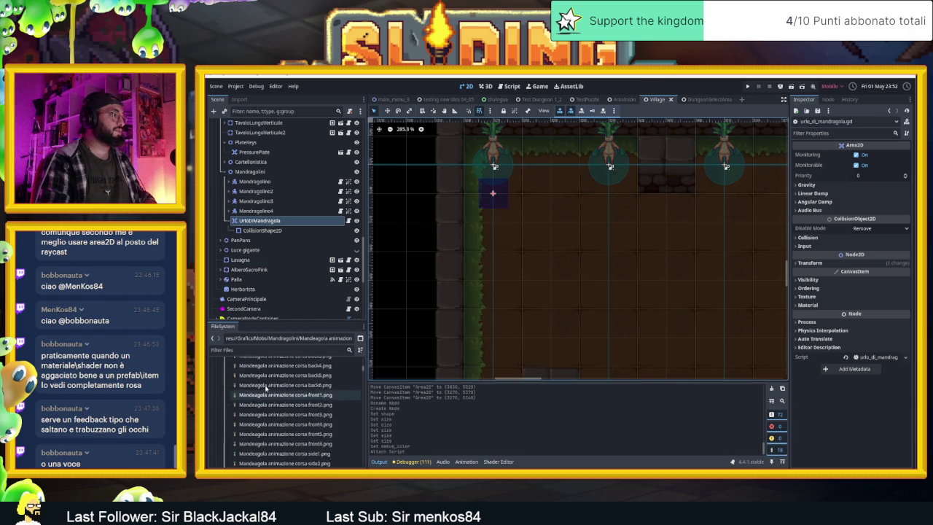
pyautogui.scroll(5, 265, 389)
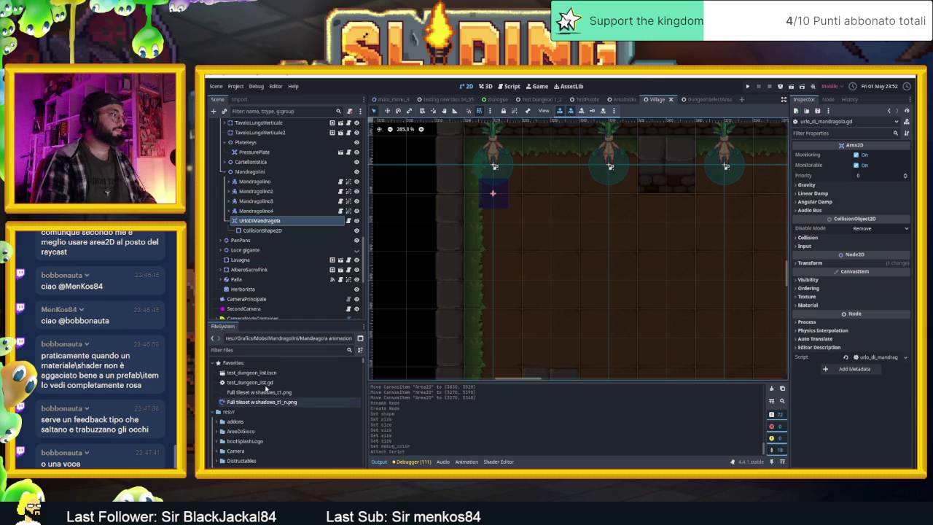
pyautogui.click(243, 350)
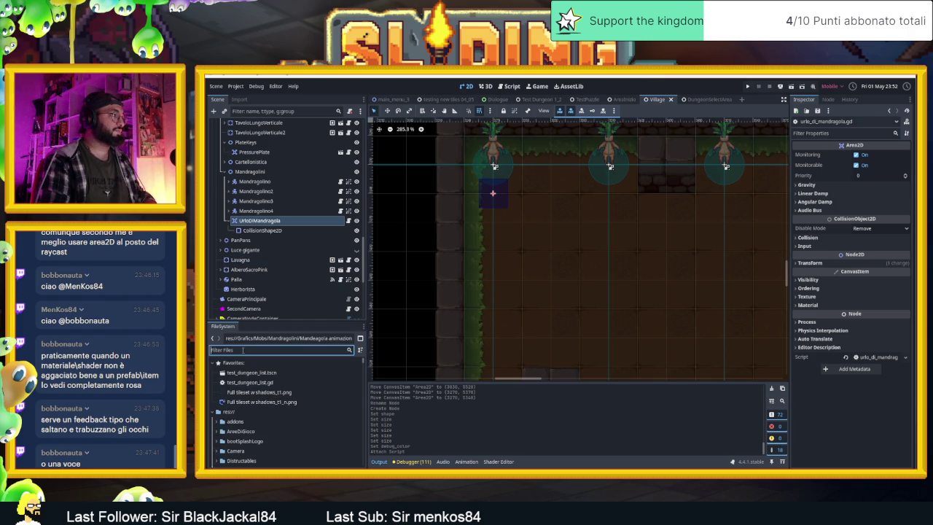
pyautogui.write('ico')
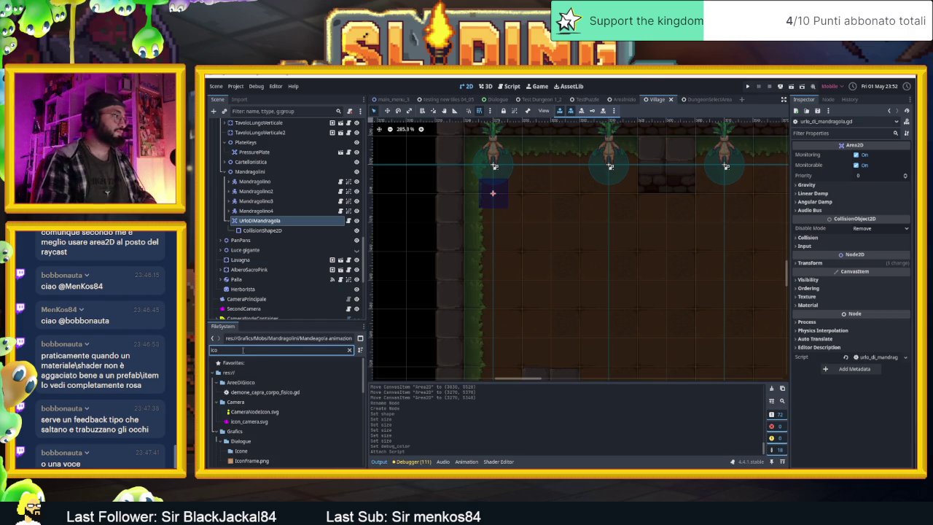
pyautogui.click(249, 412)
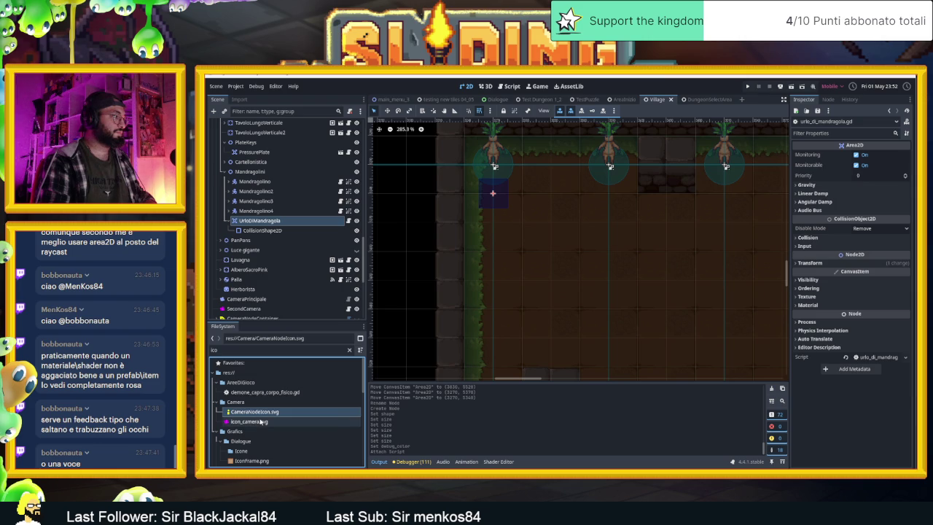
pyautogui.scroll(-2, 260, 423)
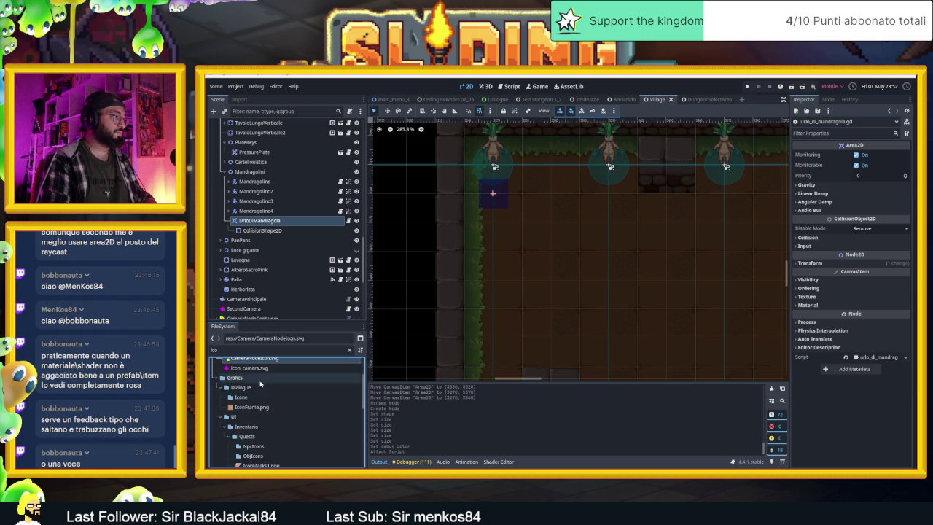
pyautogui.scroll(1, 240, 405)
pyautogui.moveTo(244, 395)
pyautogui.mouseDown()
pyautogui.moveTo(257, 216)
pyautogui.moveTo(522, 194)
pyautogui.moveTo(501, 203)
pyautogui.moveTo(510, 211)
pyautogui.moveTo(500, 200)
pyautogui.mouseUp()
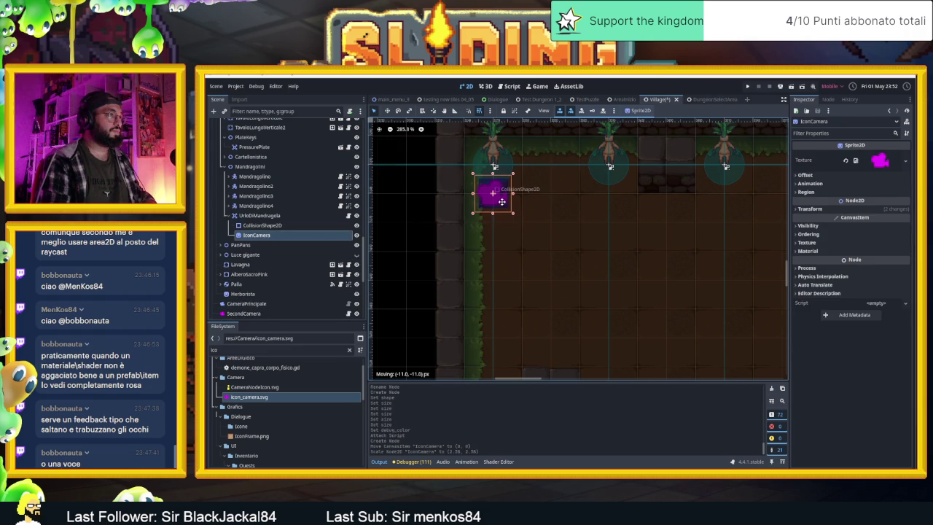
# Step: Save the Village scene and collapse the UrloDiMandragola node
pyautogui.hotkey('ctrl', 's')
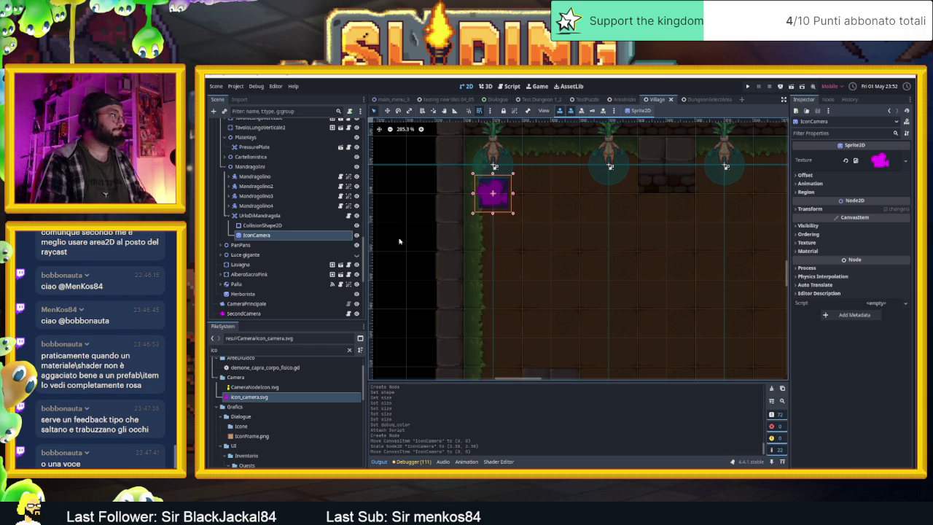
pyautogui.click(228, 215)
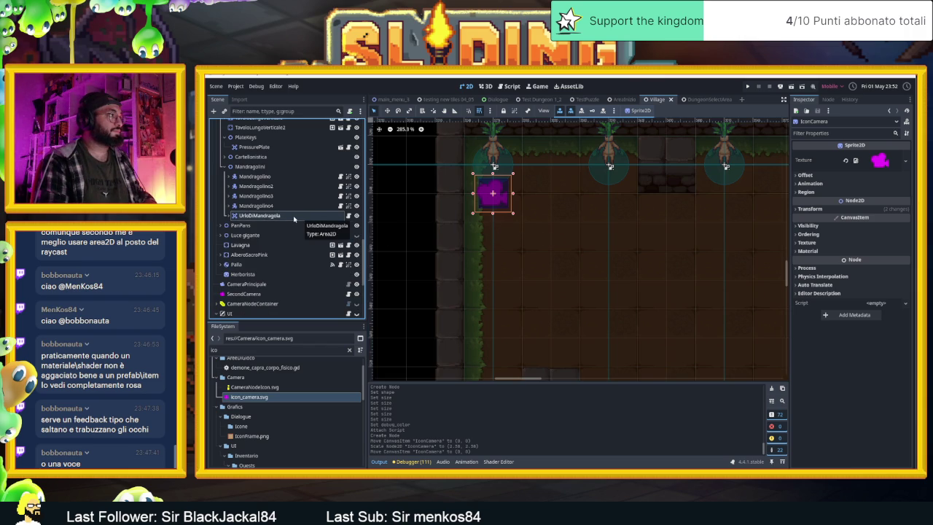
pyautogui.rightClick(295, 216)
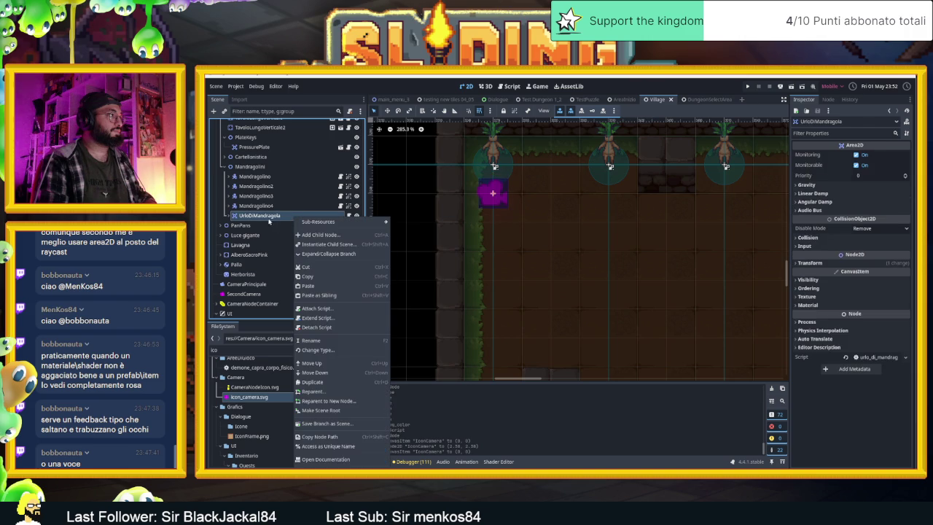
# Step: Return to the urlo_di_mandragola.gd script and select the Mandragolino node
pyautogui.press('Escape')
pyautogui.click(349, 216)
pyautogui.click(569, 172)
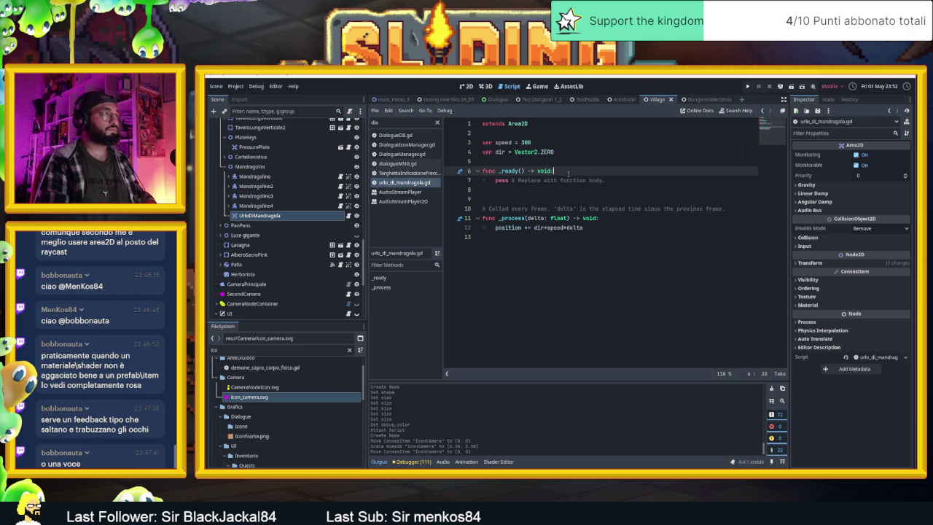
pyautogui.click(255, 176)
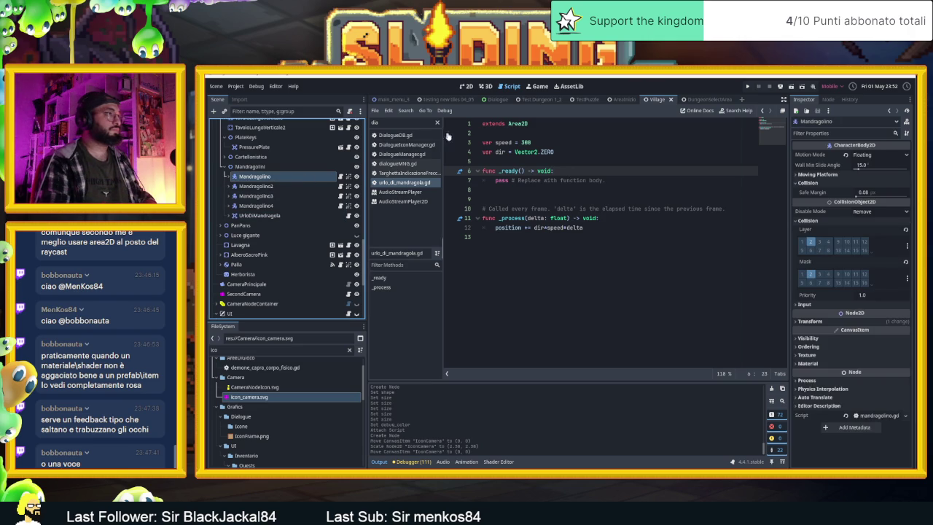
# Step: Add 'class_name Mandragolino' on line 2 of mandragolino.gd, under extends CharacterBody2D
pyautogui.click(347, 176)
pyautogui.scroll(20, 627, 197)
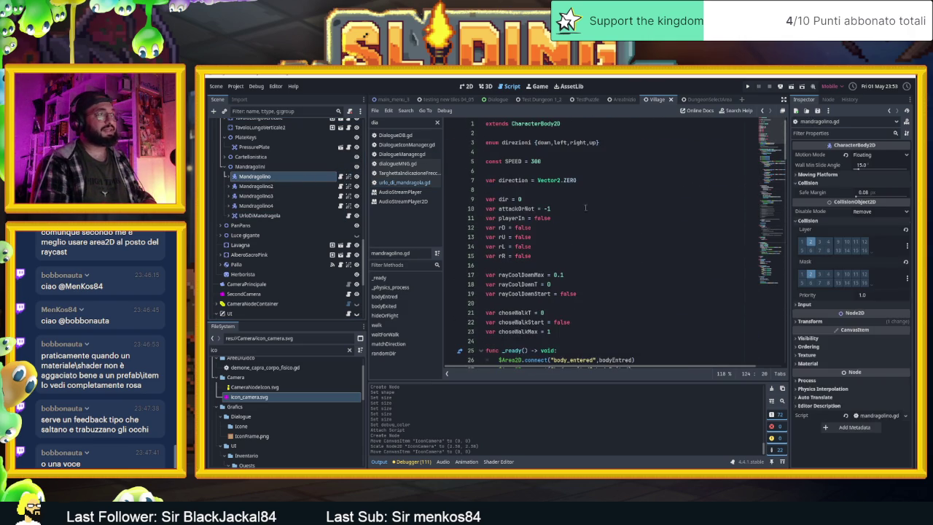
pyautogui.click(551, 133)
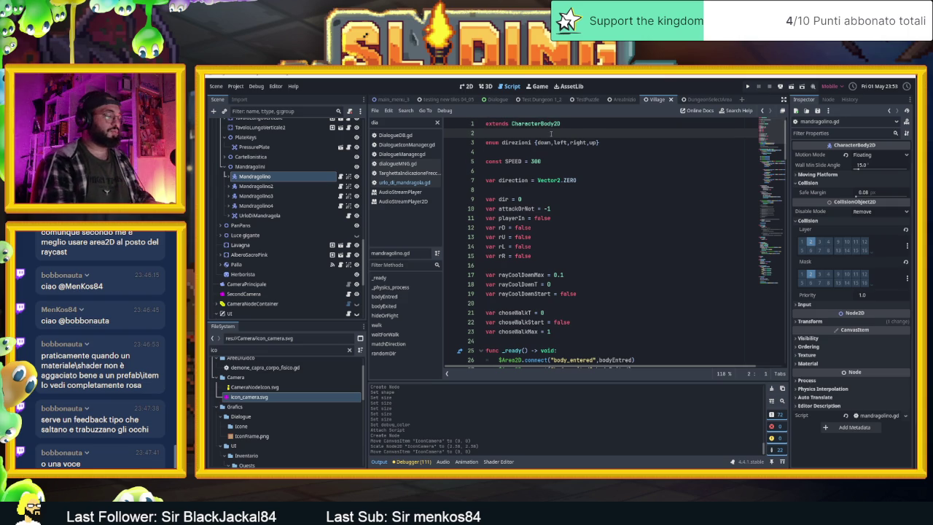
pyautogui.press('Return')
pyautogui.press('Up')
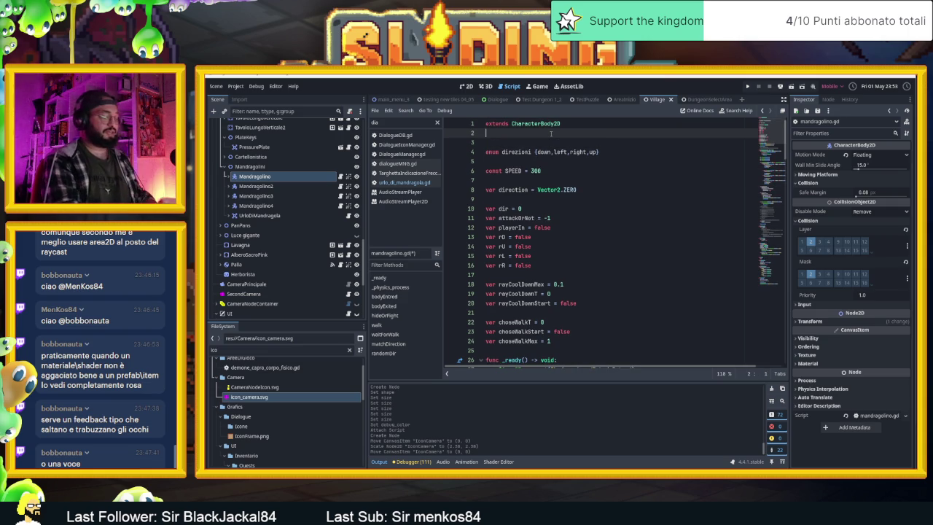
pyautogui.write('cla')
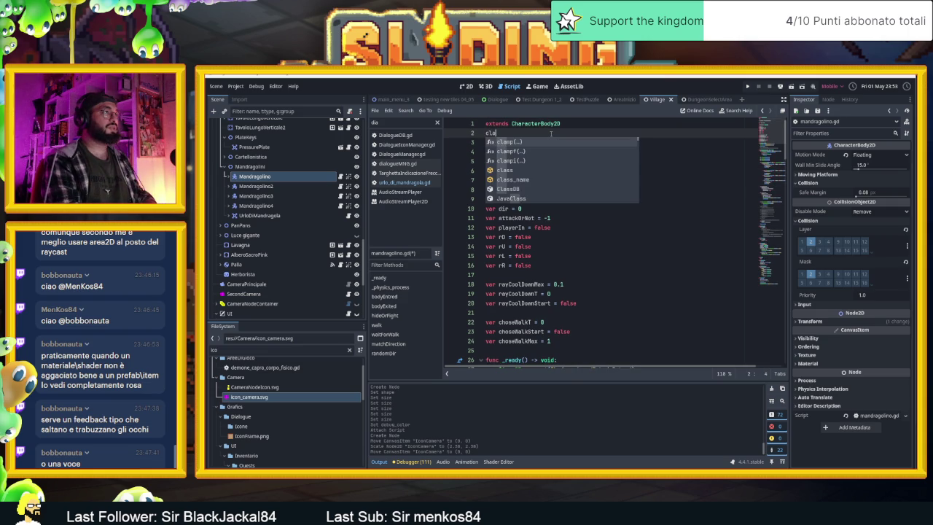
pyautogui.write('ss_name ')
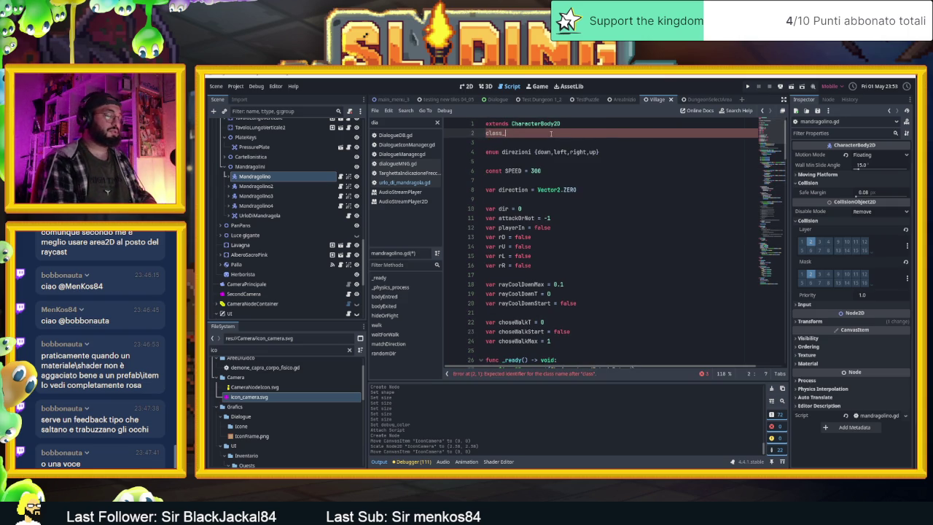
pyautogui.write('mandra')
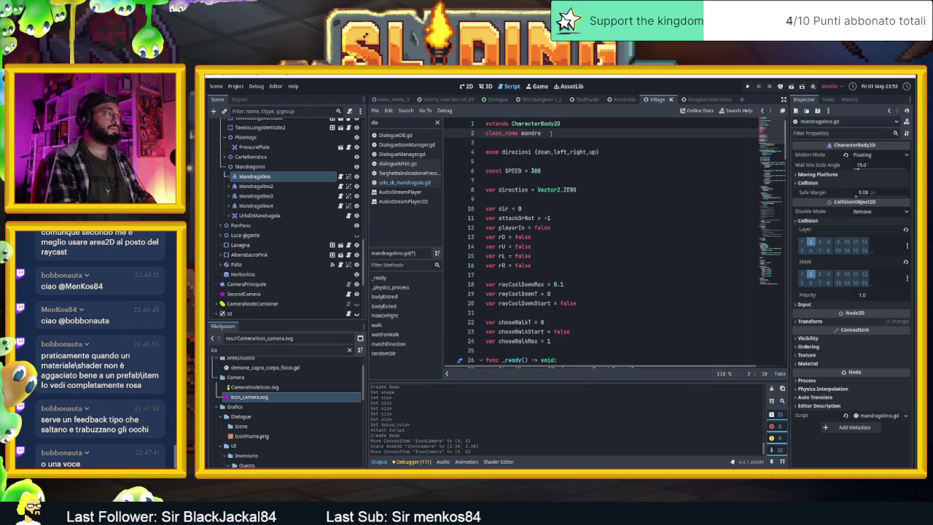
pyautogui.press('BackSpace')
pyautogui.press('BackSpace')
pyautogui.press('BackSpace')
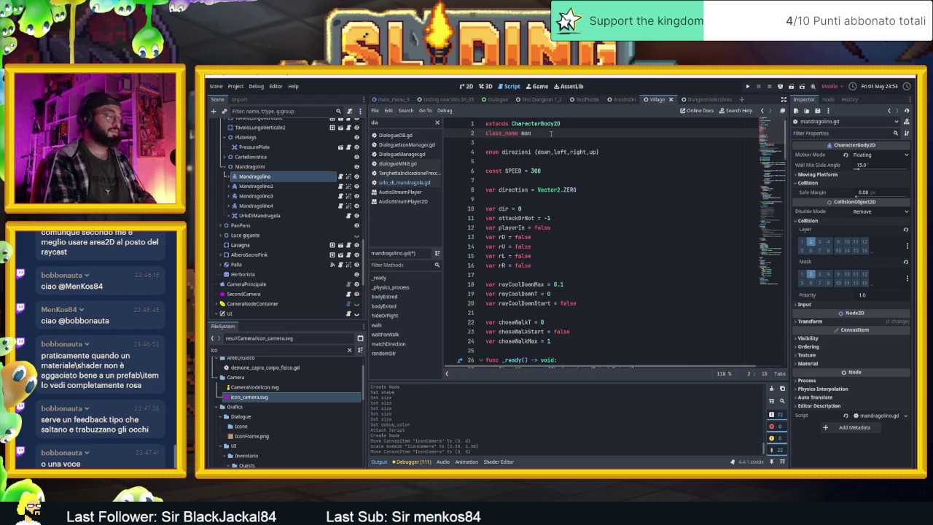
pyautogui.press('BackSpace')
pyautogui.press('BackSpace')
pyautogui.press('BackSpace')
pyautogui.write('M')
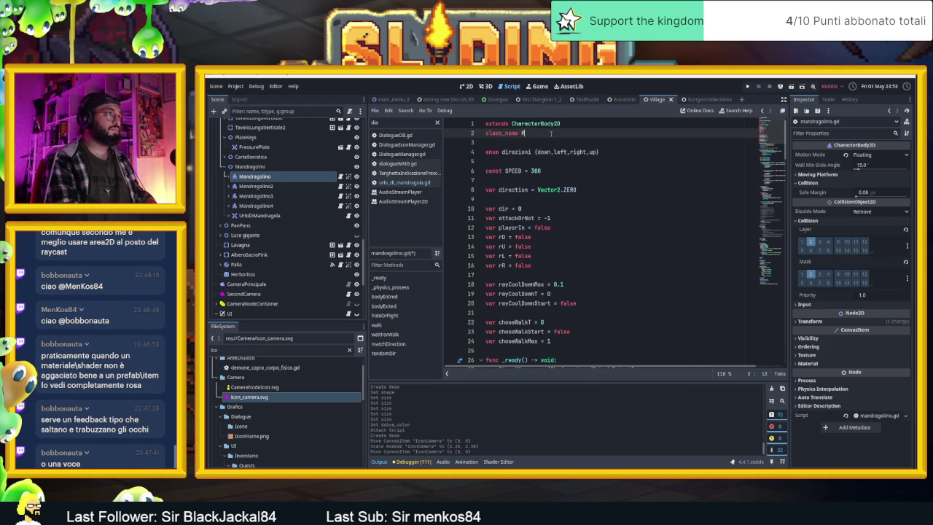
pyautogui.write('andragolino')
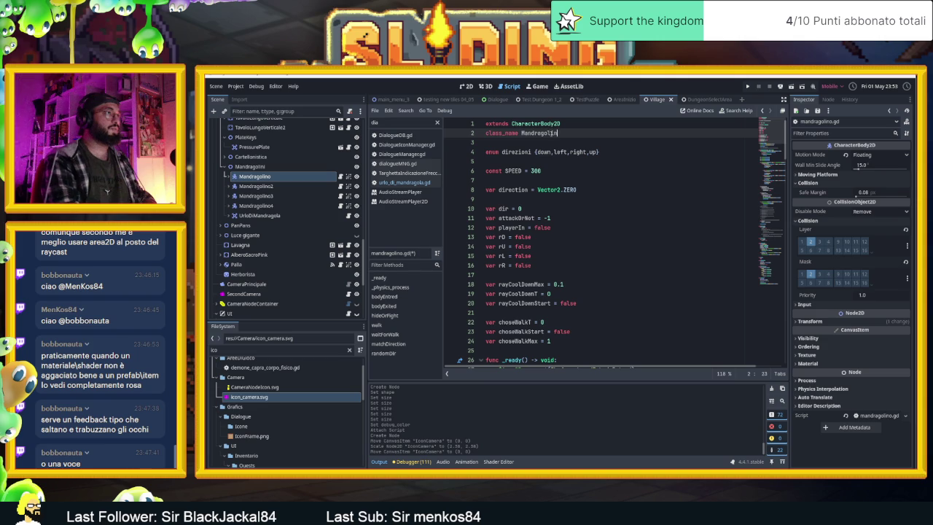
pyautogui.click(270, 216)
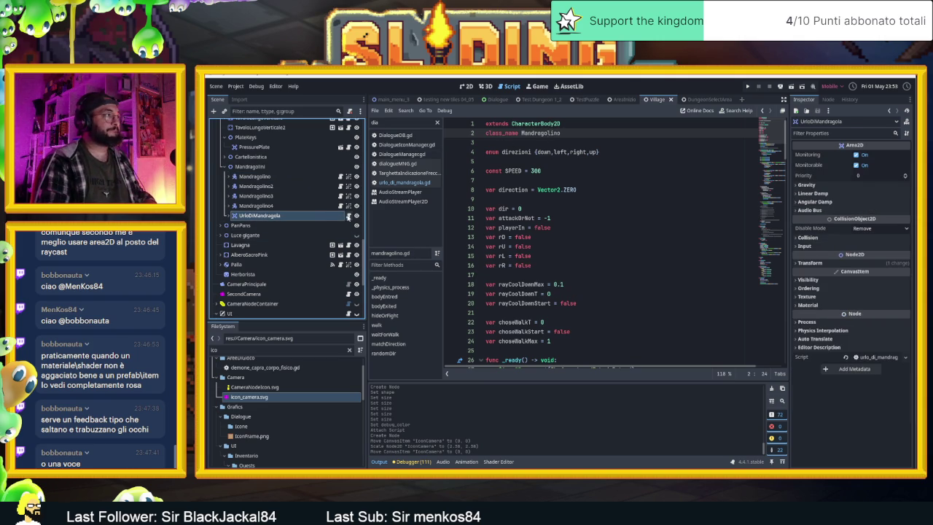
# Step: In _ready of urlo_di_mandragola.gd, write connect("body_entered", bodyEntred) using autocomplete
pyautogui.click(347, 215)
pyautogui.press('Return')
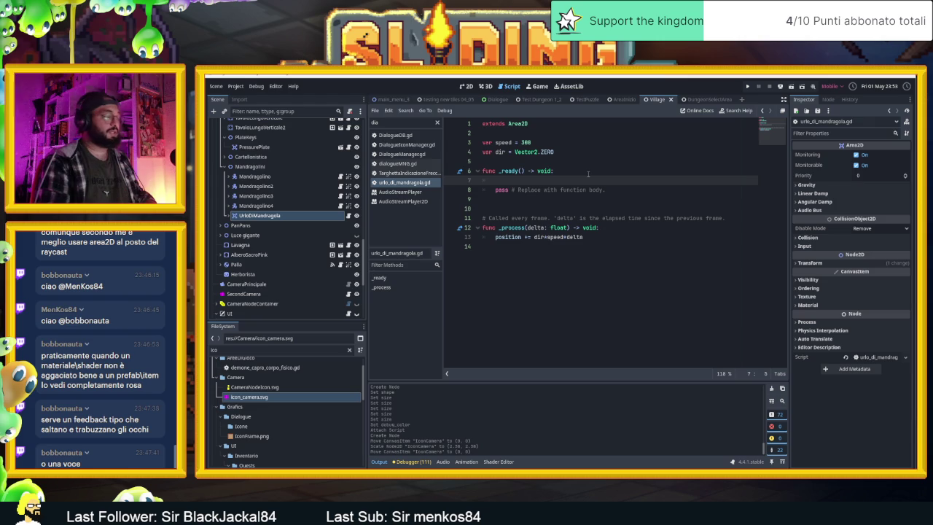
pyautogui.write('coon')
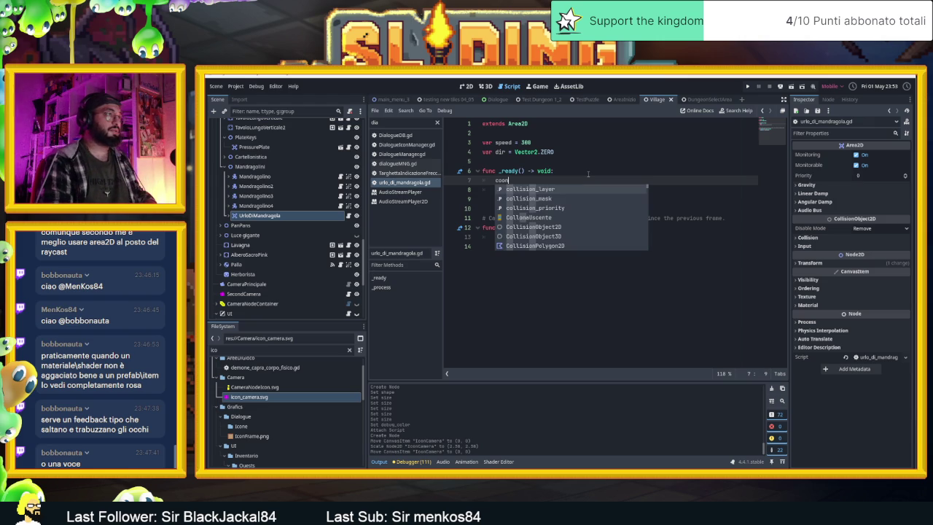
pyautogui.write('ec')
pyautogui.press('Return')
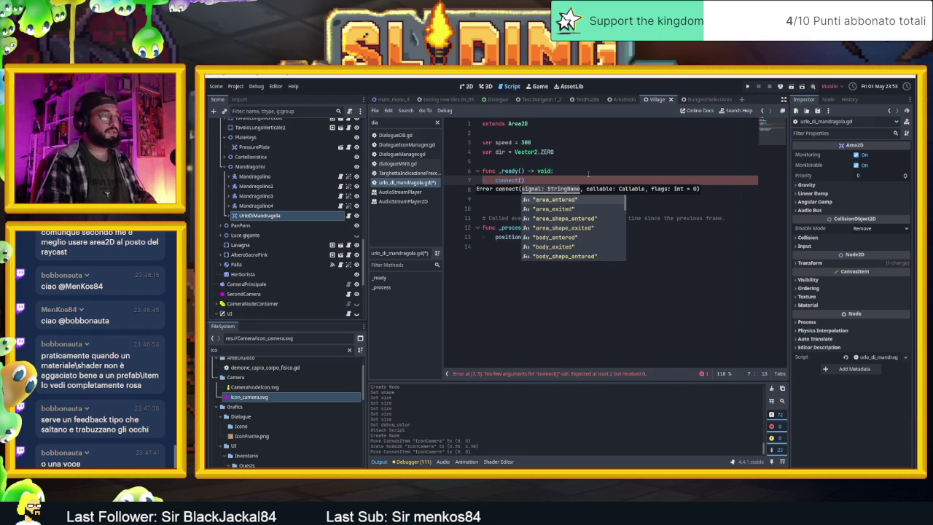
pyautogui.press('Down')
pyautogui.press('Down')
pyautogui.press('Down')
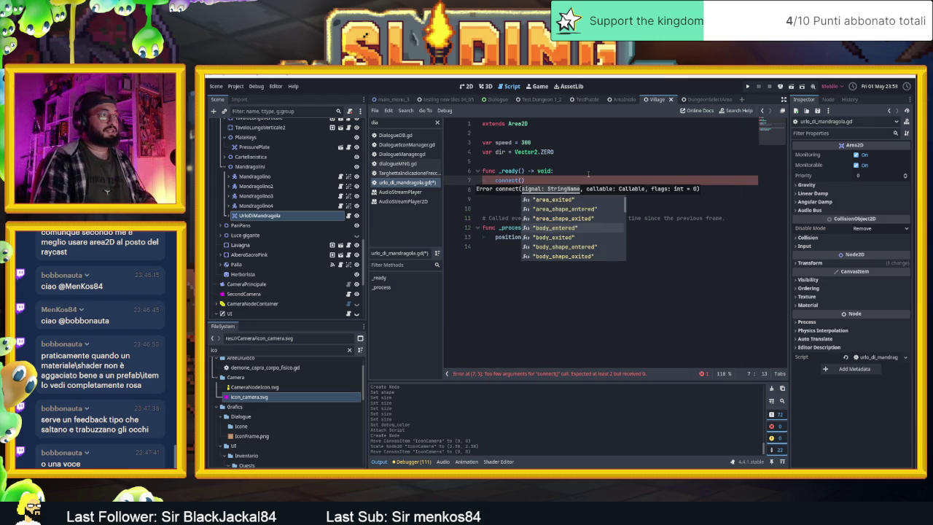
pyautogui.press('Return')
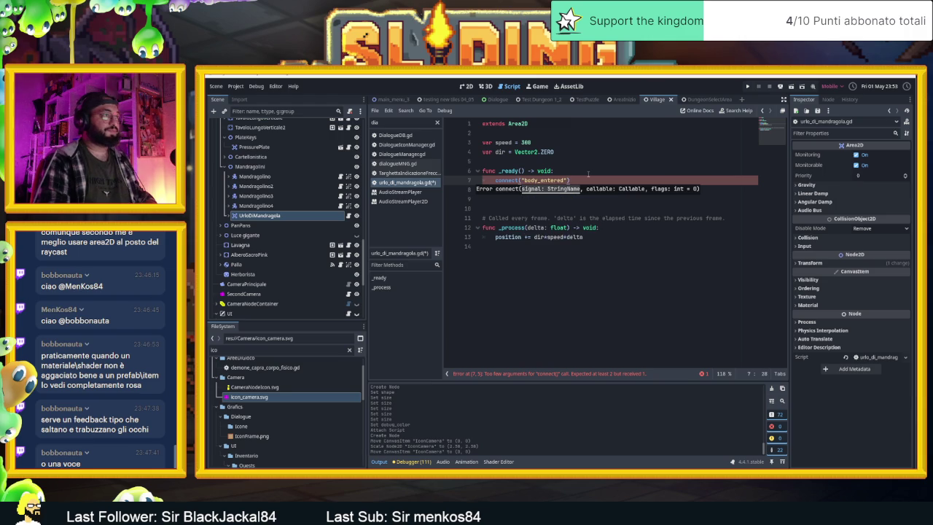
pyautogui.write(',bo')
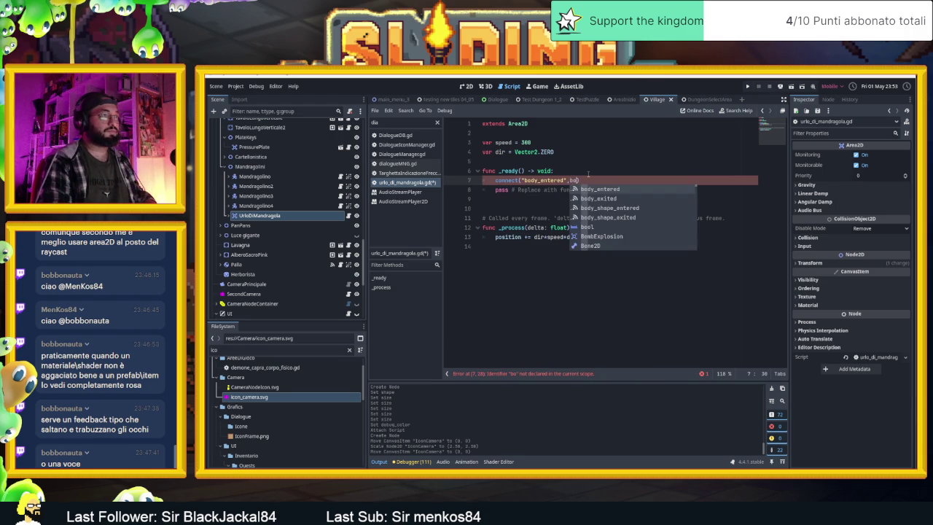
pyautogui.press('Return')
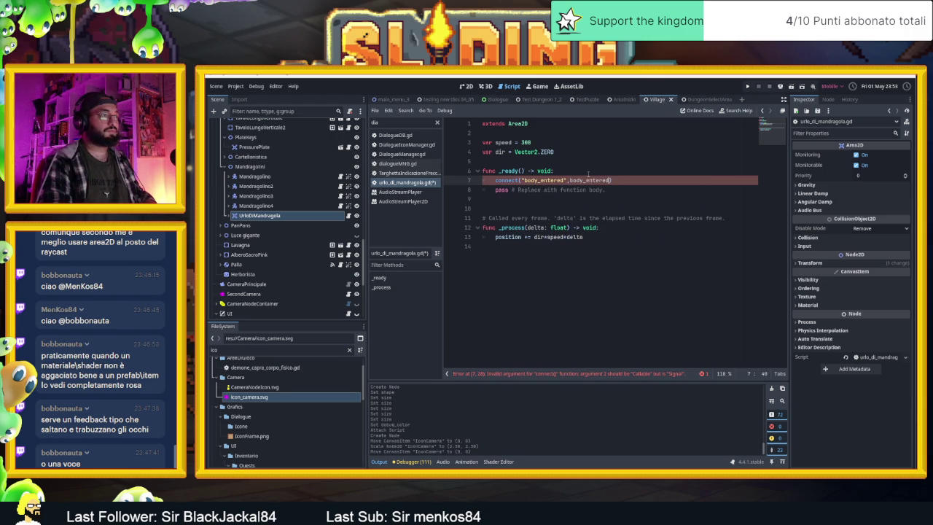
pyautogui.press('BackSpace')
pyautogui.press('BackSpace')
pyautogui.press('BackSpace')
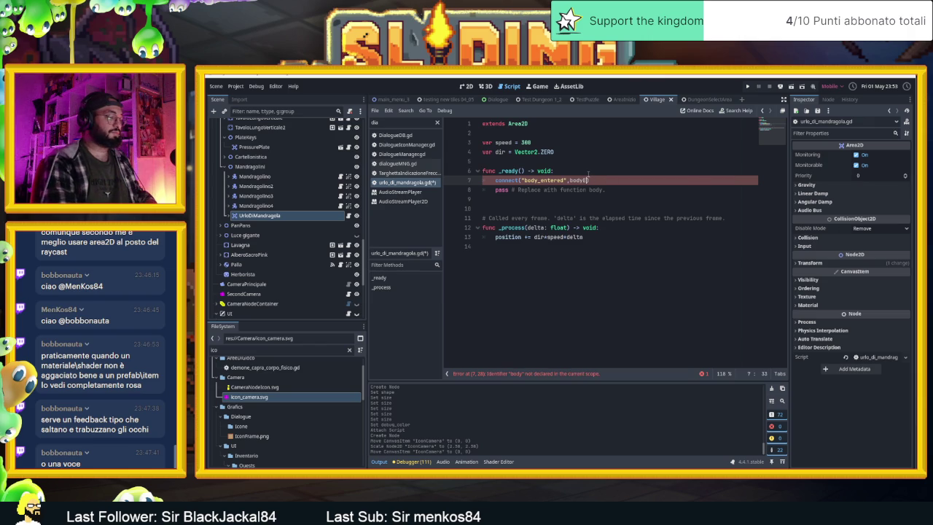
pyautogui.write('ntre')
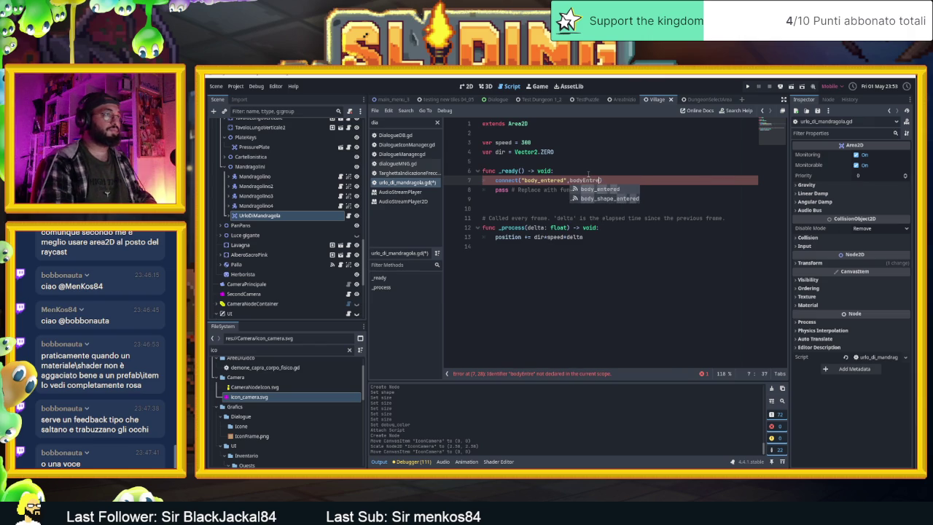
pyautogui.write('d)')
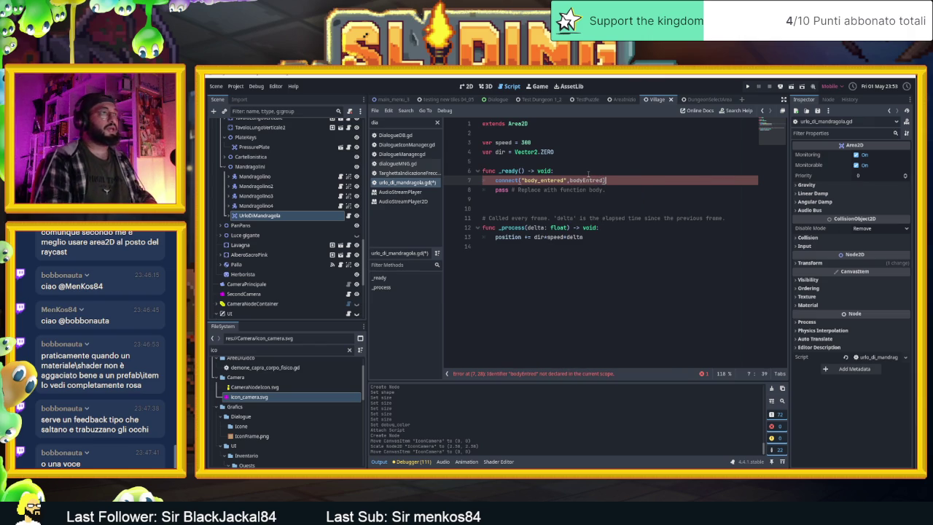
# Step: Delete the pass placeholder line and add an empty line at the script's end
pyautogui.press('Down')
pyautogui.hotkey('ctrl', 'shift', 'k')
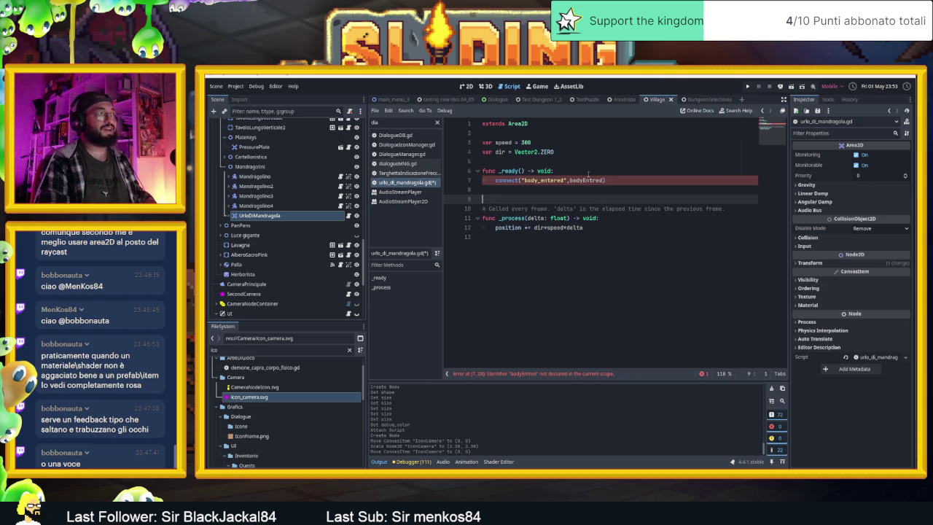
pyautogui.hotkey('ctrl', 'End')
pyautogui.press('Return')
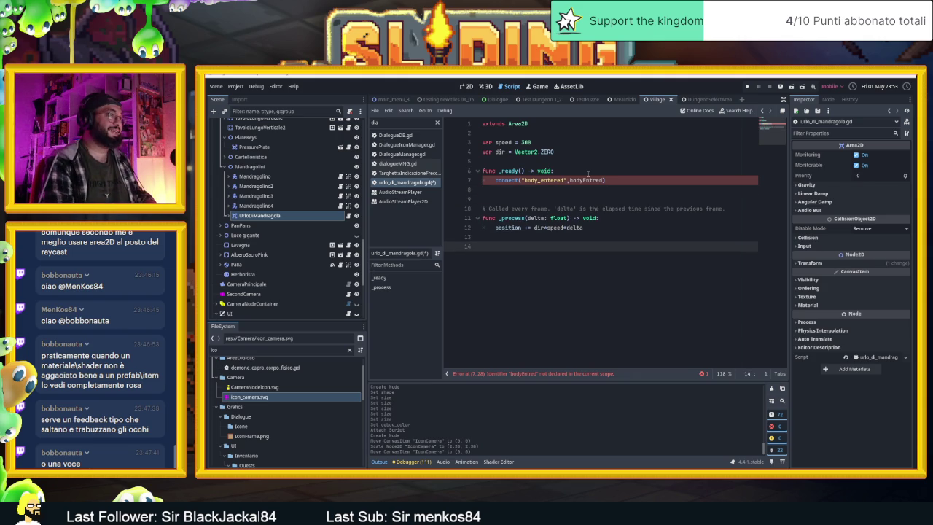
# Step: Declare func bodyEntred(b): with an 'if b is Player' check inside
pyautogui.write('func')
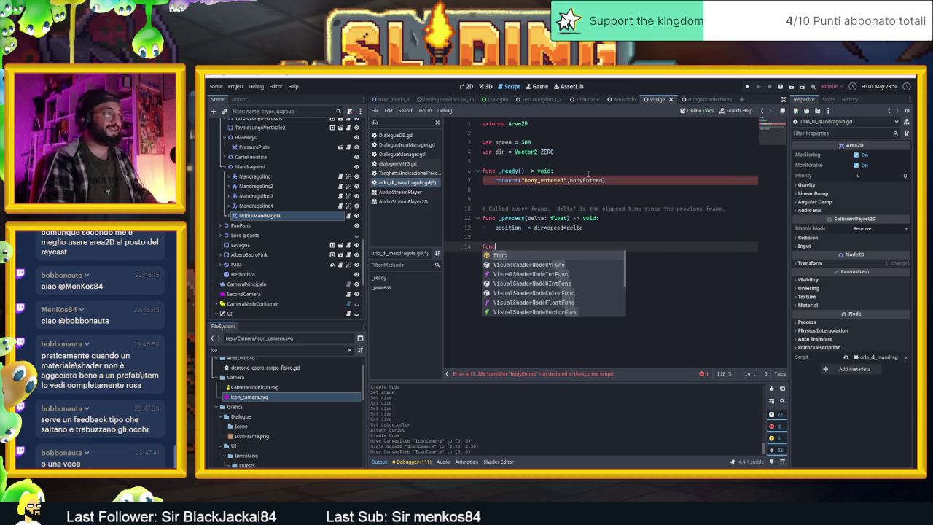
pyautogui.write(' body')
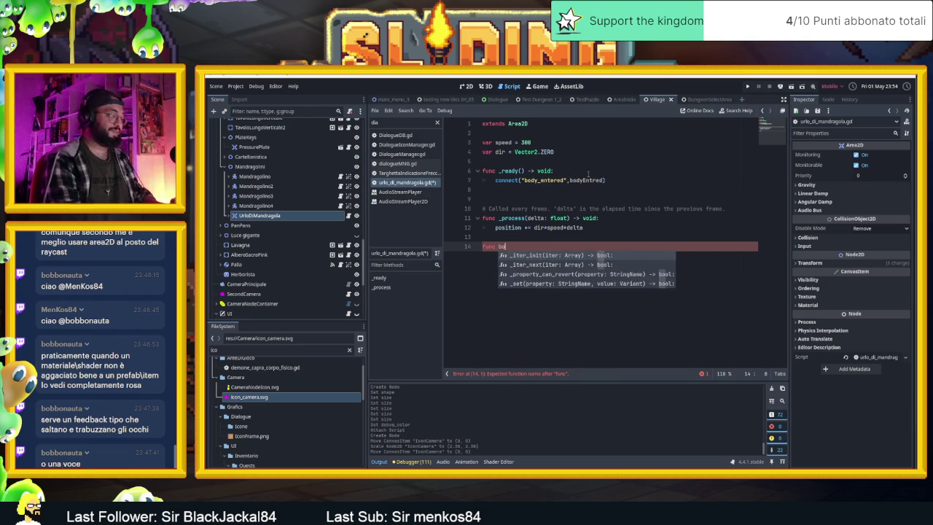
pyautogui.write('Entred(b')
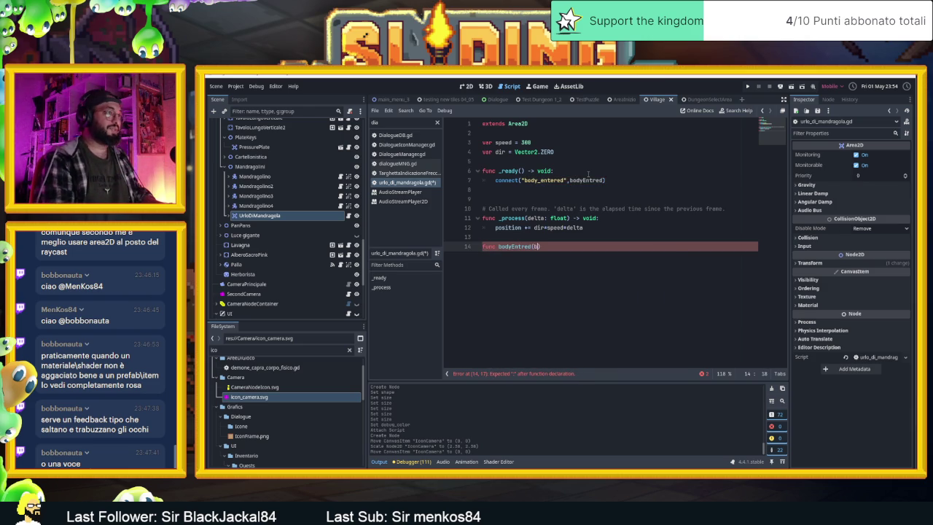
pyautogui.write('):')
pyautogui.press('Return')
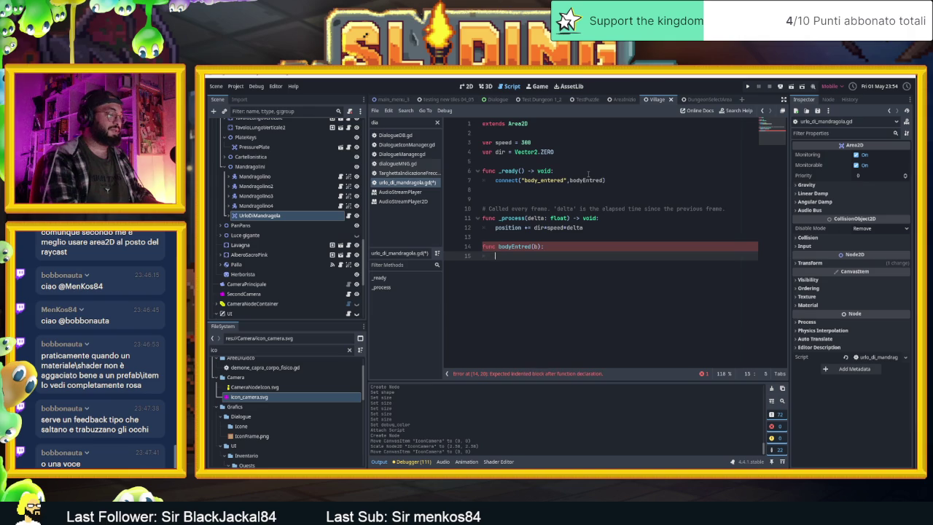
pyautogui.write('if b is')
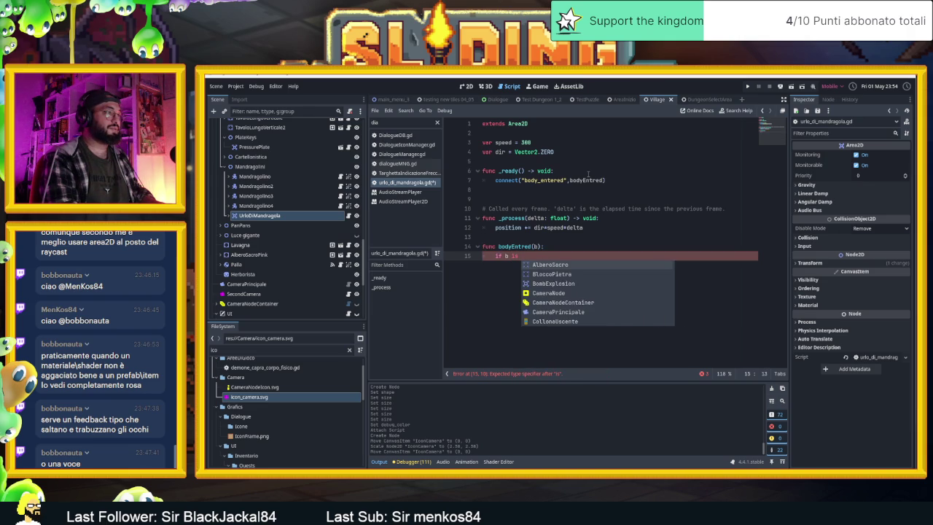
pyautogui.write(' Player')
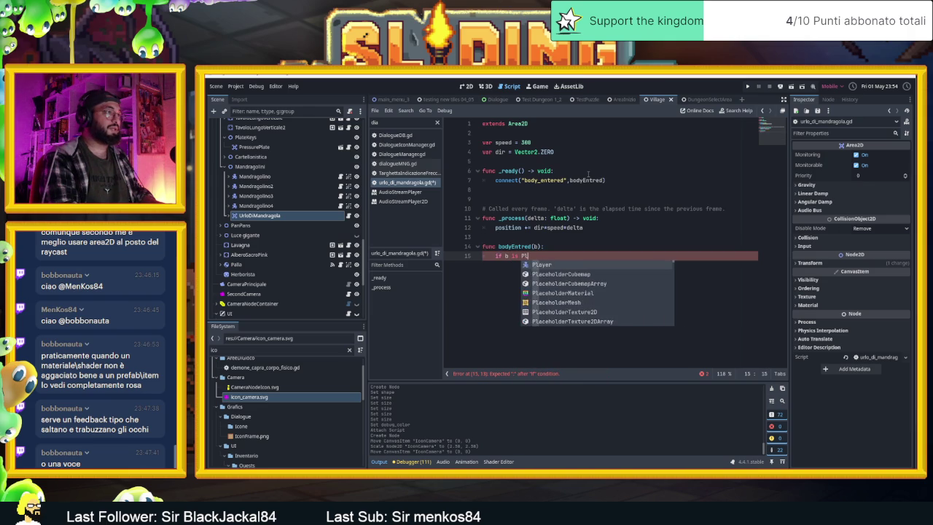
pyautogui.press('Return')
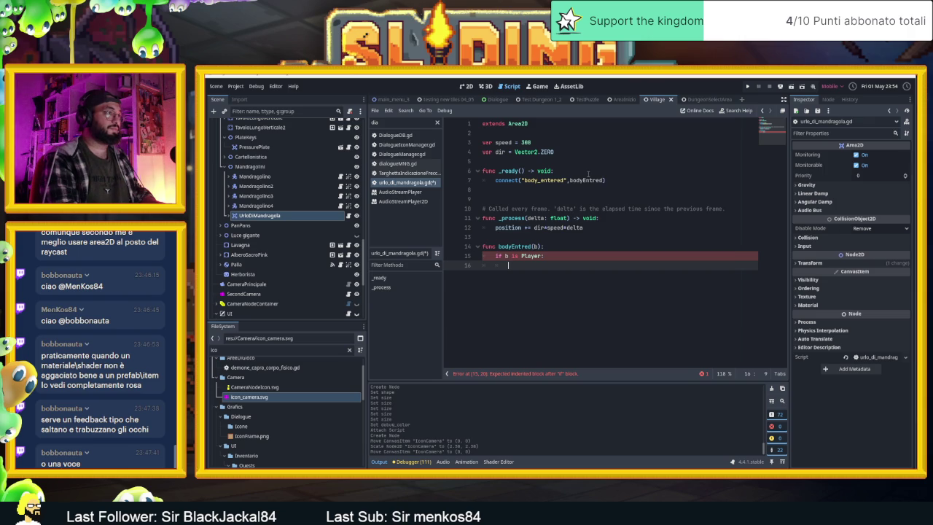
pyautogui.press('Return')
pyautogui.write('que')
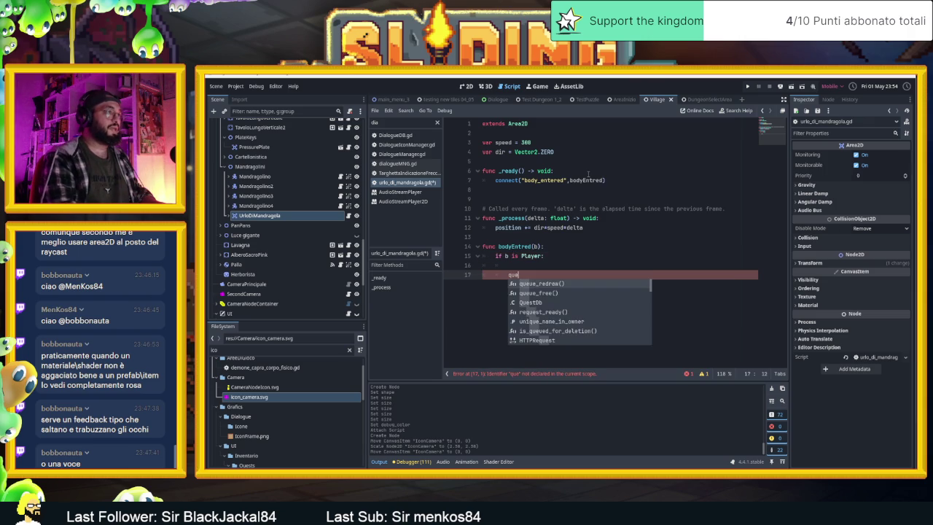
pyautogui.press('BackSpace')
pyautogui.press('BackSpace')
pyautogui.press('BackSpace')
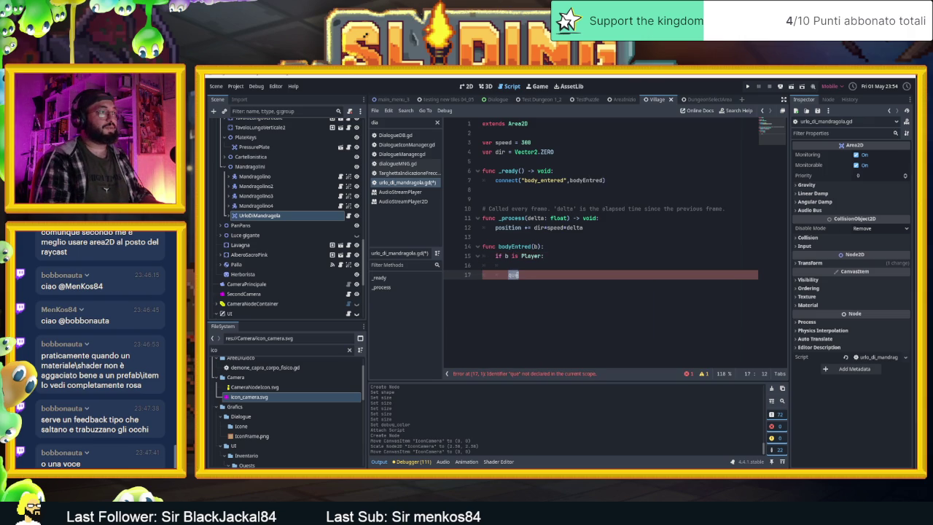
pyautogui.press('BackSpace')
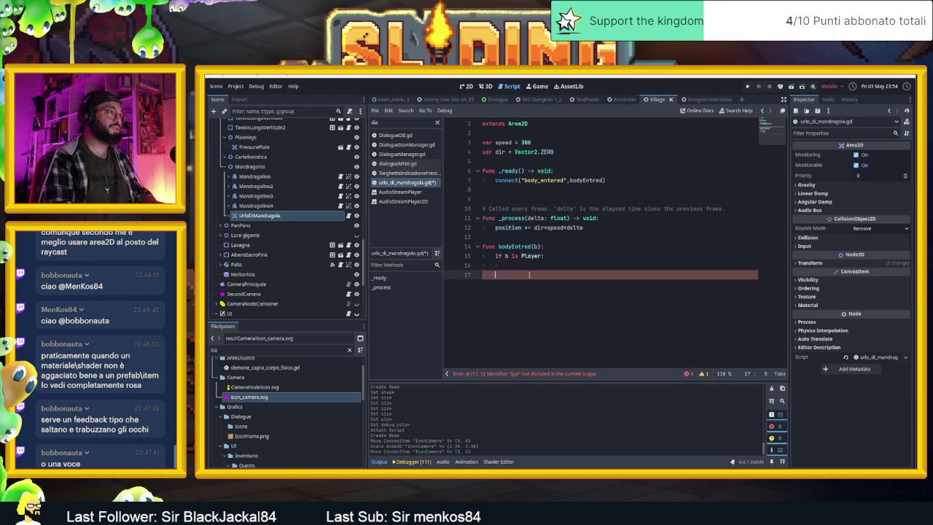
# Step: Change the condition to 'if b is not Mandragolino:' with queue_free() beneath it
pyautogui.click(530, 256)
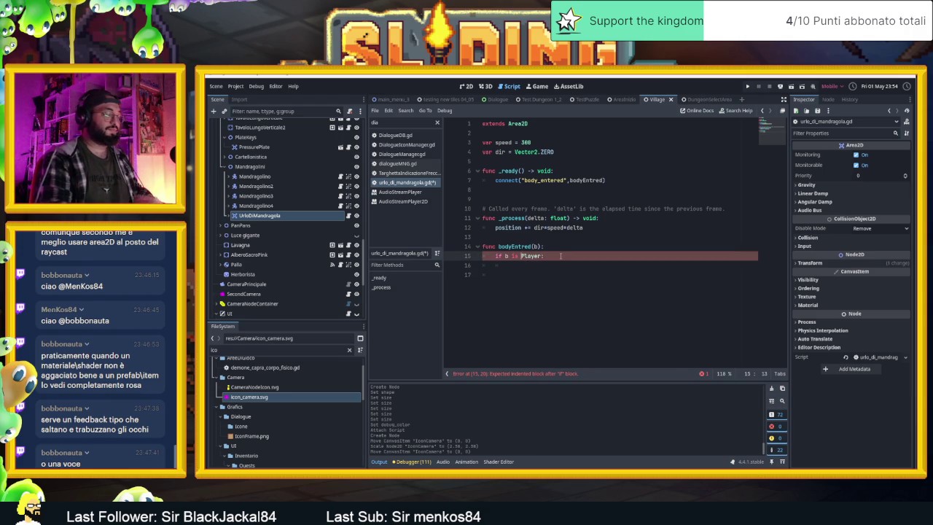
pyautogui.write('not')
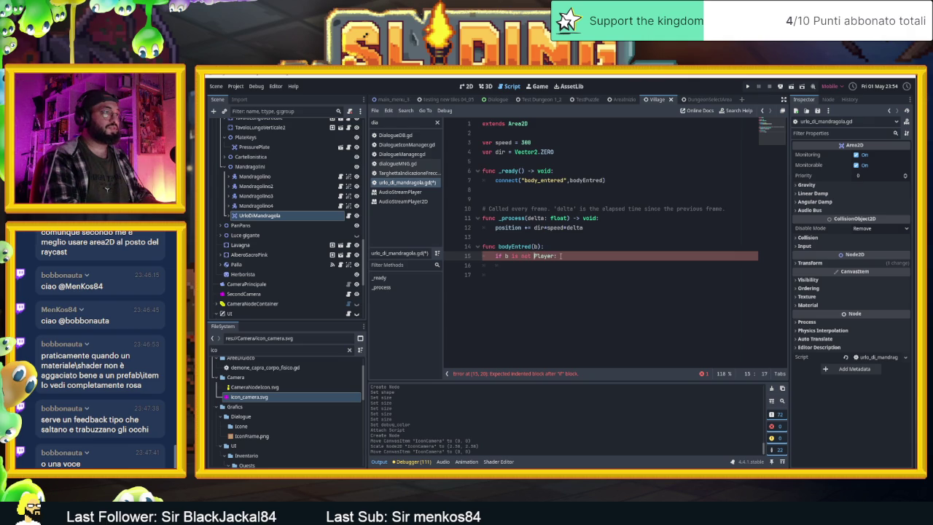
pyautogui.click(550, 265)
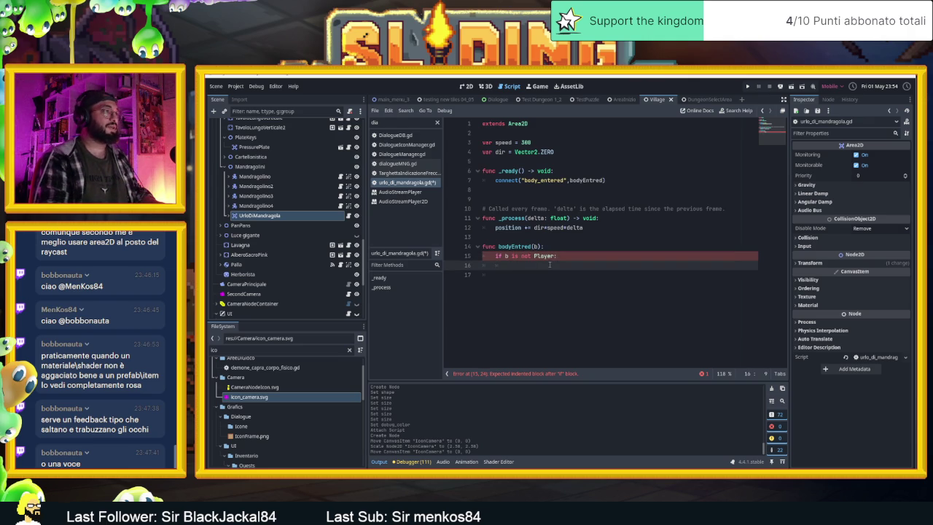
pyautogui.write('que')
pyautogui.press('Down')
pyautogui.press('Return')
pyautogui.click(545, 274)
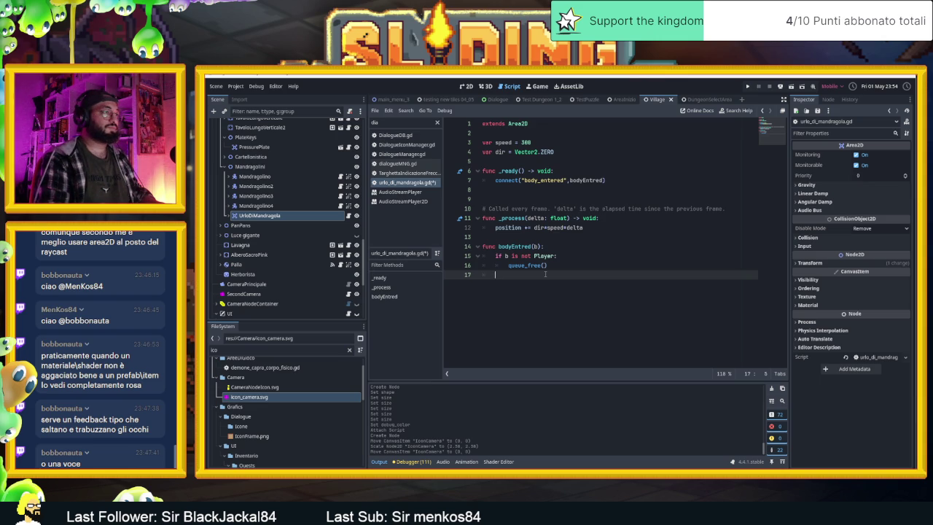
pyautogui.click(545, 256)
pyautogui.doubleClick(546, 256)
pyautogui.write('na')
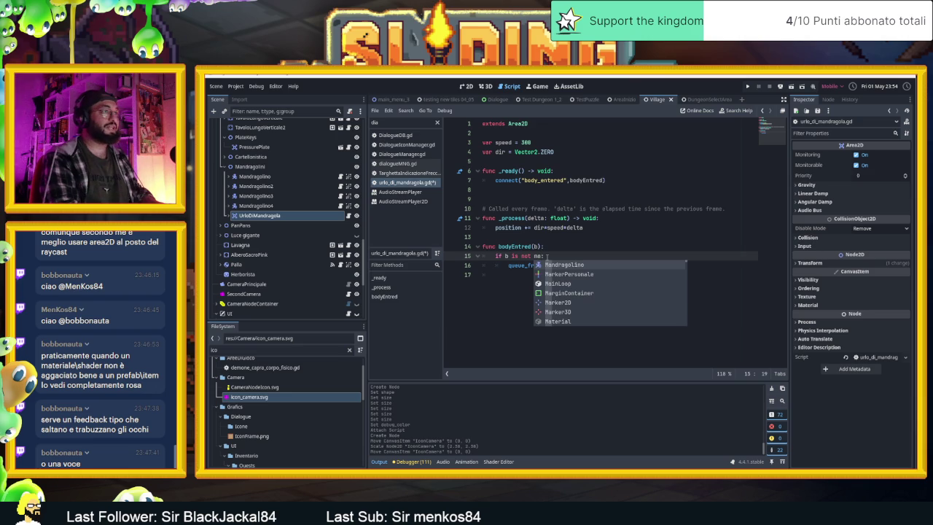
pyautogui.press('Return')
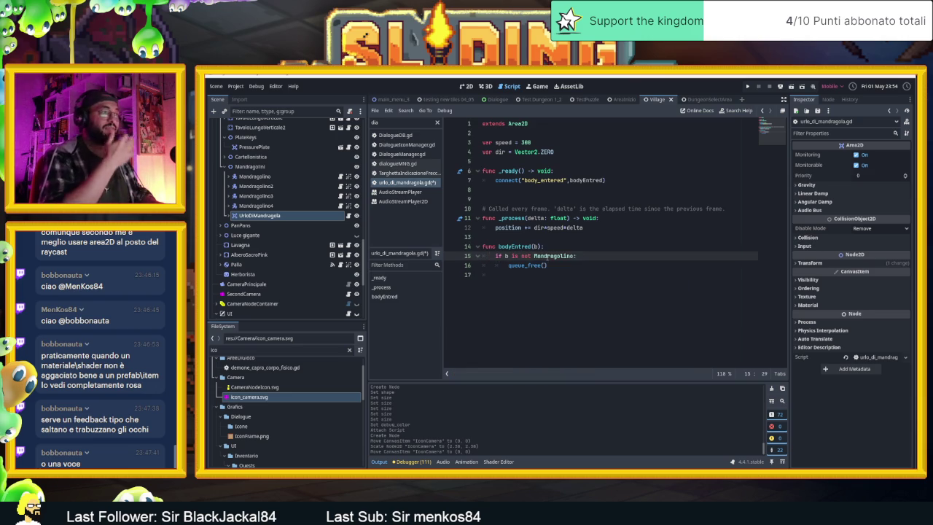
pyautogui.write(':')
# Step: Select and check the queue_free() and Mandragolino condition lines
pyautogui.moveTo(559, 266); pyautogui.dragTo(508, 265)
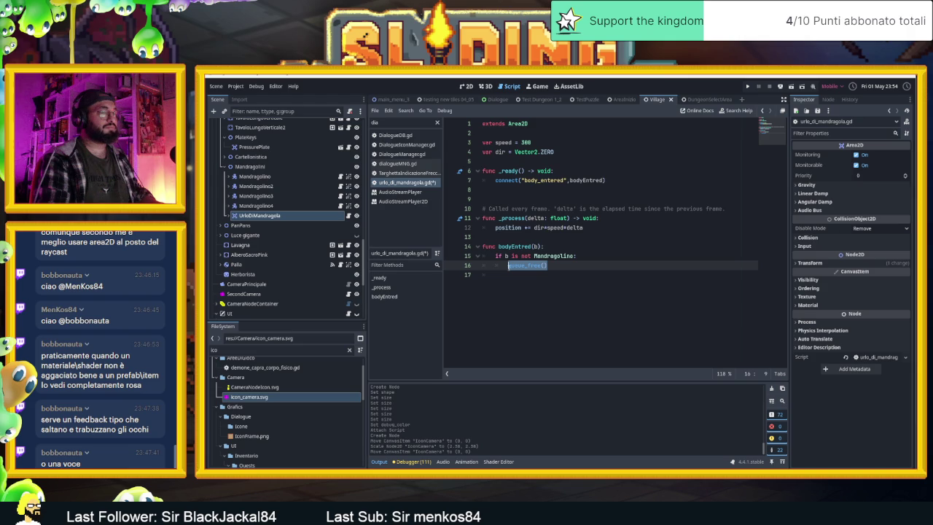
pyautogui.click(554, 266)
pyautogui.click(574, 255)
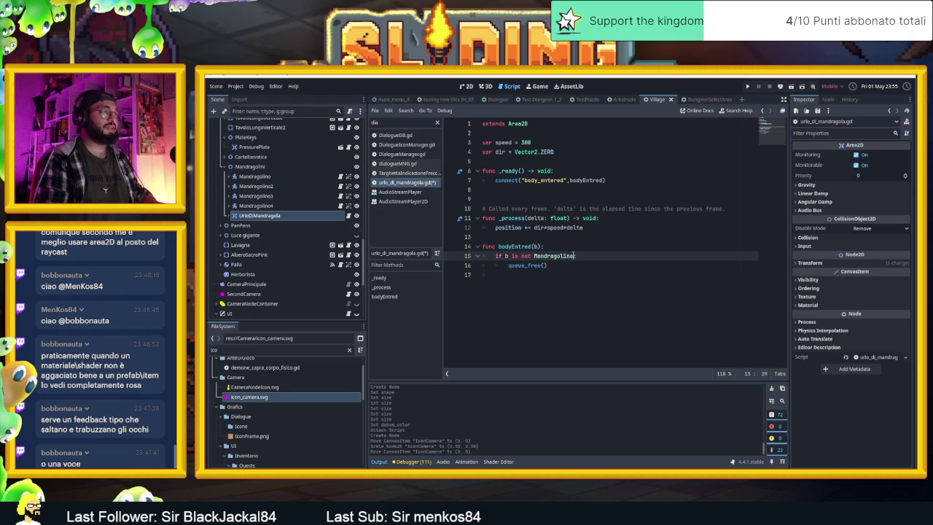
pyautogui.moveTo(574, 256); pyautogui.dragTo(521, 256)
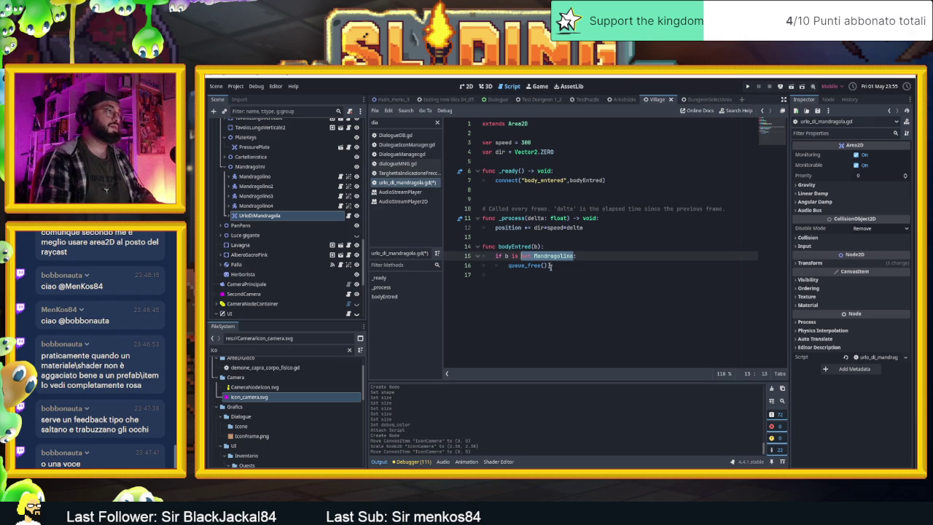
pyautogui.click(558, 274)
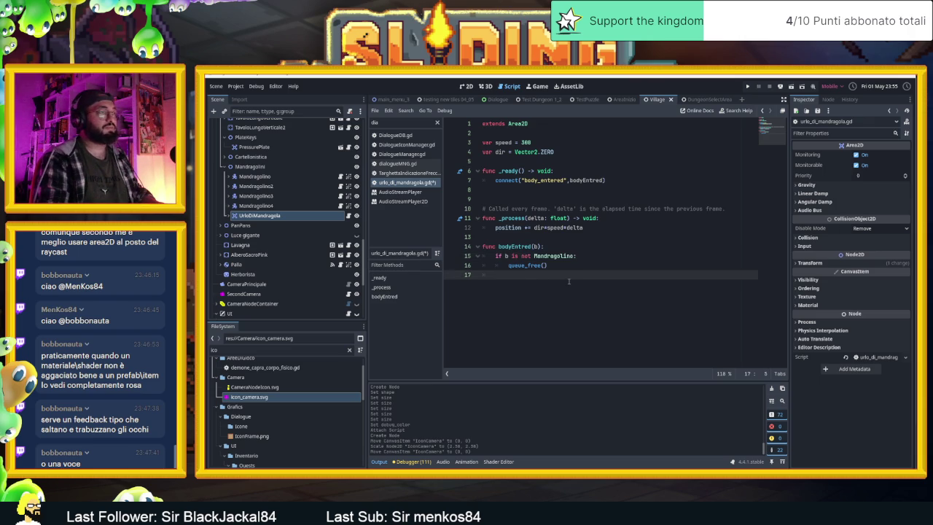
pyautogui.click(559, 250)
pyautogui.click(559, 247)
# Step: Insert 'if b is Player:' printing "ColpisciPlayer" above the Mandragolino check, and save
pyautogui.press('Return')
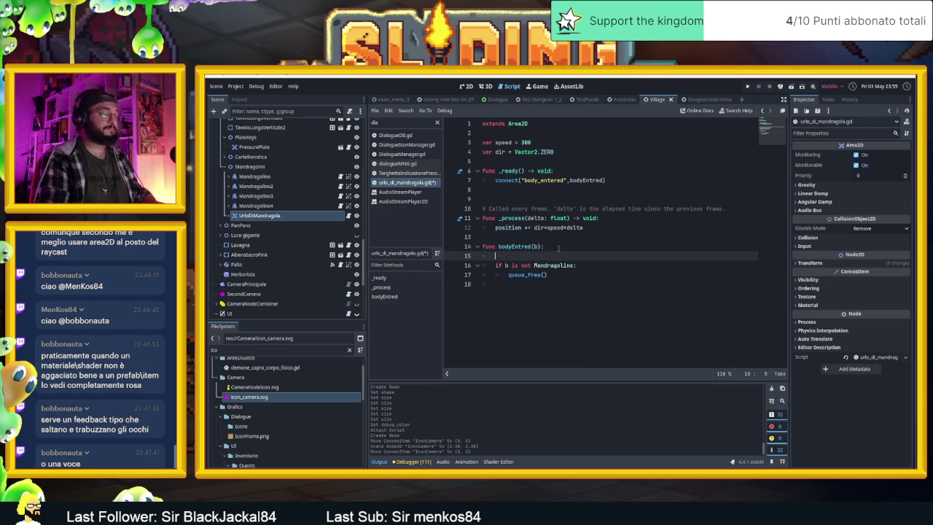
pyautogui.write('if bis')
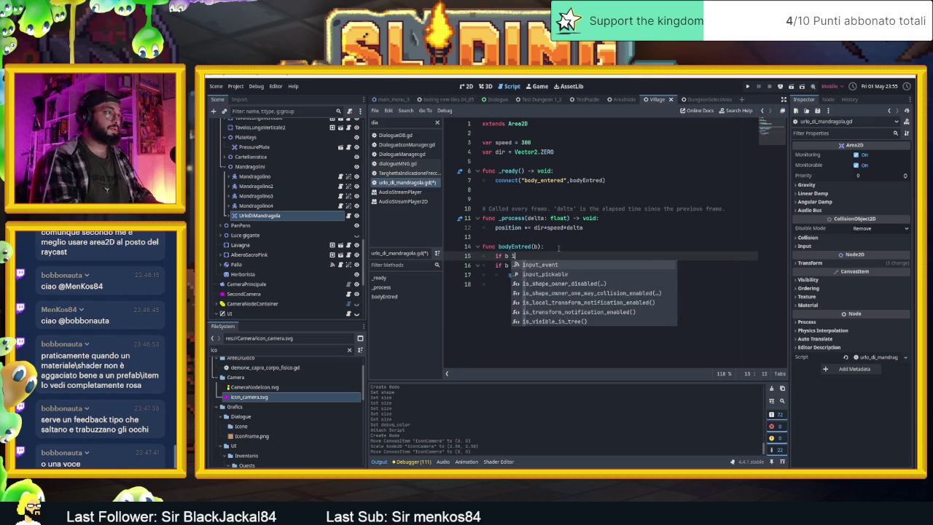
pyautogui.write(' Pl')
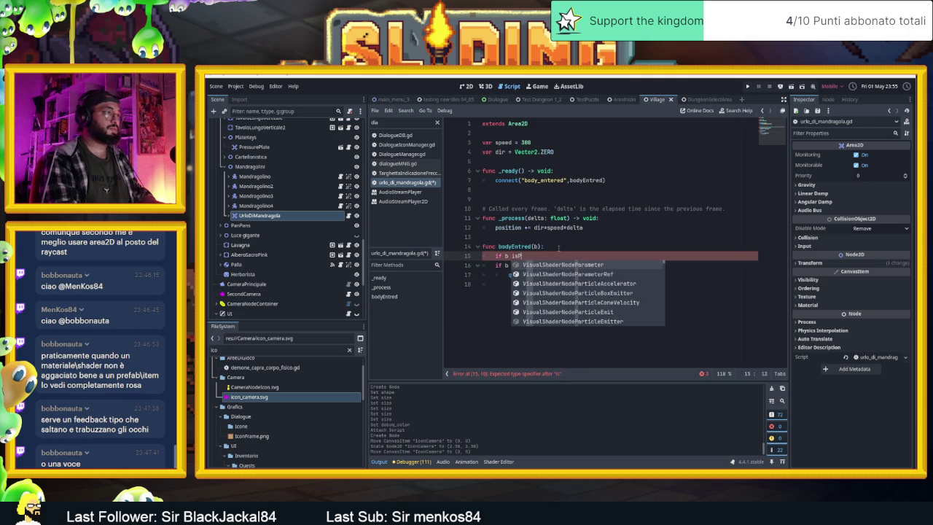
pyautogui.press('Return')
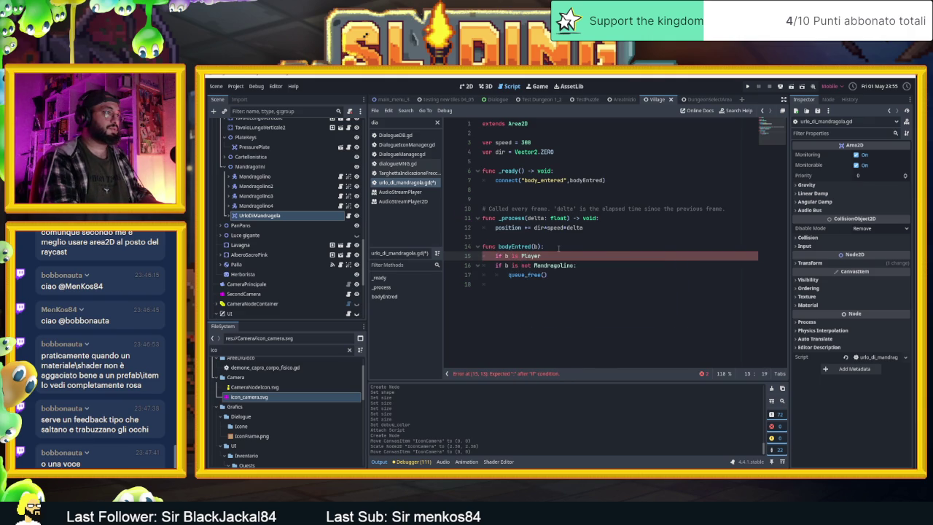
pyautogui.press('Return')
pyautogui.press('Return')
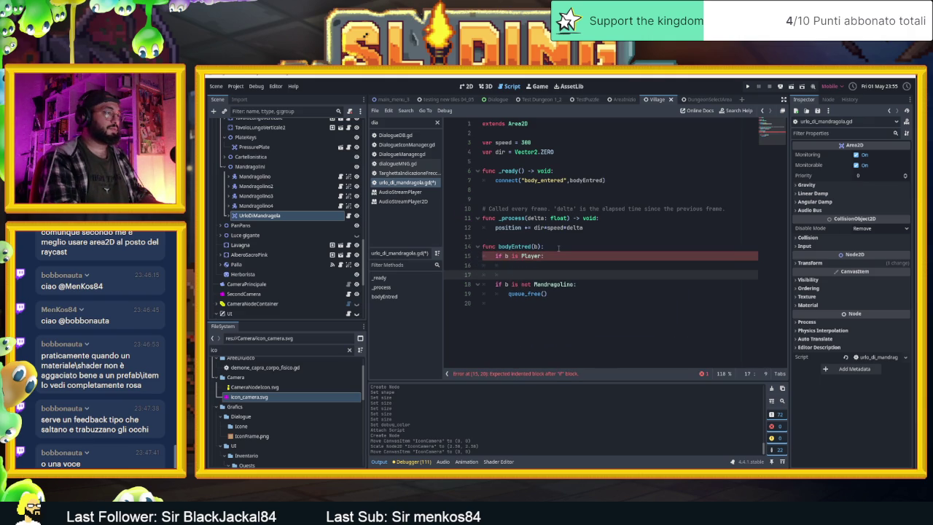
pyautogui.write('pas')
pyautogui.press('BackSpace')
pyautogui.press('BackSpace')
pyautogui.press('BackSpace')
pyautogui.press('Up')
pyautogui.write('co')
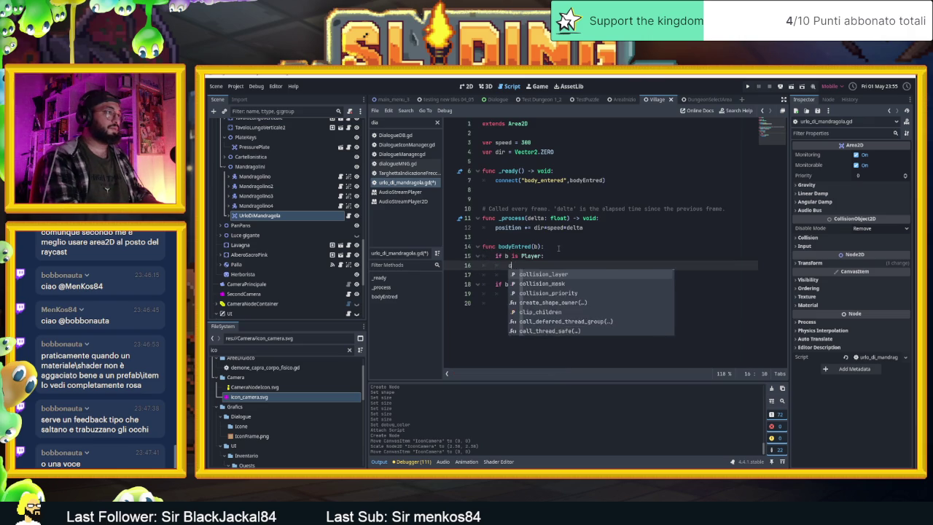
pyautogui.press('BackSpace')
pyautogui.press('BackSpace')
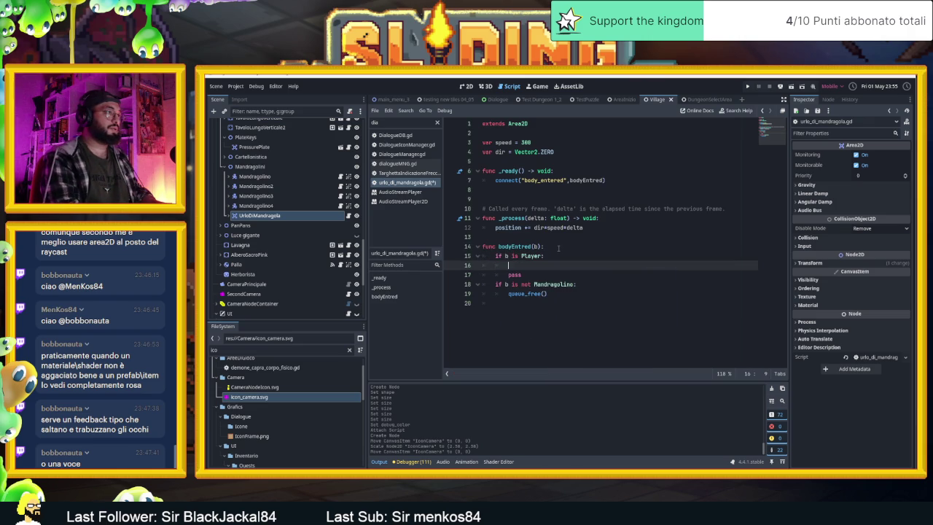
pyautogui.write('print()')
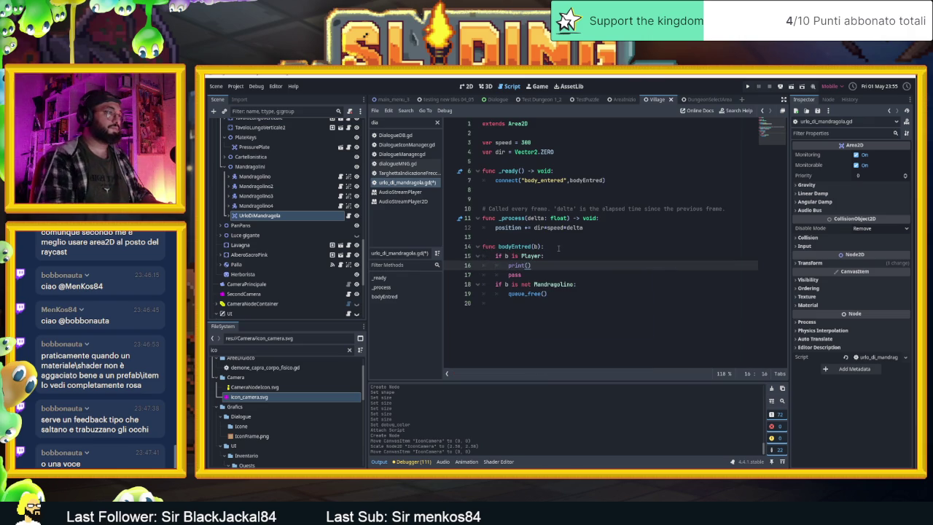
pyautogui.write('colpis')
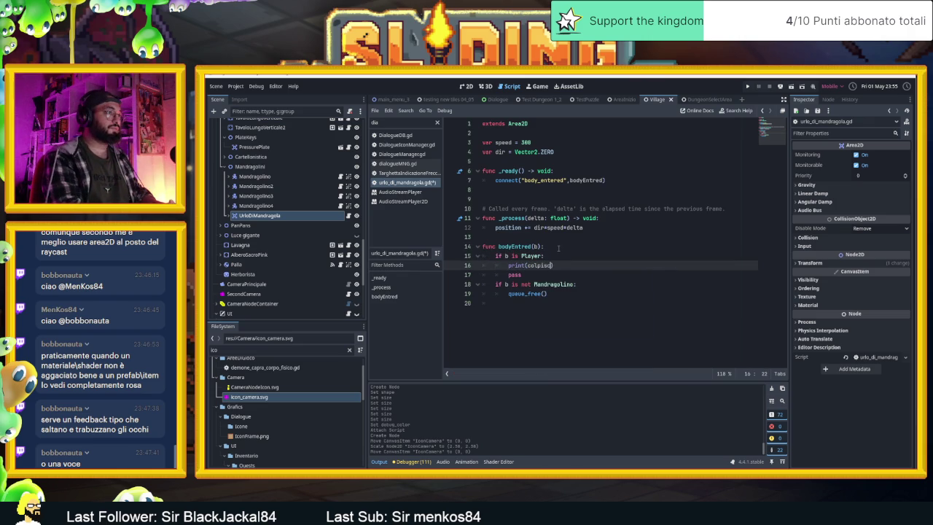
pyautogui.press('BackSpace')
pyautogui.press('BackSpace')
pyautogui.press('BackSpace')
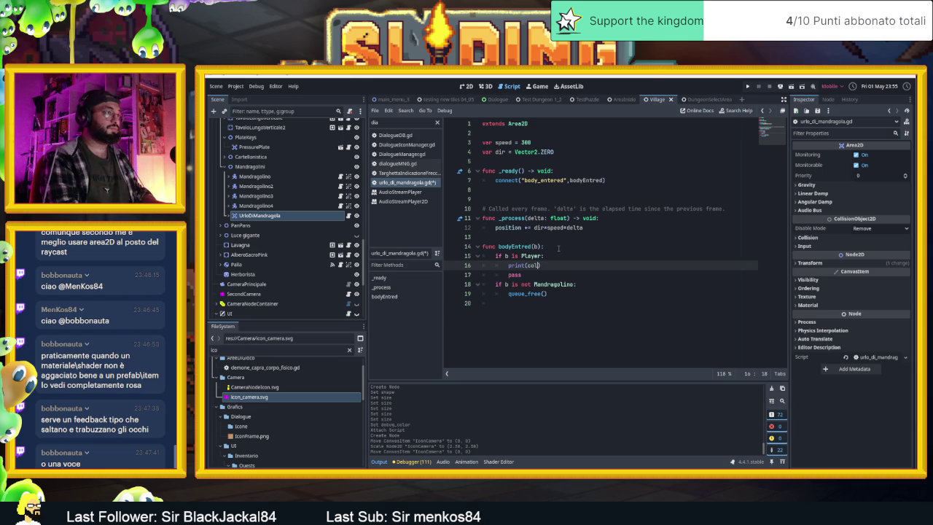
pyautogui.write('"ColpisciPla')
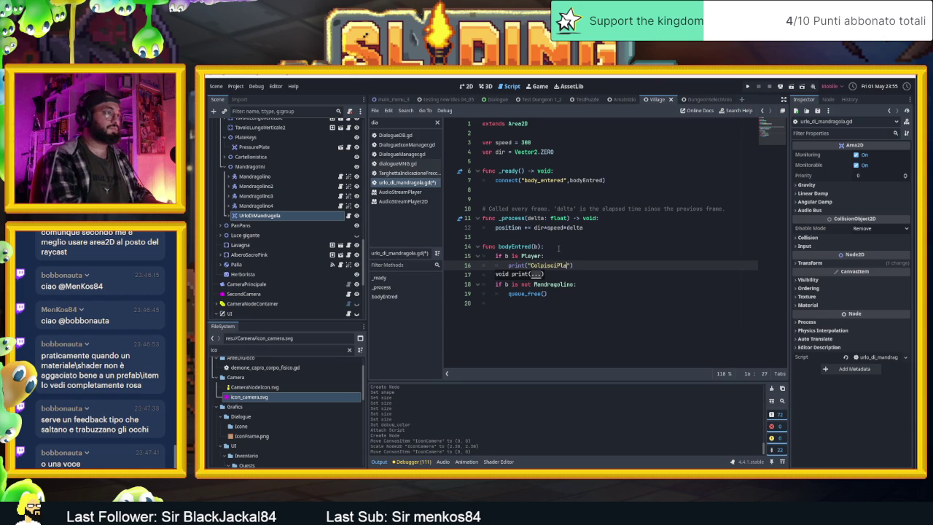
pyautogui.write('yer')
pyautogui.click(597, 319)
pyautogui.press('Return')
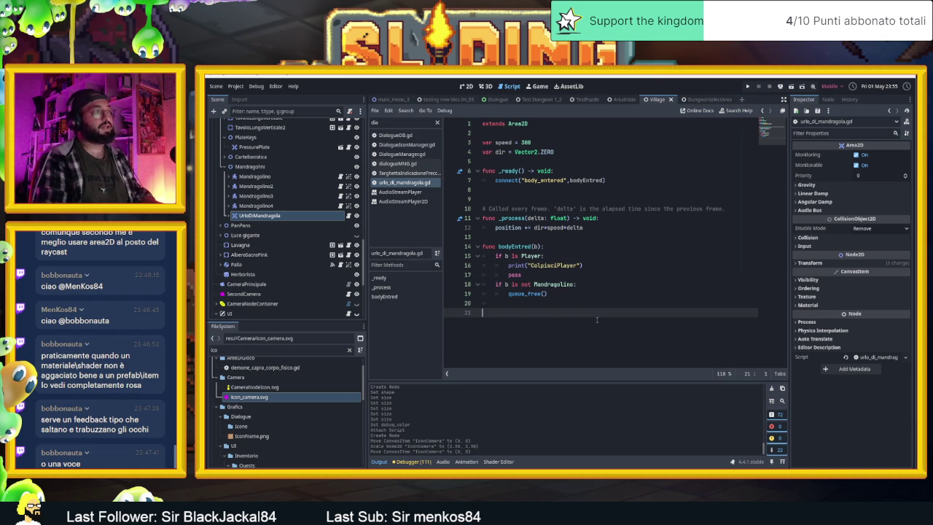
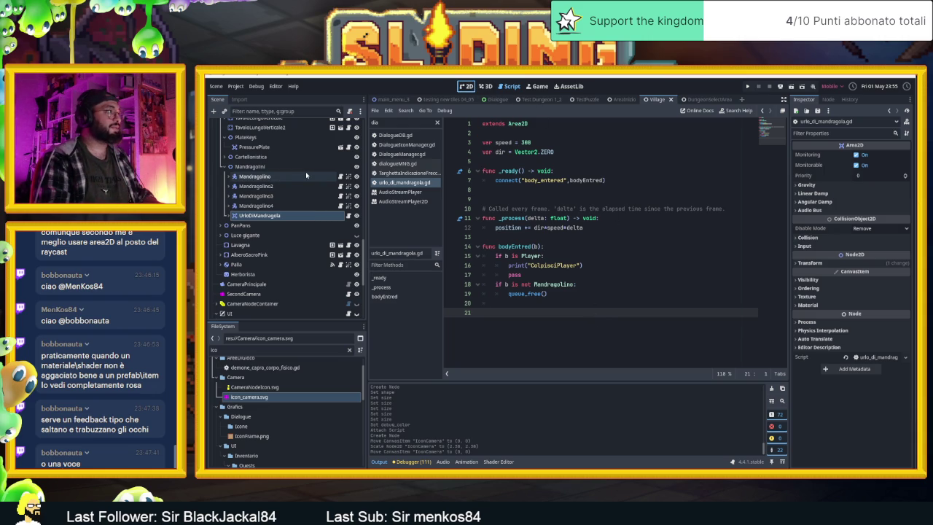
# Step: Open the ModelloBase root node's zawardo_base.gd script
pyautogui.scroll(2, 304, 174)
pyautogui.scroll(10, 304, 173)
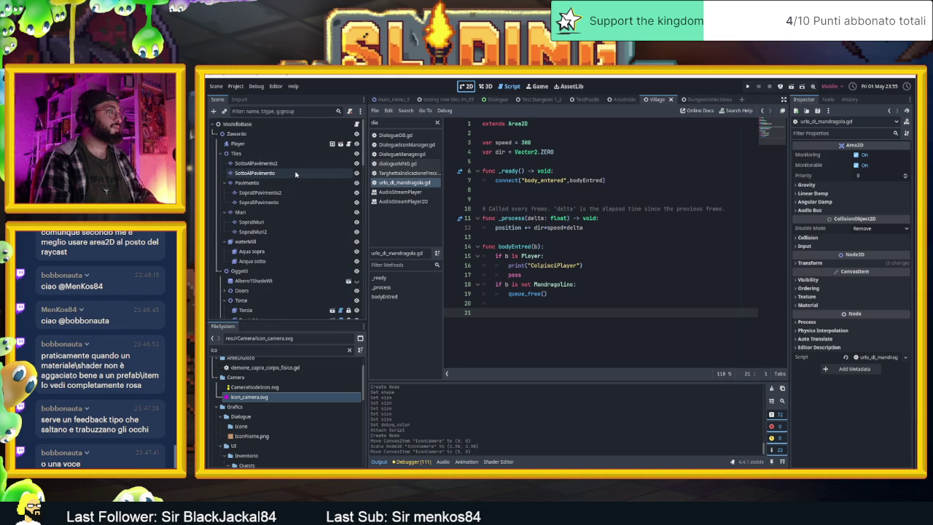
pyautogui.click(321, 125)
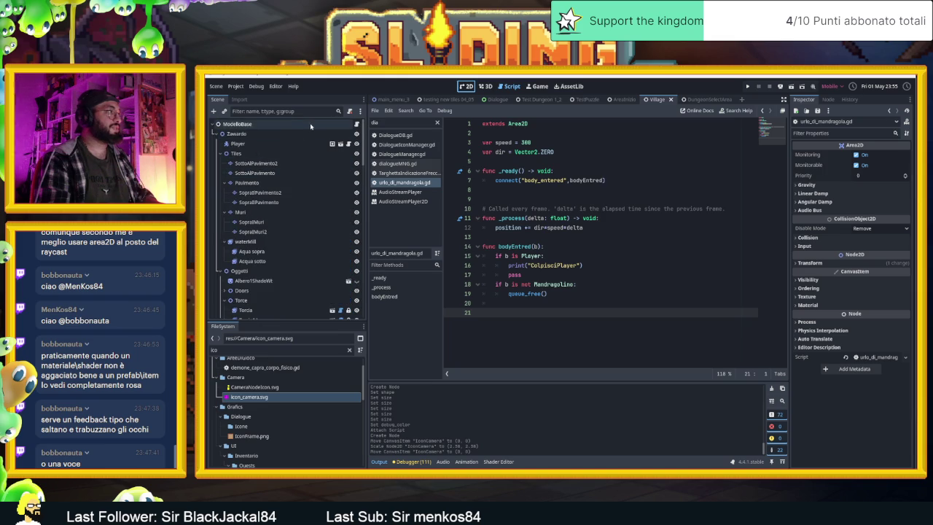
pyautogui.click(357, 124)
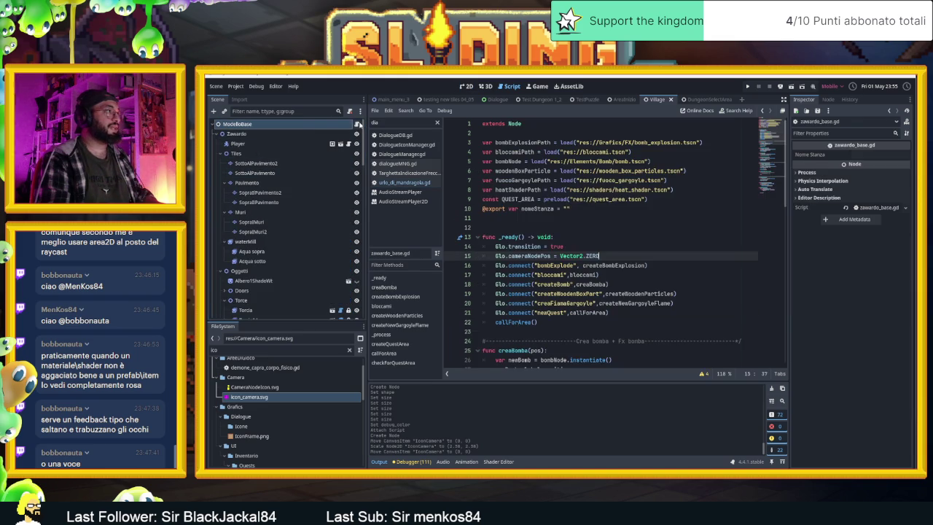
# Step: Add line 10 'var mandragolinoAttack = load()' below the heatShaderPath resource
pyautogui.click(678, 190)
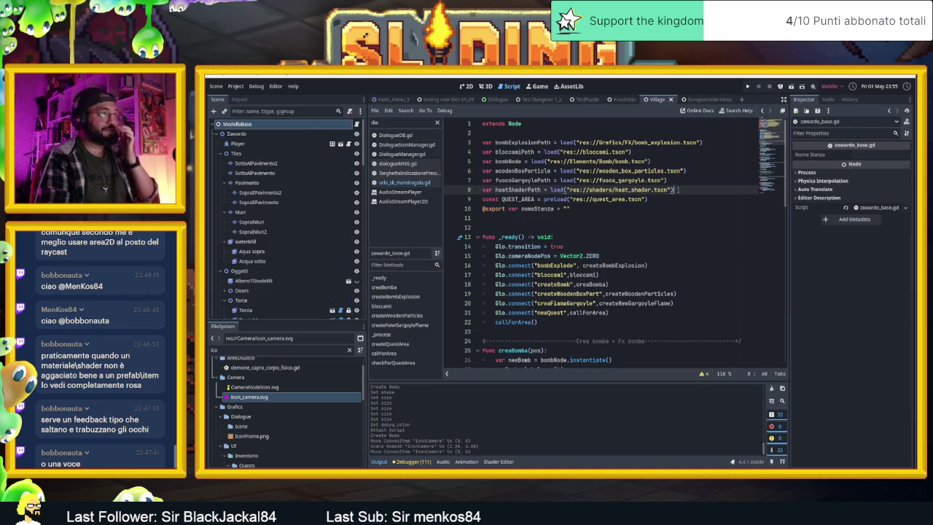
pyautogui.press('Return')
pyautogui.press('Return')
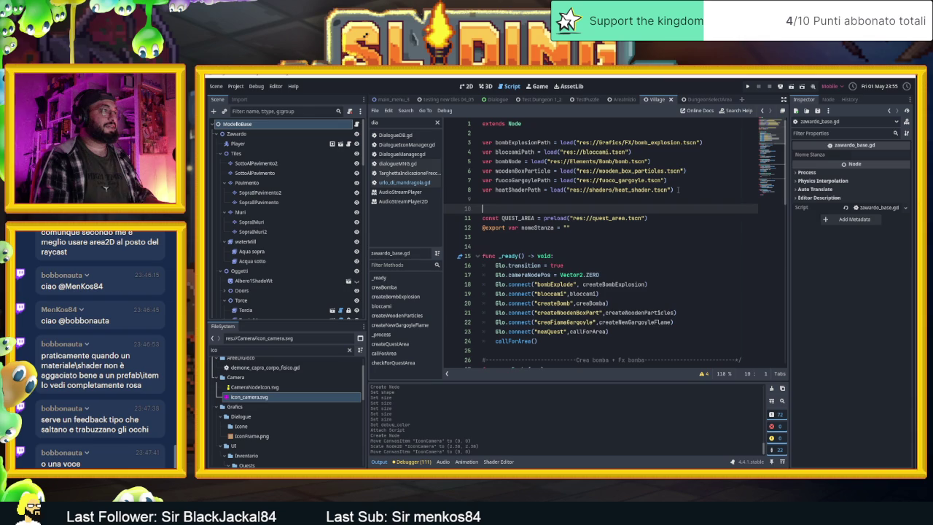
pyautogui.press('Return')
pyautogui.click(626, 209)
pyautogui.write('var mand')
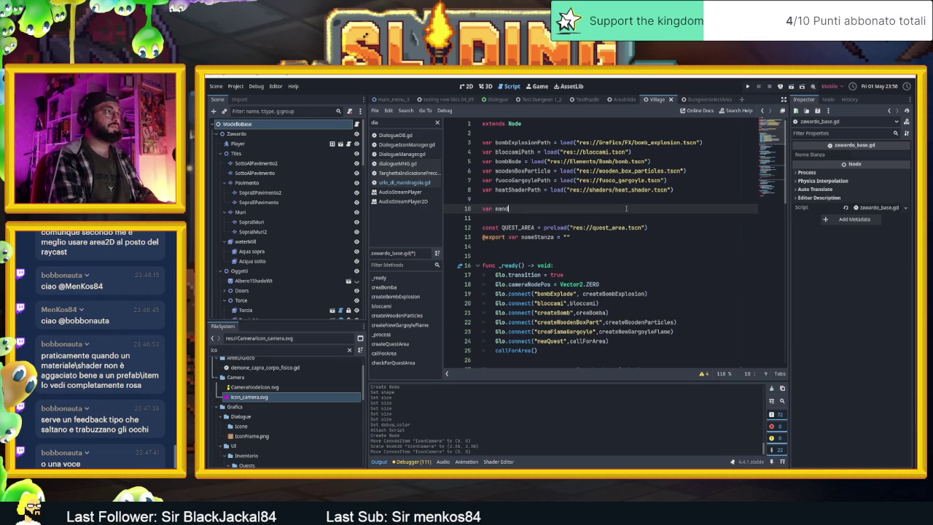
pyautogui.write('ragolinoAtta')
pyautogui.write('ck = load')
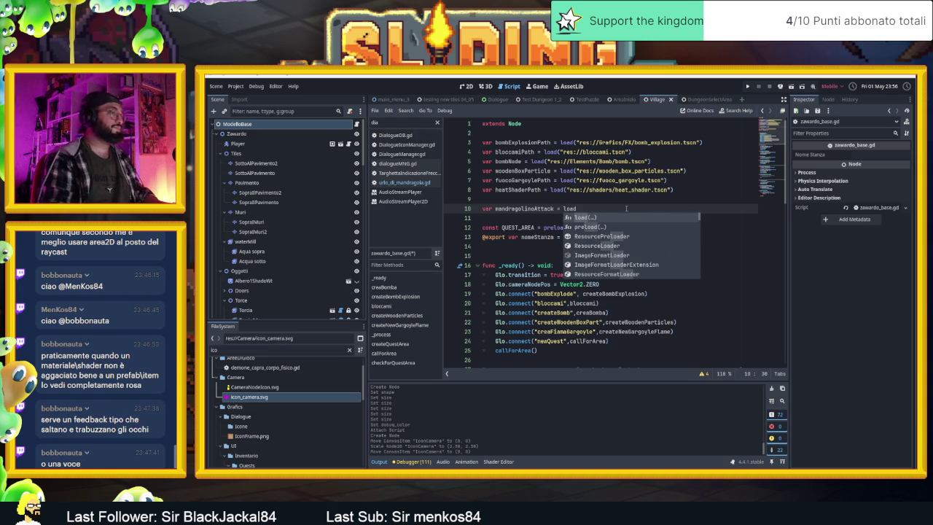
pyautogui.write('(')
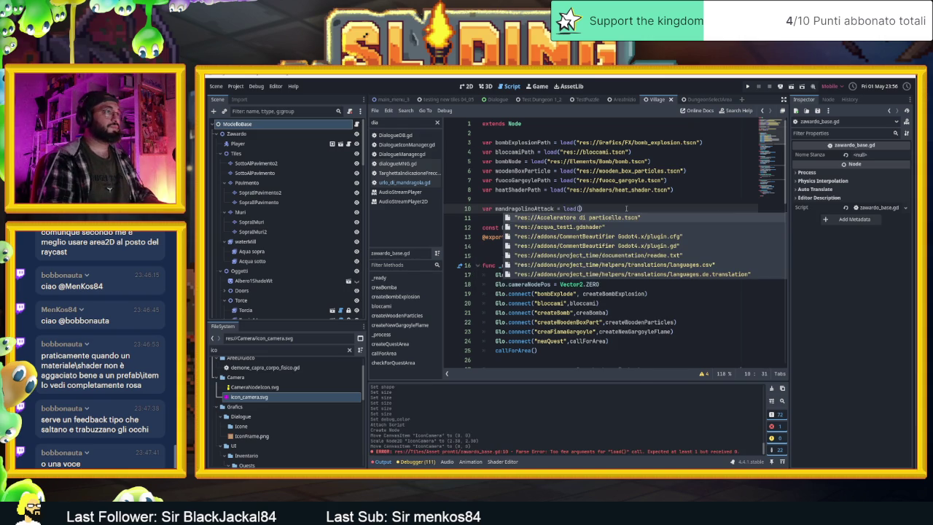
pyautogui.write(')')
pyautogui.scroll(-10, 255, 241)
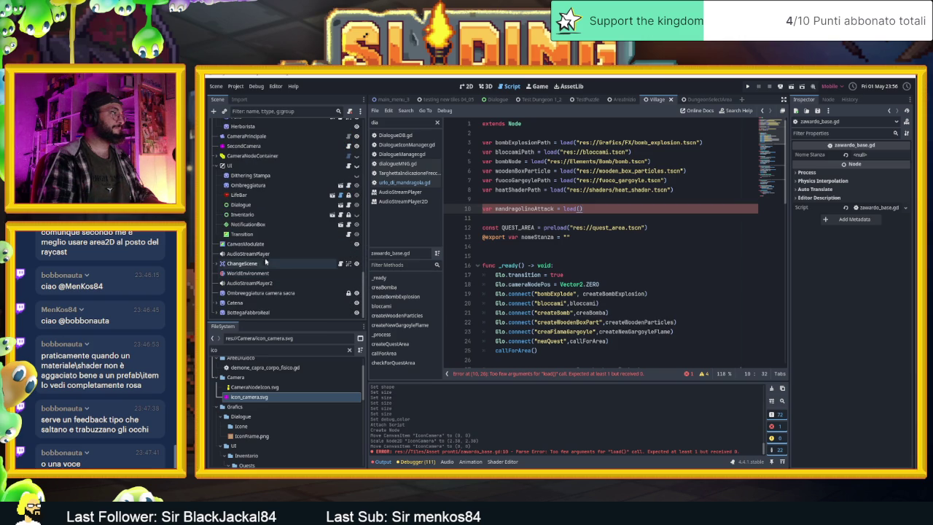
pyautogui.scroll(5, 267, 241)
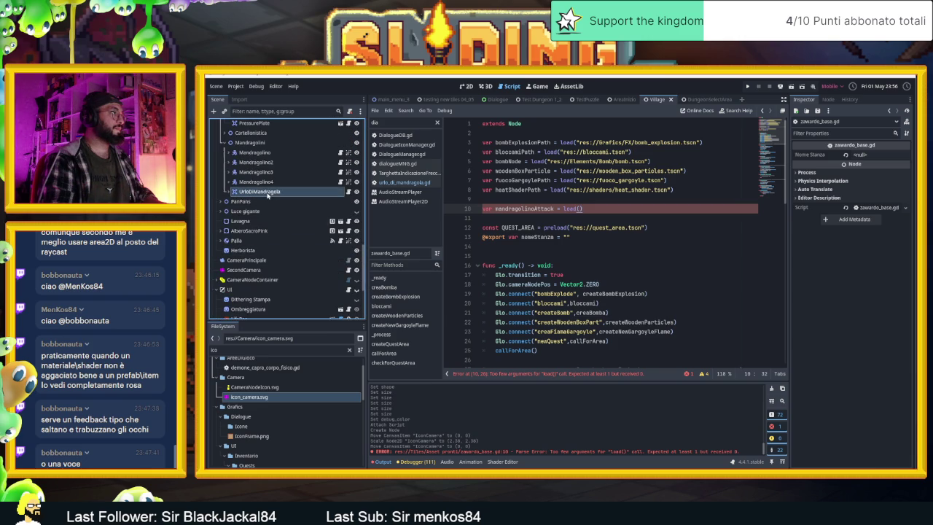
# Step: Save the UrloDiMandragola branch as urlo_di_mandragola.tscn in Grafics/Mobs/Mandragolini
pyautogui.rightClick(266, 195)
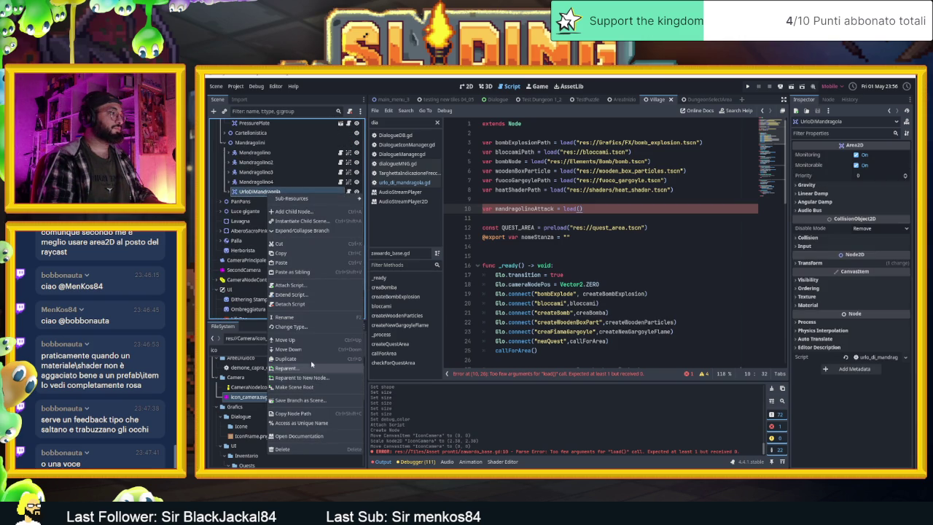
pyautogui.click(306, 400)
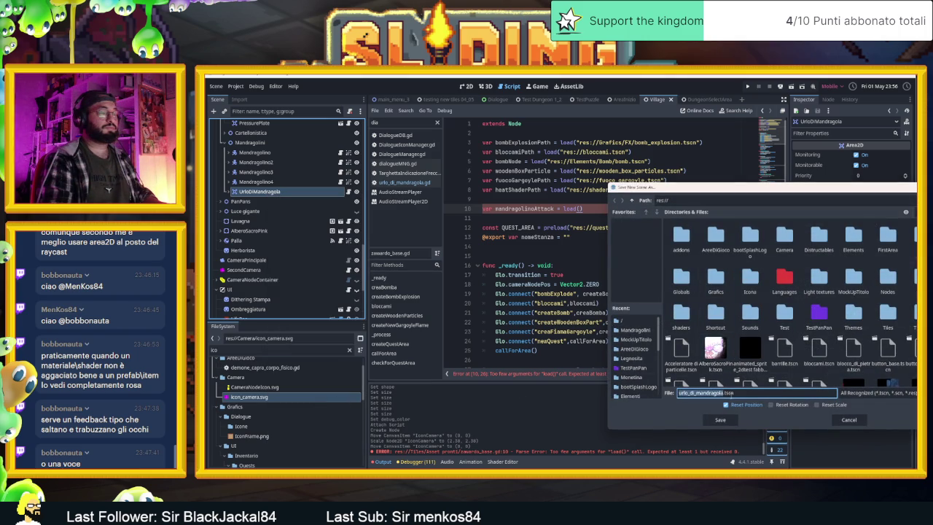
pyautogui.click(718, 278)
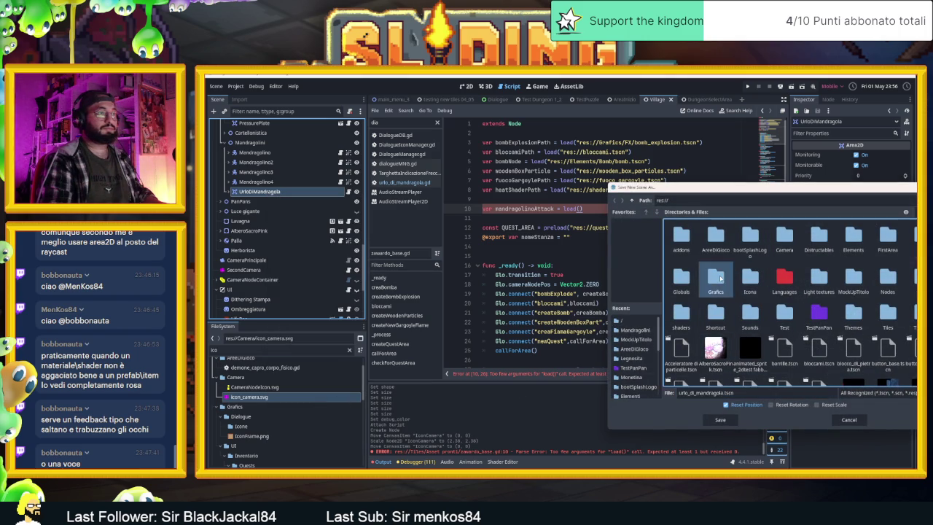
pyautogui.doubleClick(718, 278)
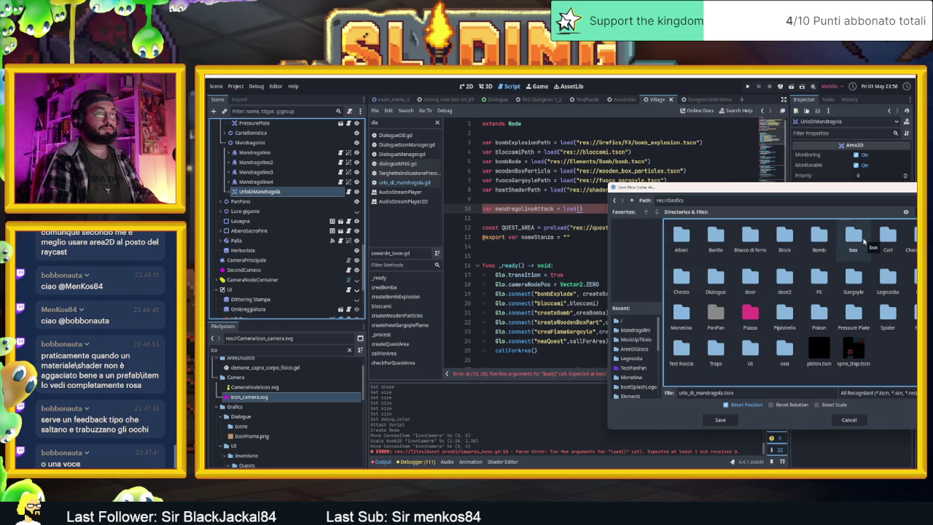
pyautogui.doubleClick(905, 278)
pyautogui.doubleClick(690, 246)
pyautogui.click(721, 420)
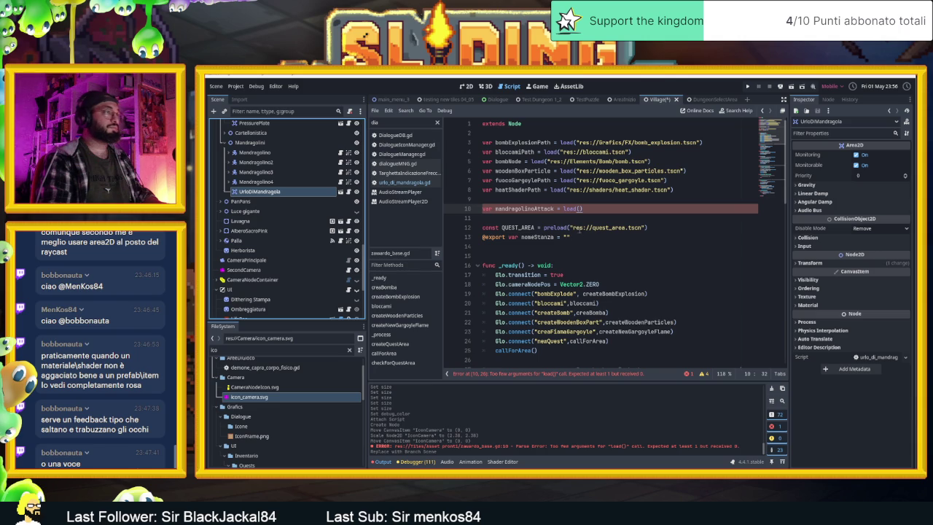
pyautogui.doubleClick(295, 351)
# Step: Filter FileSystem by 'urlo' and put the urlo_di_mandragola.tscn path inside load()
pyautogui.write('urlo')
pyautogui.moveTo(266, 449); pyautogui.dragTo(581, 211)
pyautogui.click(547, 221)
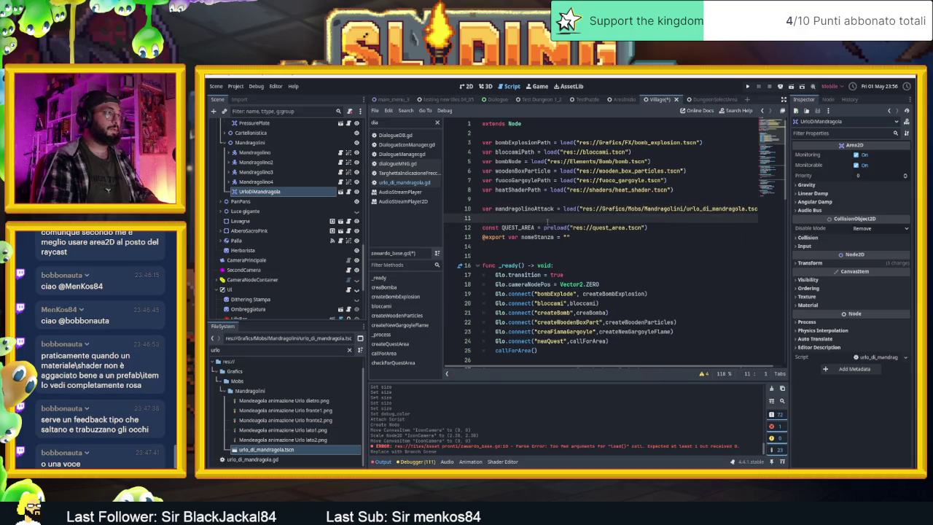
pyautogui.scroll(-2, 547, 222)
pyautogui.scroll(2, 543, 225)
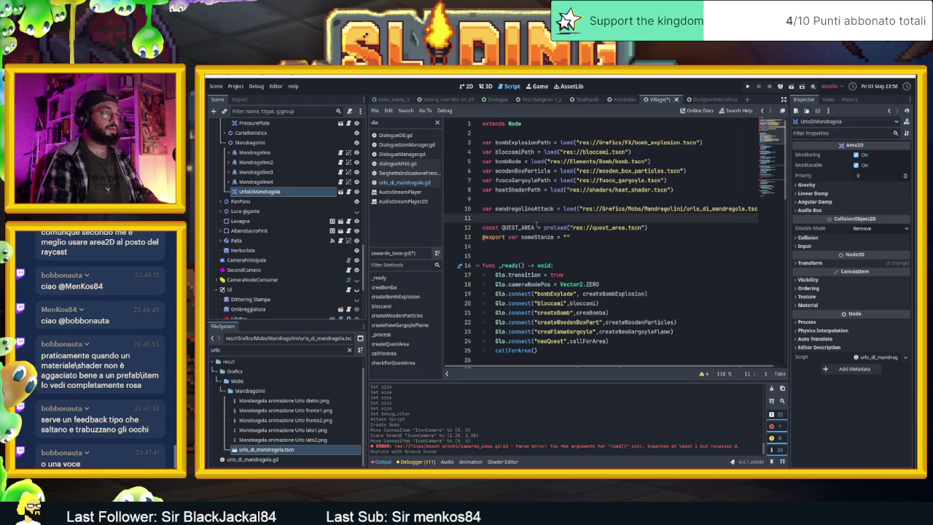
# Step: Move to the end of zawardo_base.gd, just below the checkForQuestArea function
pyautogui.scroll(-2, 537, 226)
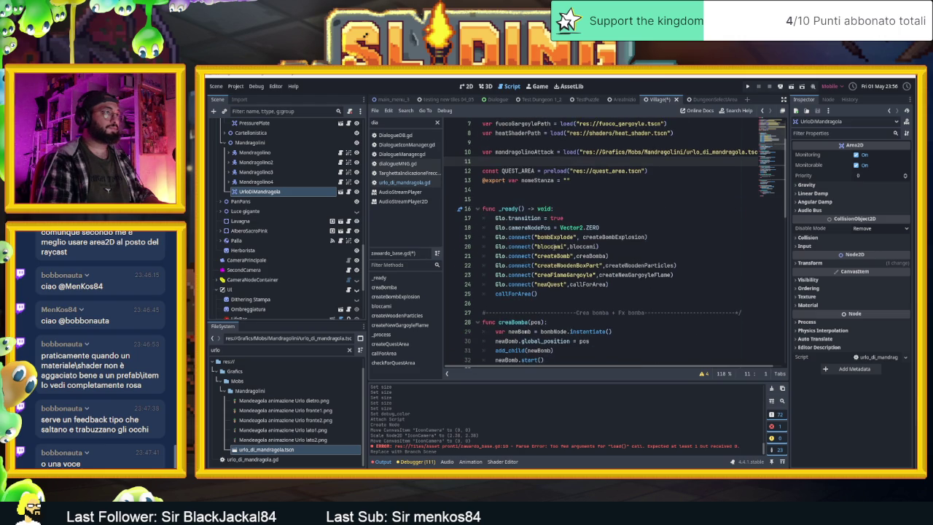
pyautogui.scroll(1, 559, 246)
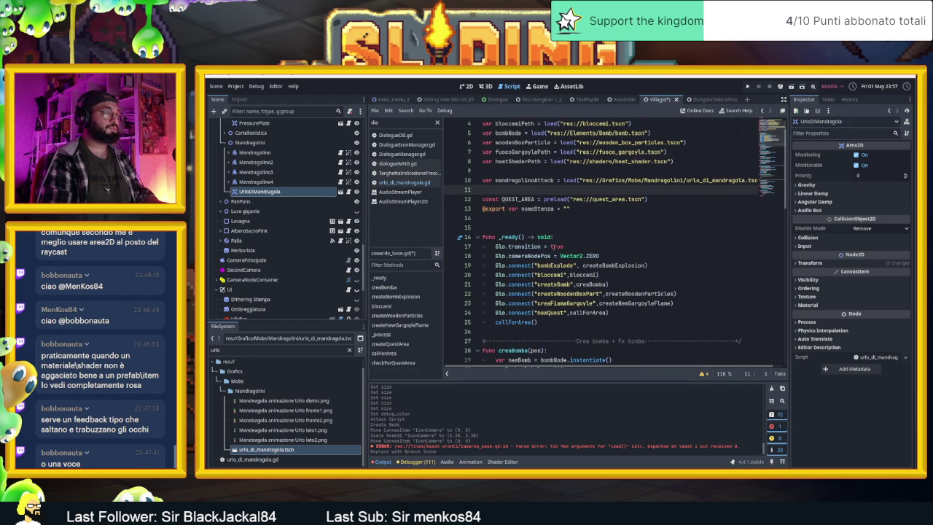
pyautogui.scroll(-15, 551, 246)
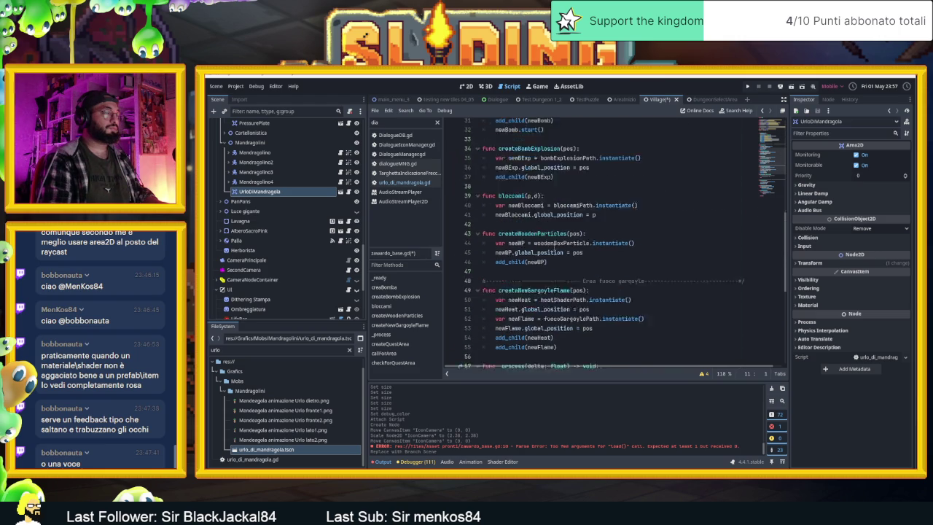
pyautogui.scroll(-1, 548, 250)
pyautogui.click(508, 358)
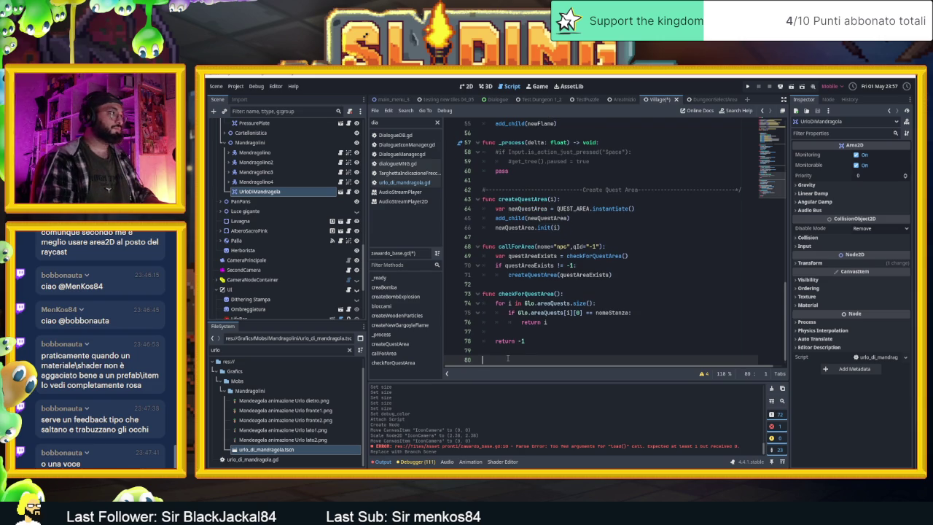
pyautogui.scroll(-10, 237, 267)
pyautogui.scroll(10, 237, 268)
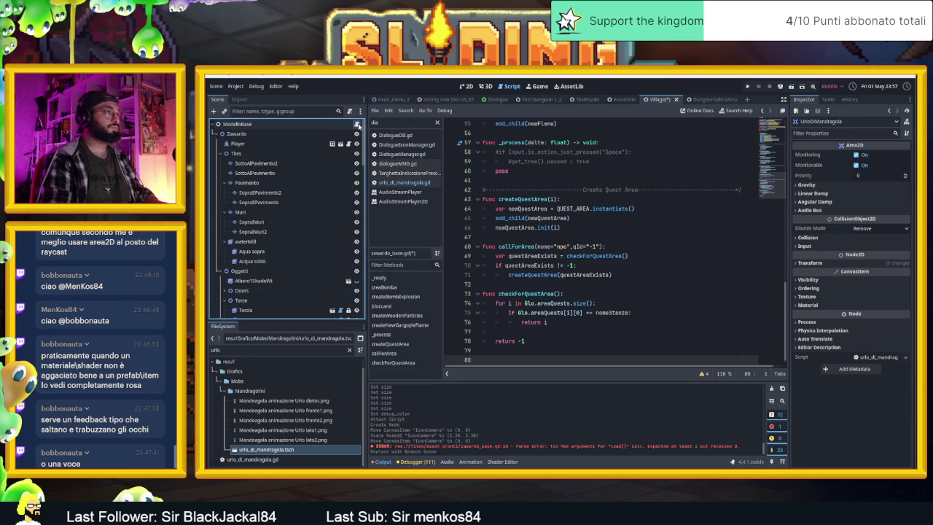
pyautogui.scroll(2, 575, 248)
pyautogui.scroll(1, 576, 247)
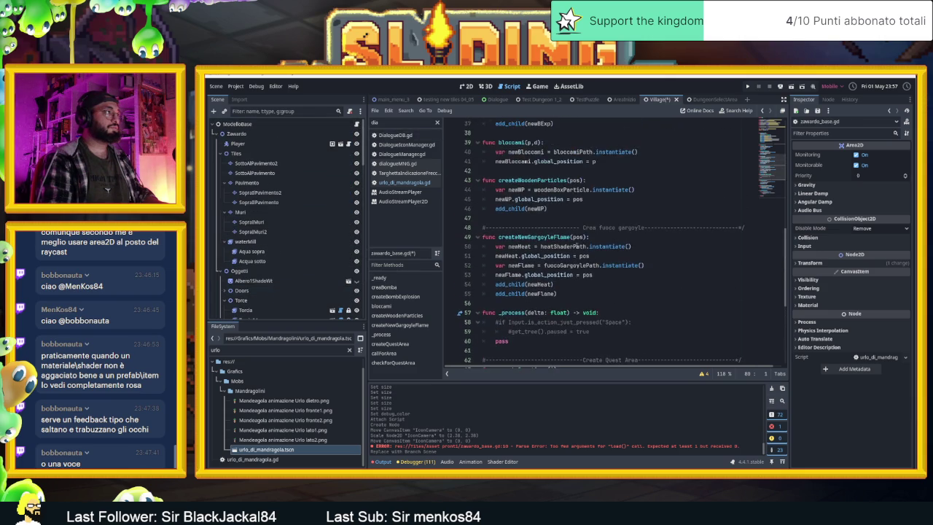
pyautogui.scroll(-2, 575, 248)
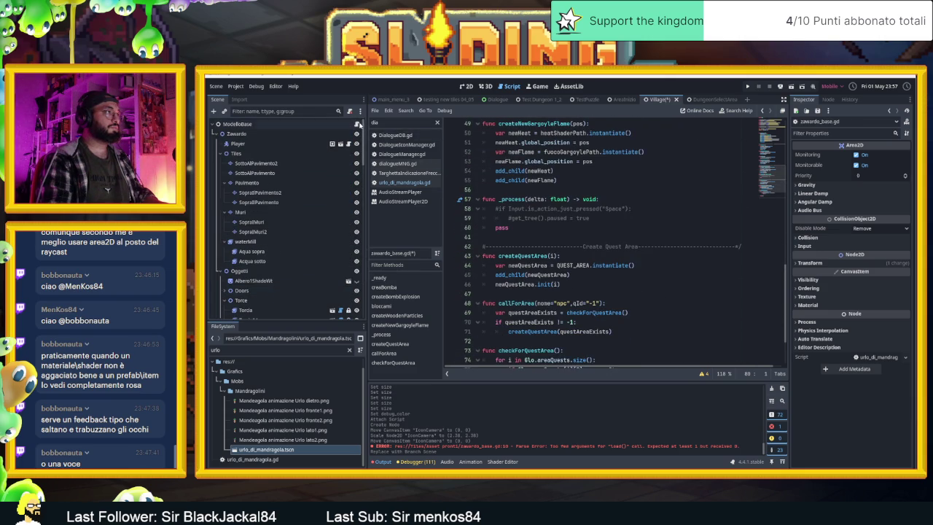
pyautogui.scroll(5, 618, 261)
pyautogui.scroll(4, 618, 262)
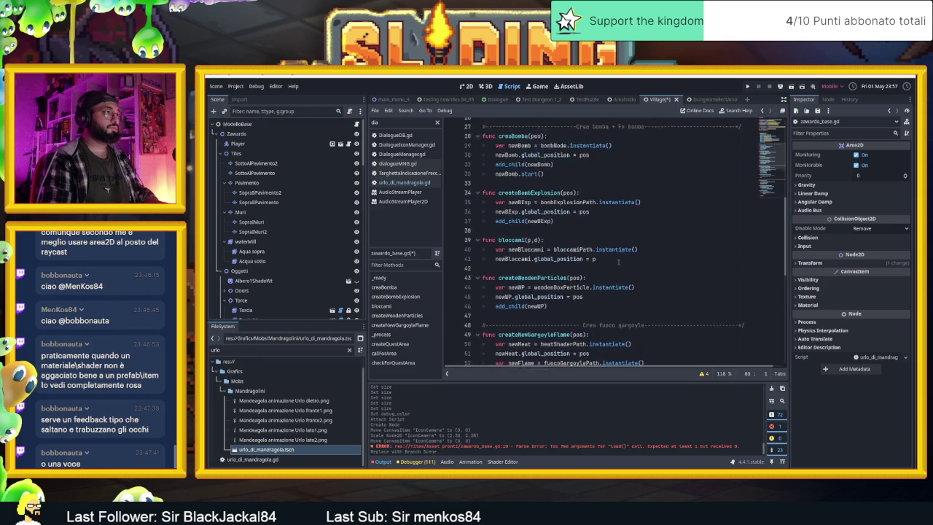
pyautogui.scroll(7, 618, 262)
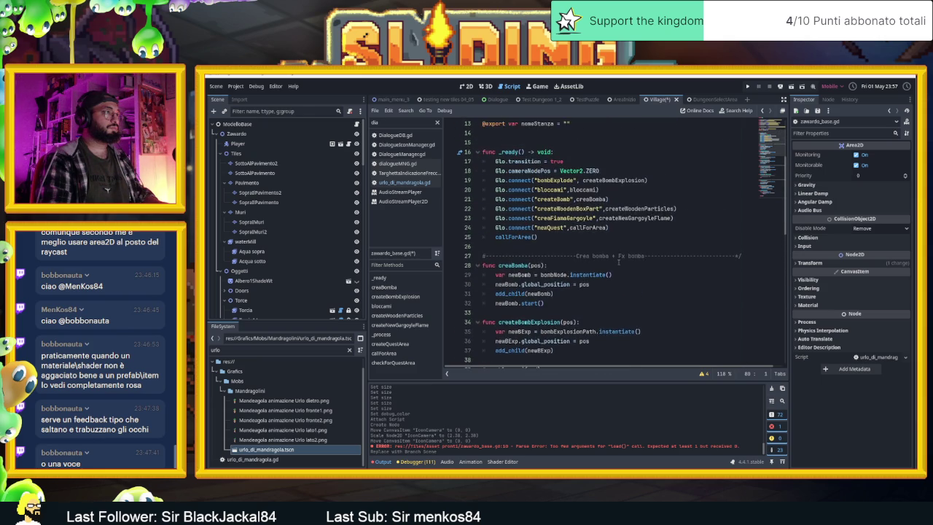
pyautogui.scroll(-8, 610, 287)
pyautogui.scroll(-10, 610, 287)
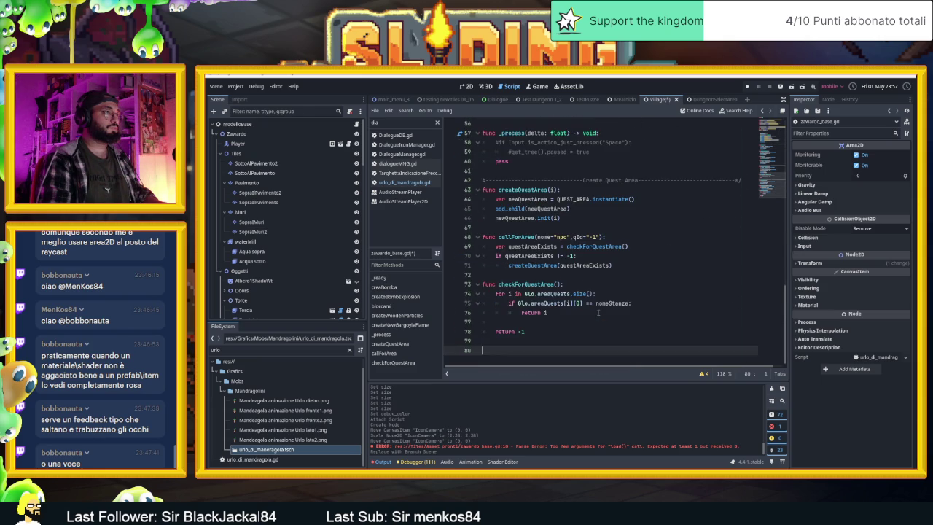
# Step: Add a Mandragolino section comment and declare func newMandragolinoScream(pos, dir):
pyautogui.write('#-')
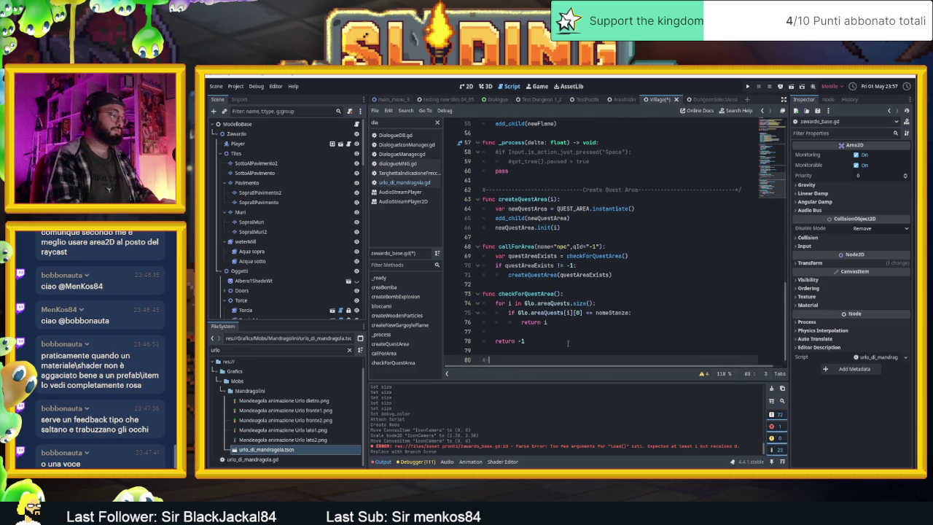
pyautogui.write('-')
pyautogui.write('ate')
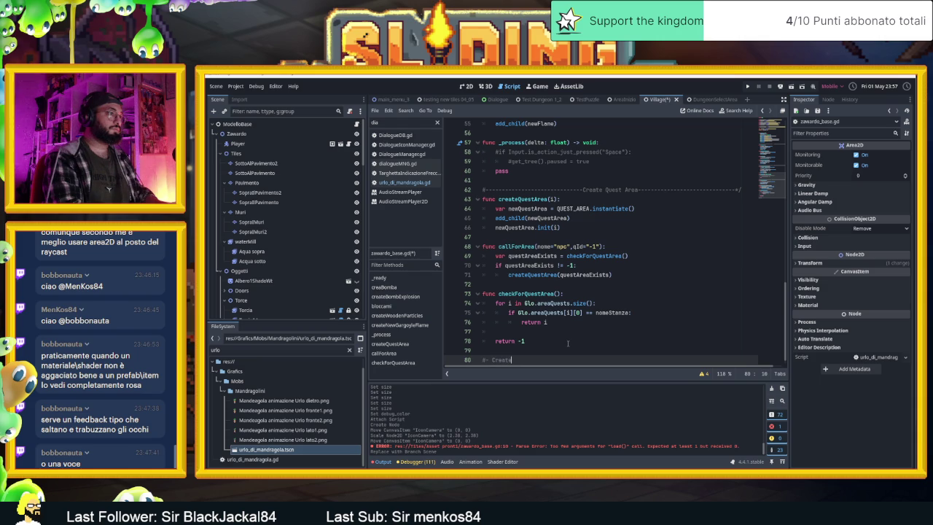
pyautogui.write(' io Di m')
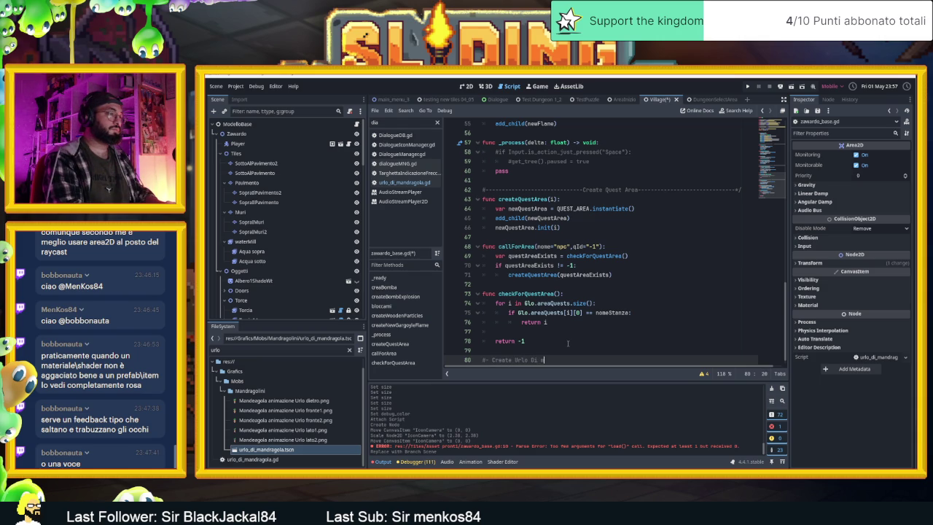
pyautogui.write('ndragolino')
pyautogui.press('Return')
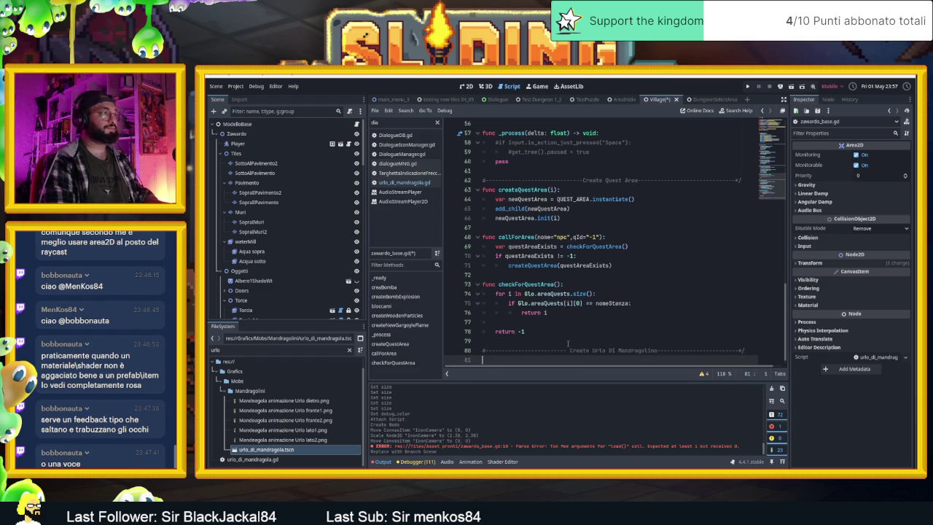
pyautogui.write('func ')
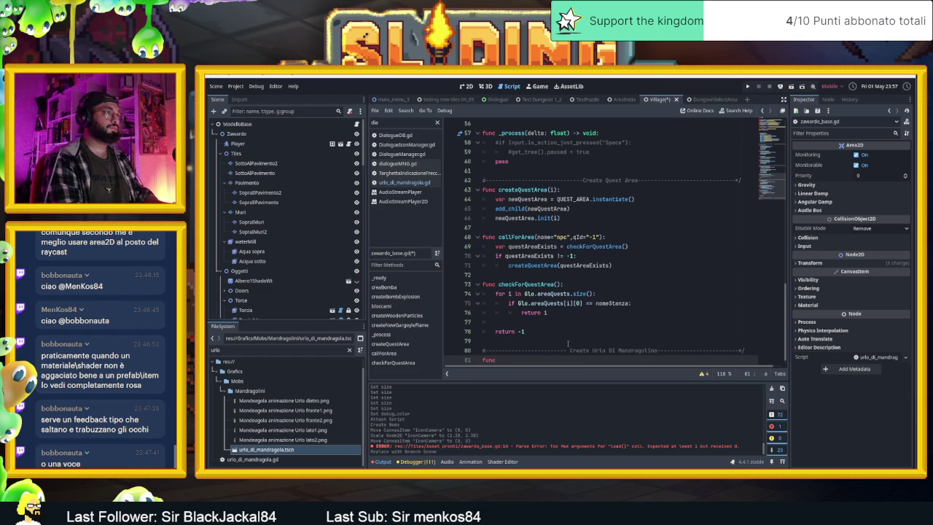
pyautogui.write('ewl')
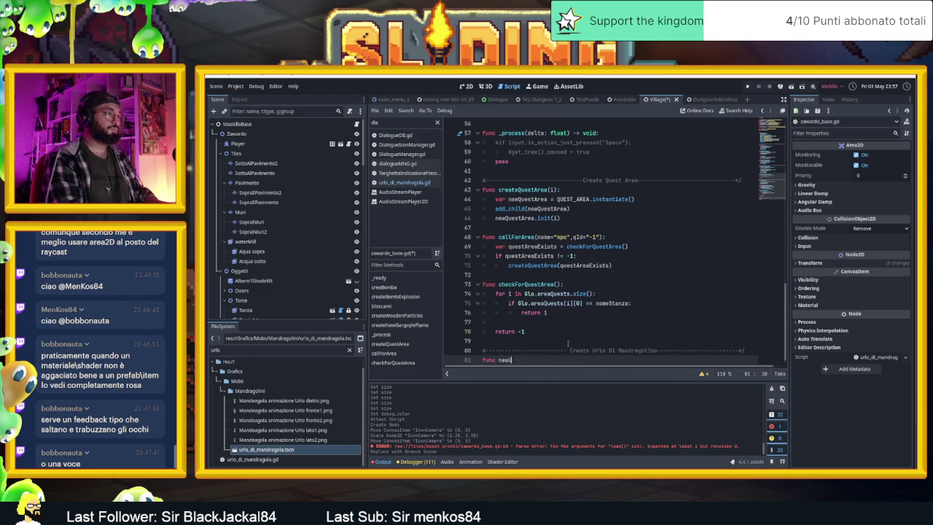
pyautogui.write('andra')
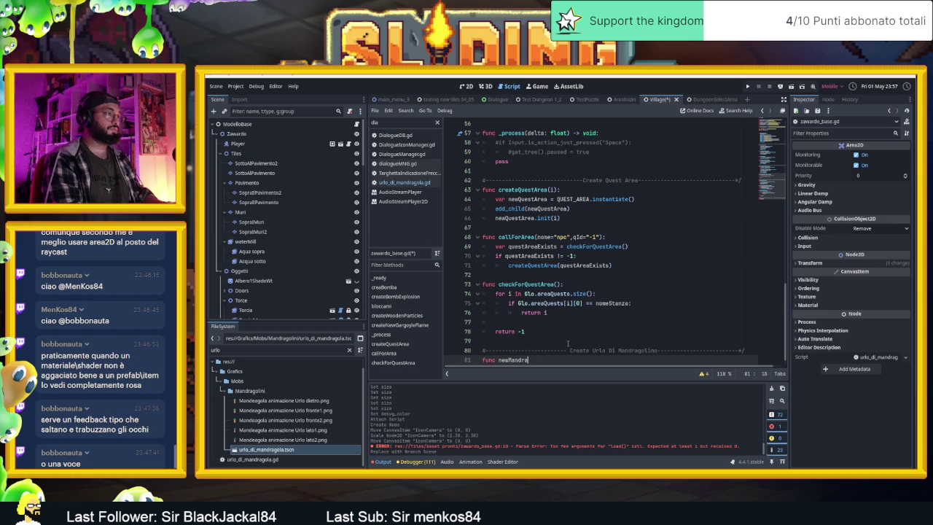
pyautogui.write('gino')
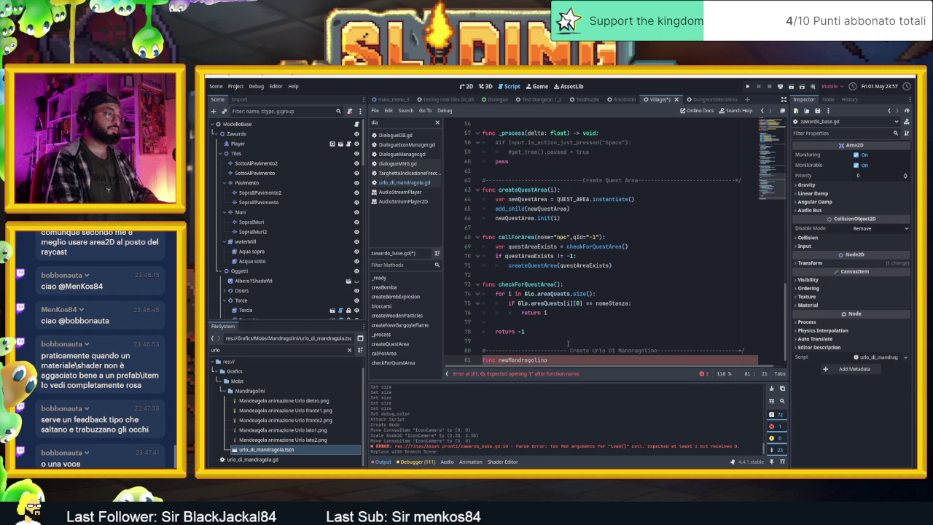
pyautogui.write('ree')
pyautogui.write('m')
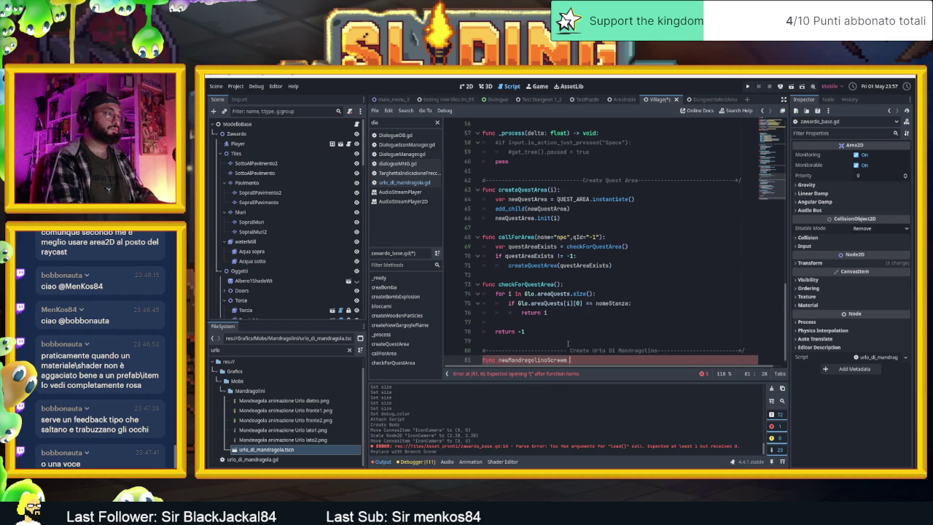
pyautogui.press('BackSpace')
pyautogui.write('(')
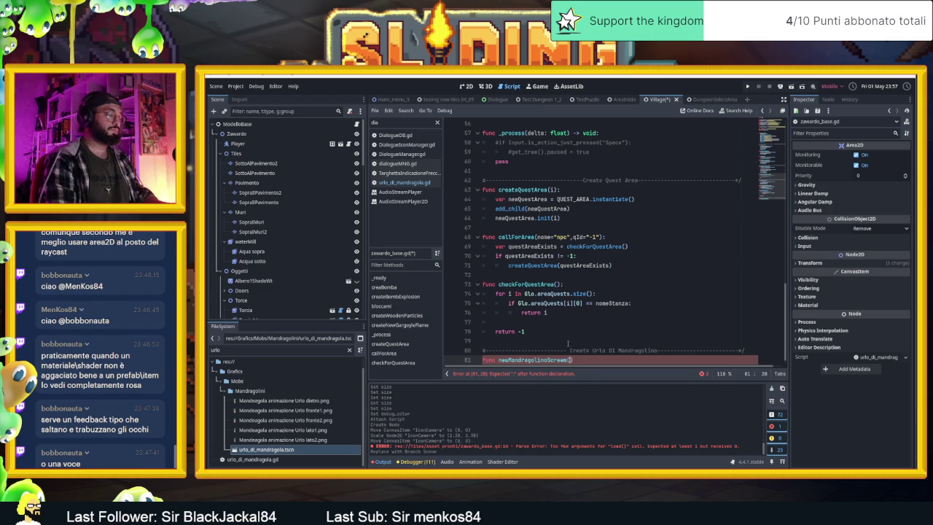
pyautogui.write('pos')
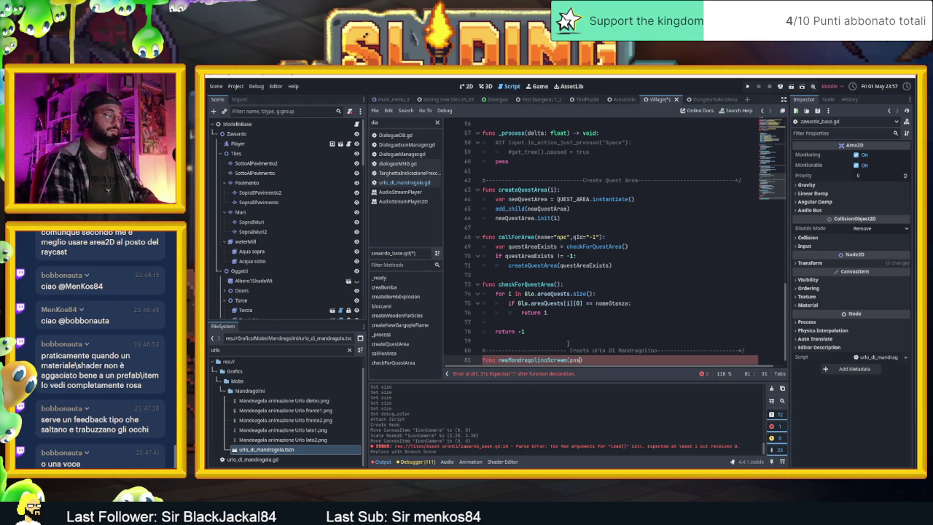
pyautogui.write(', d')
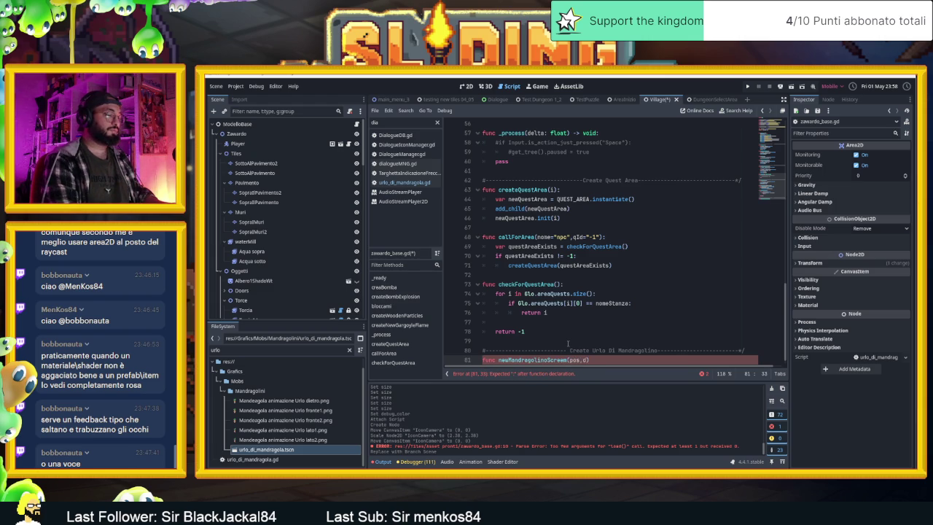
pyautogui.write('ir):')
pyautogui.press('Return')
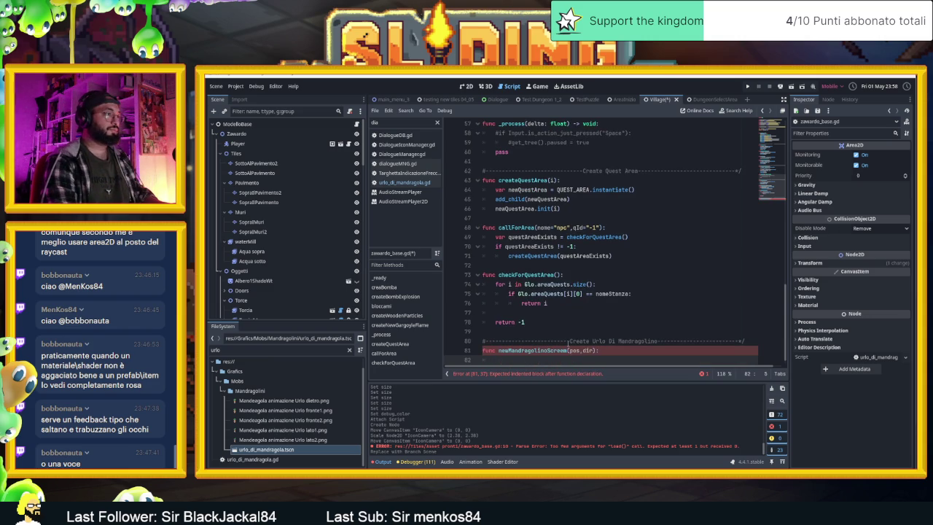
# Step: Write 'var newUrlo = mandragolinoAttack.instantiate()' as the function's first line
pyautogui.write('v')
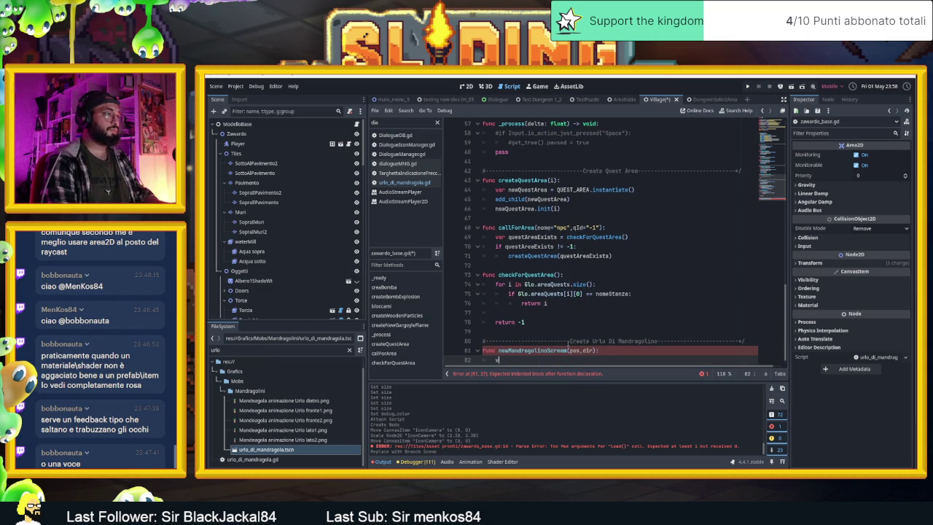
pyautogui.write('ar ne')
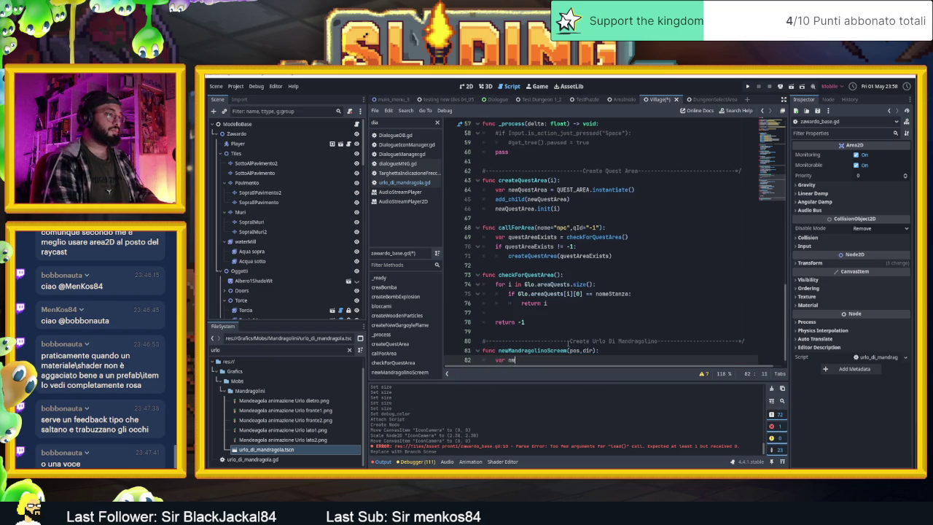
pyautogui.write('wUrlo =')
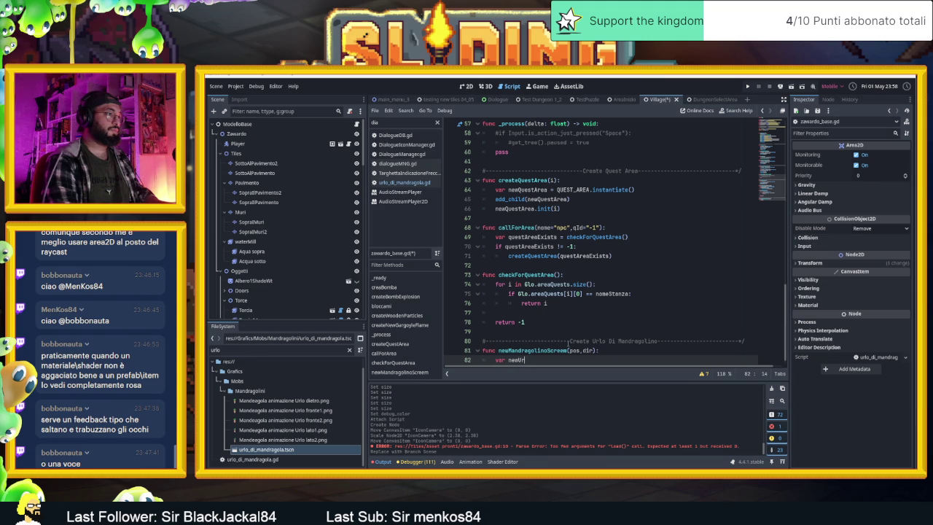
pyautogui.press('BackSpace')
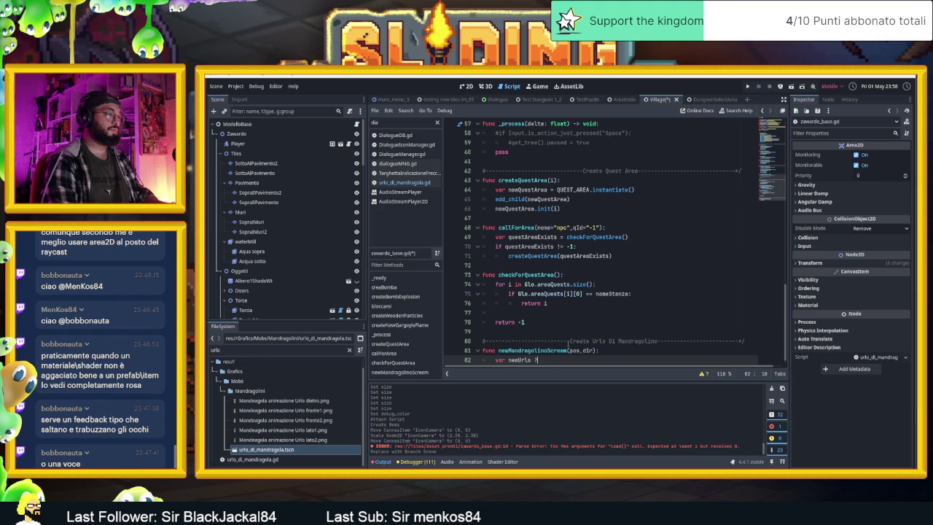
pyautogui.write('= urlo')
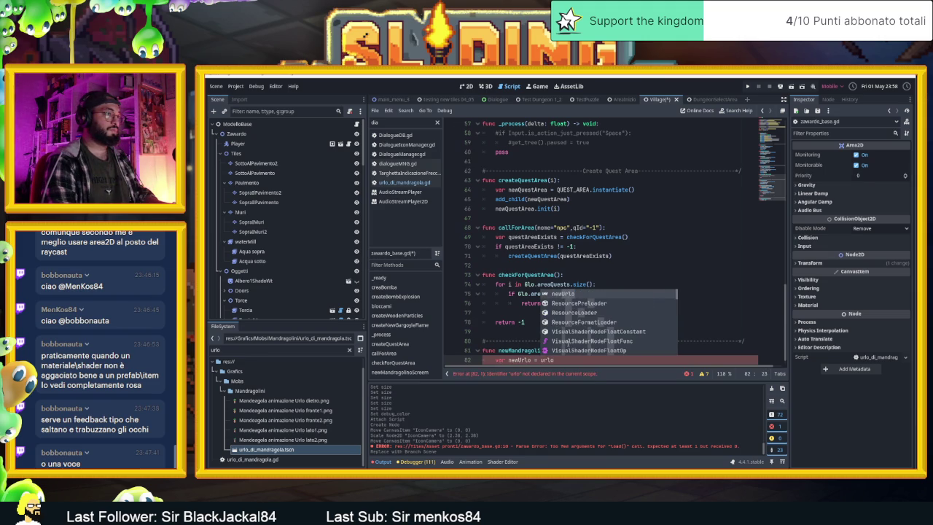
pyautogui.scroll(8, 555, 175)
pyautogui.scroll(10, 556, 175)
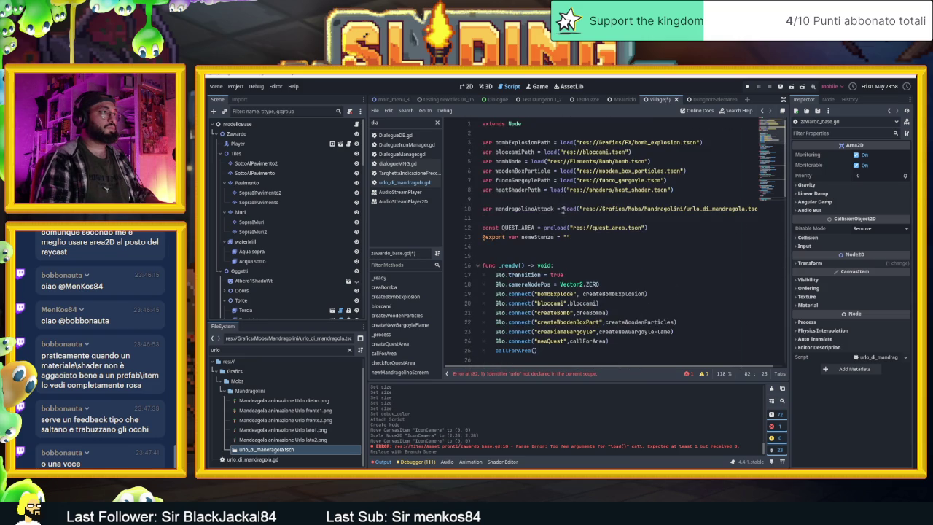
pyautogui.scroll(-5, 561, 209)
pyautogui.scroll(5, 562, 218)
pyautogui.scroll(-19, 562, 228)
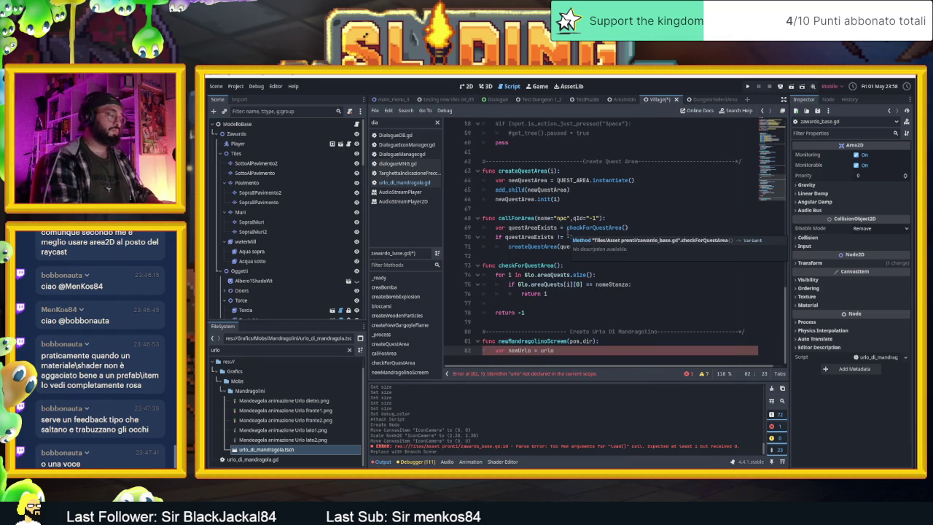
pyautogui.press('BackSpace')
pyautogui.press('BackSpace')
pyautogui.press('BackSpace')
pyautogui.write('andra')
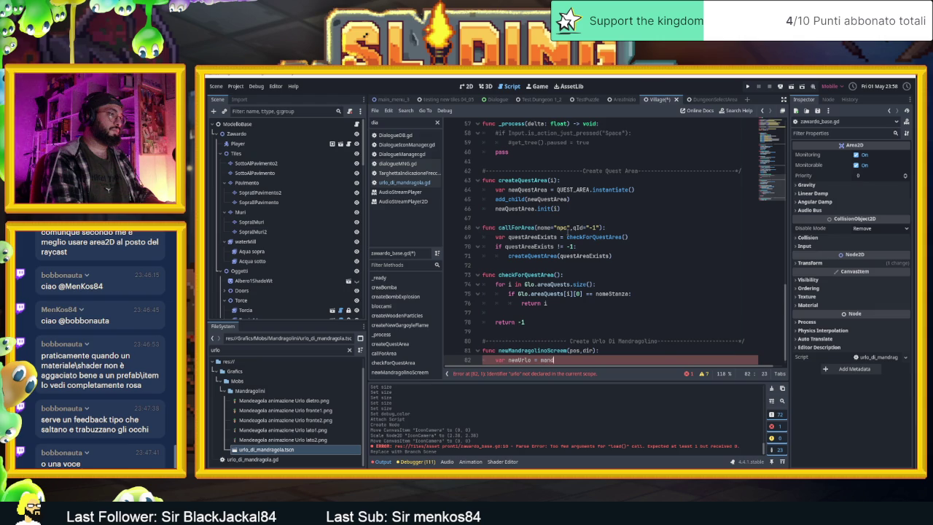
pyautogui.press('Return')
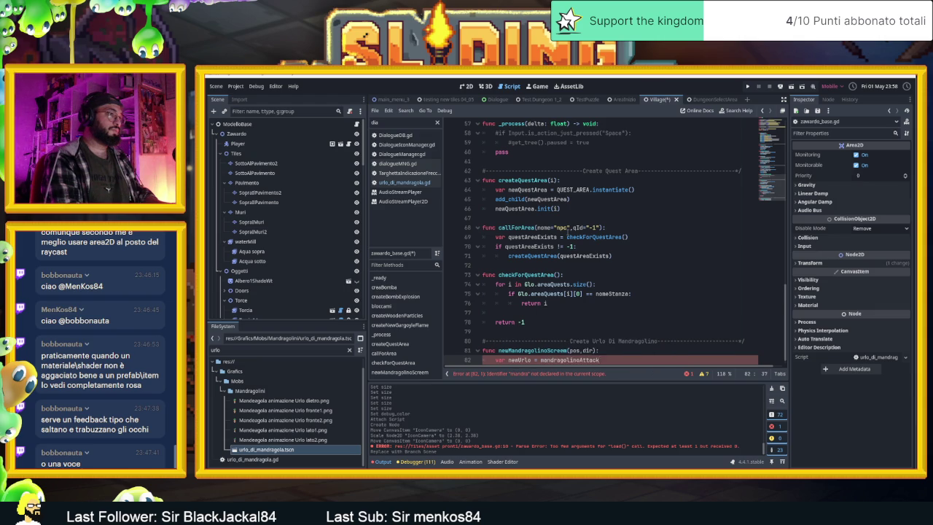
pyautogui.write('.instantia')
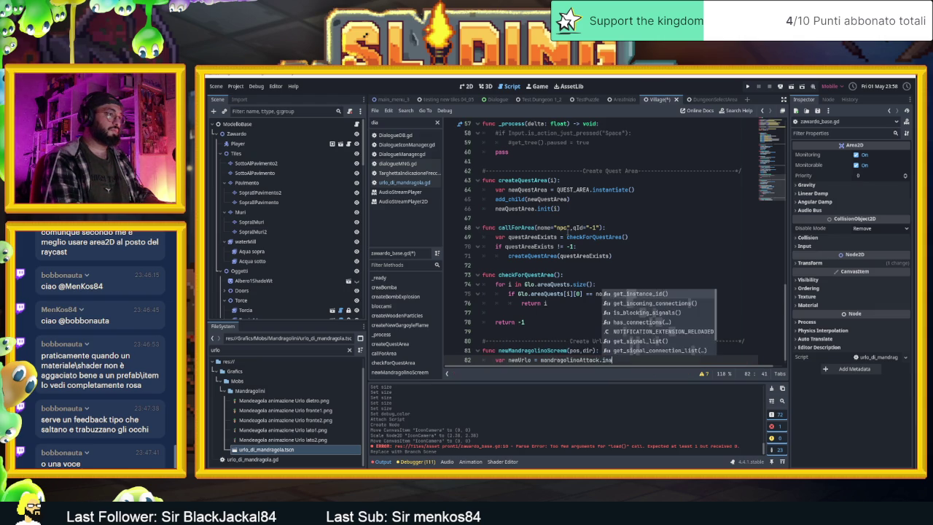
pyautogui.write('te(')
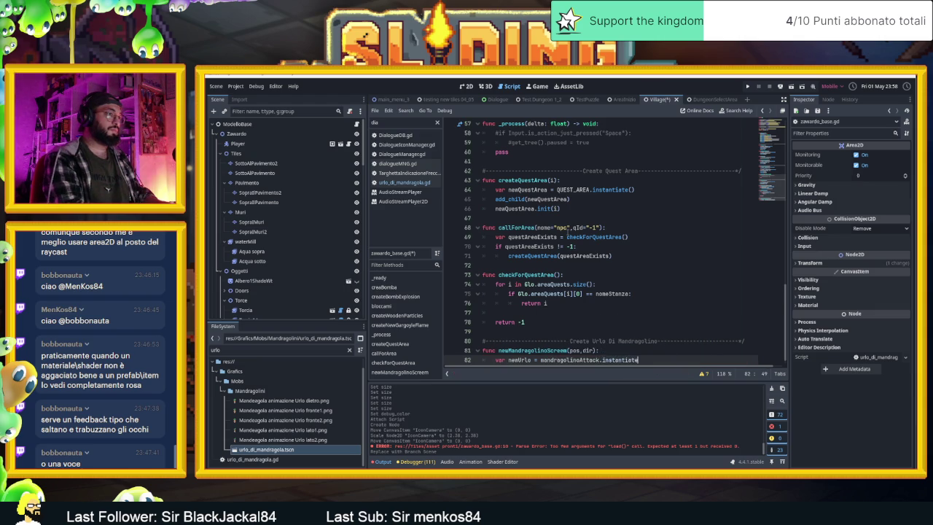
pyautogui.press('Return')
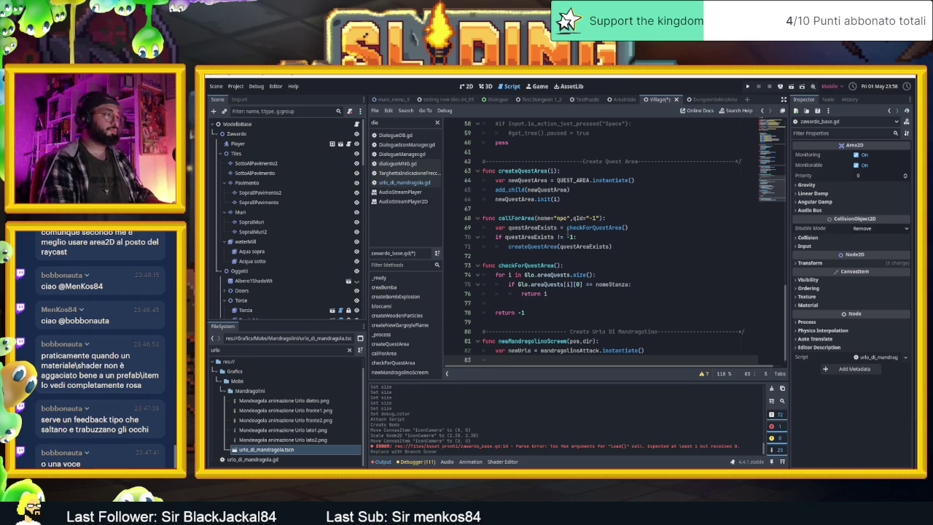
# Step: Add newUrlo.init() and add_child(newUrlo), then save the scene
pyautogui.write('new')
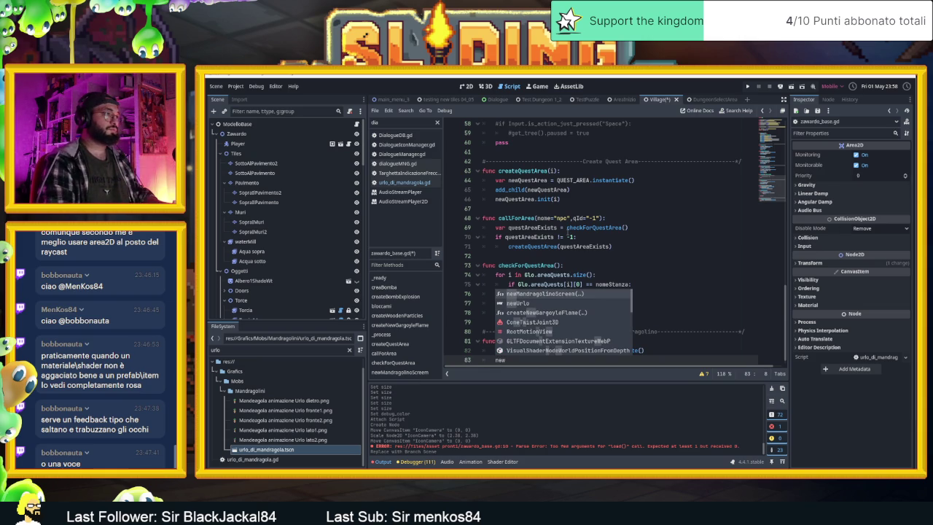
pyautogui.write('Urlo.')
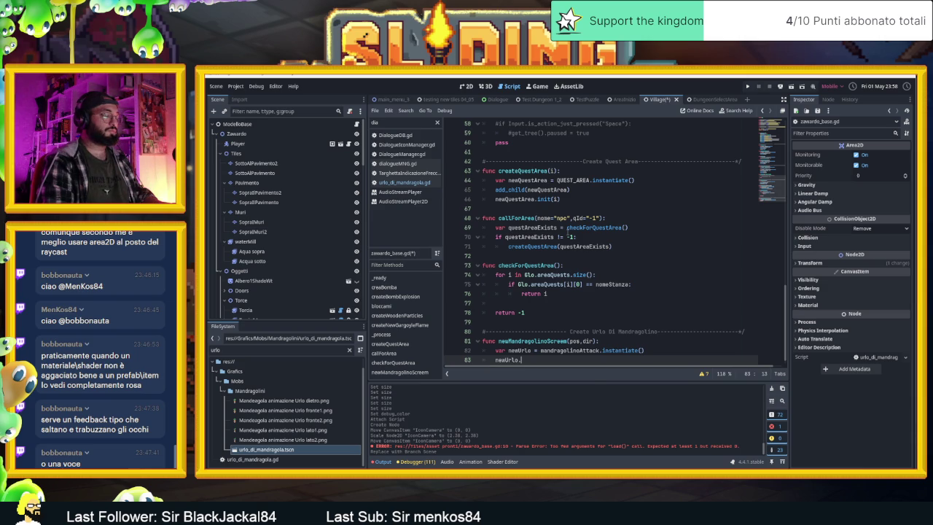
pyautogui.write('init(')
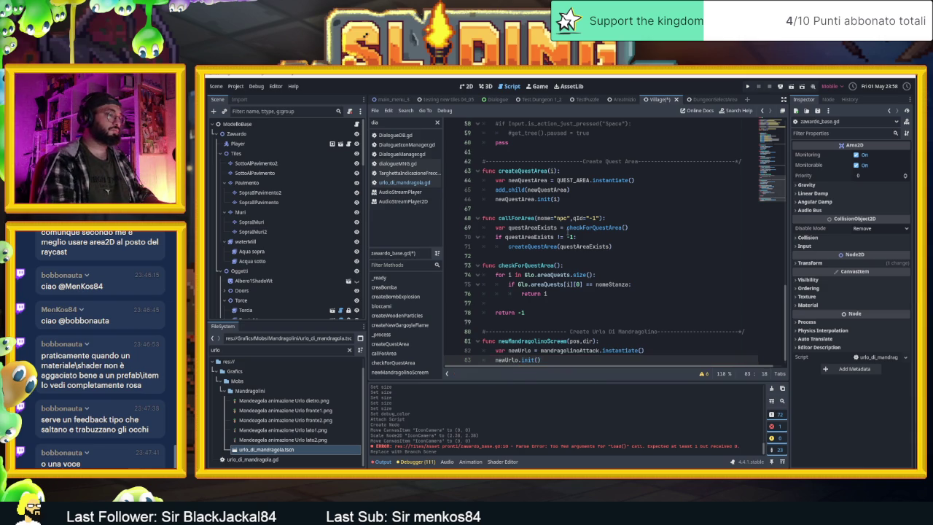
pyautogui.press('Return')
pyautogui.write('add')
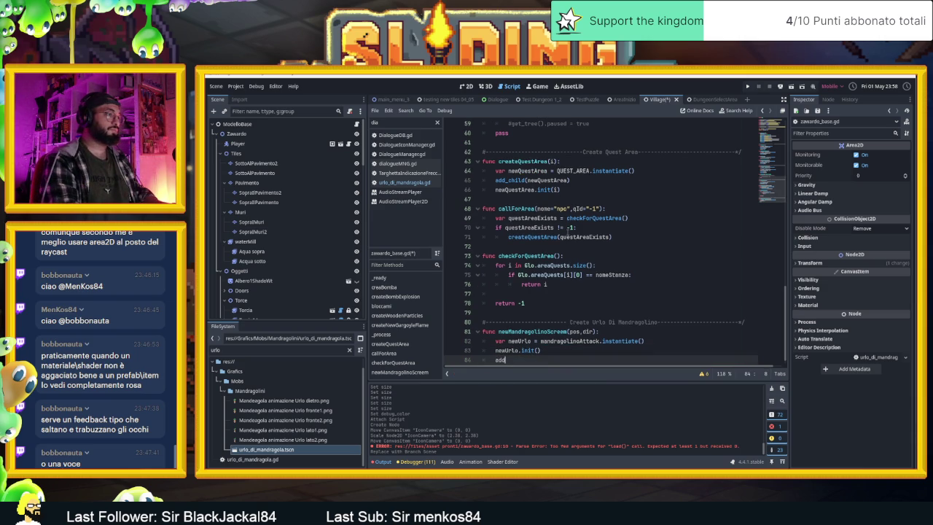
pyautogui.write('=')
pyautogui.write('_')
pyautogui.press('Return')
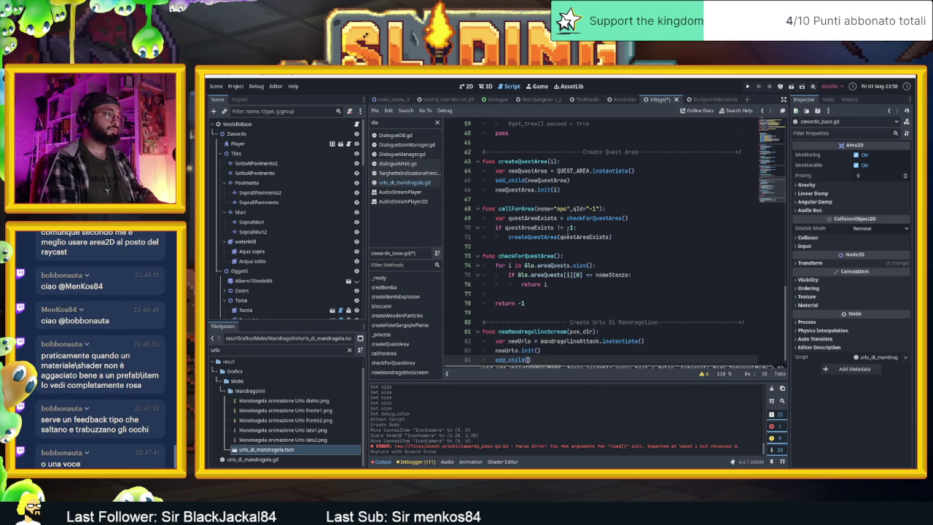
pyautogui.write('new')
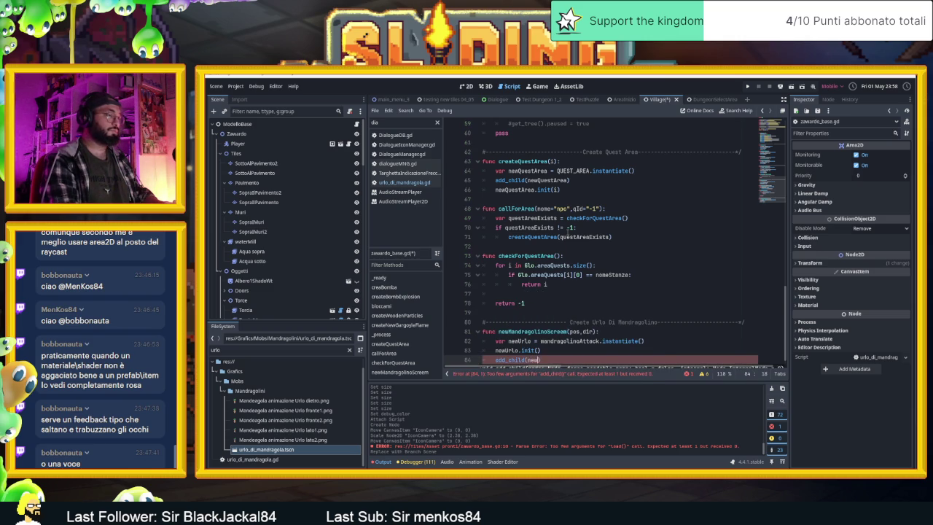
pyautogui.write('Urlo')
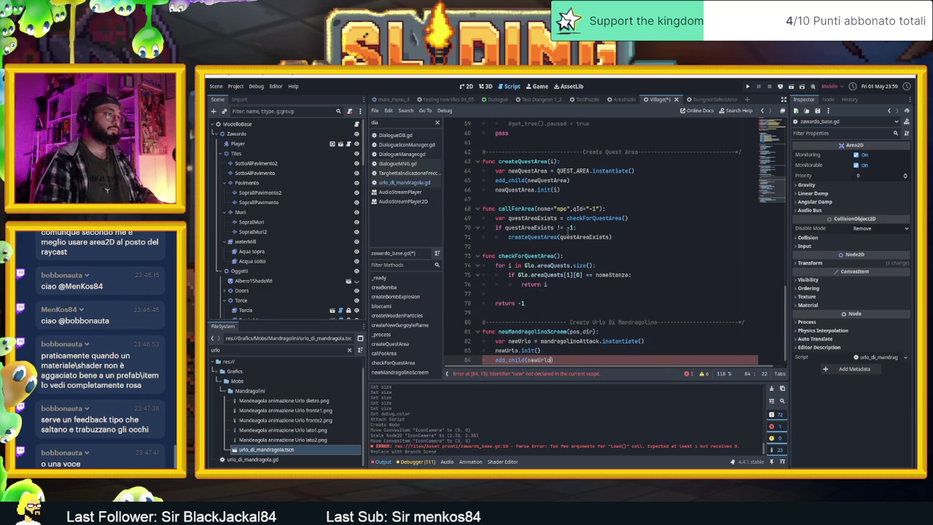
pyautogui.hotkey('ctrl', 's')
pyautogui.scroll(15, 575, 244)
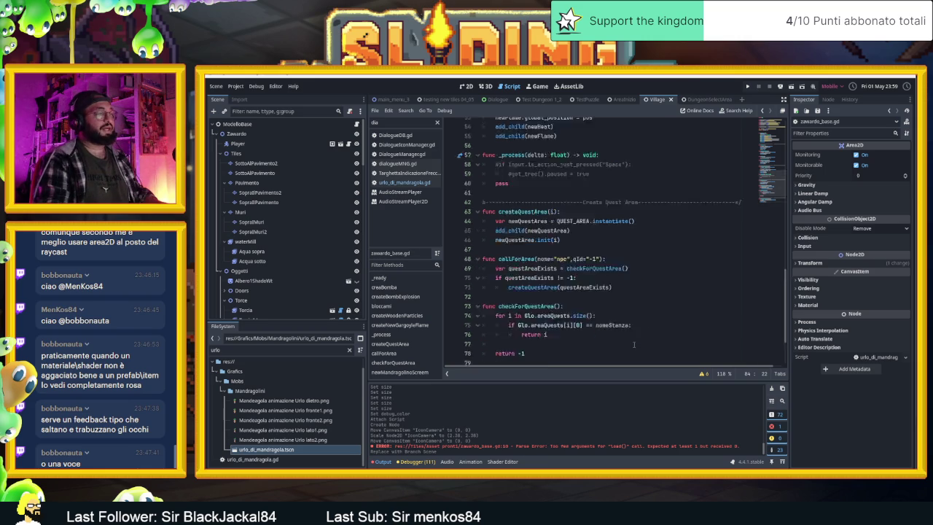
# Step: Pass pos and dir into newUrlo.init on line 83 and save zawardo_base.gd
pyautogui.scroll(4, 575, 244)
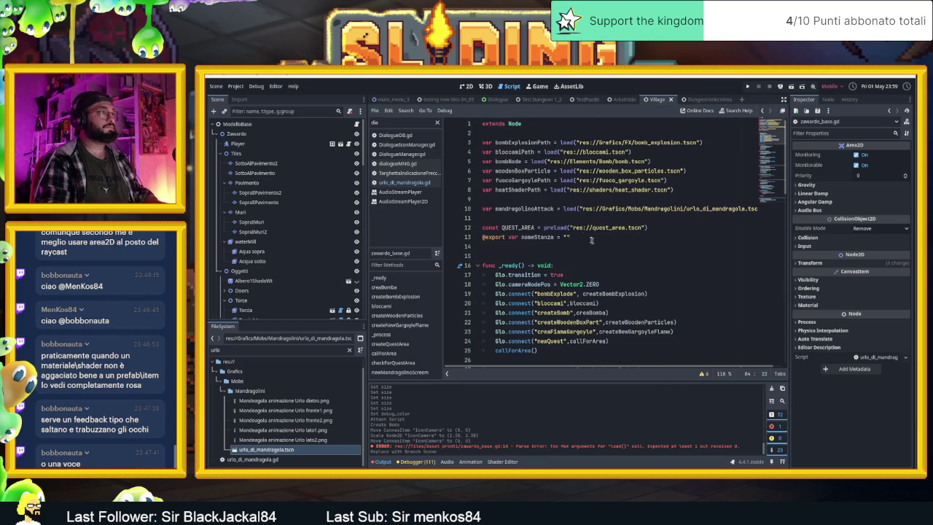
pyautogui.doubleClick(391, 121)
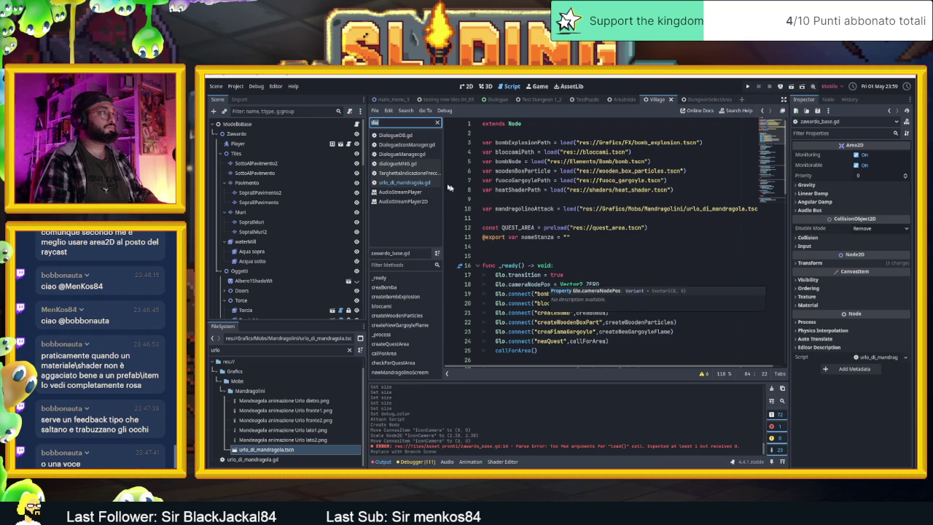
pyautogui.scroll(-15, 583, 255)
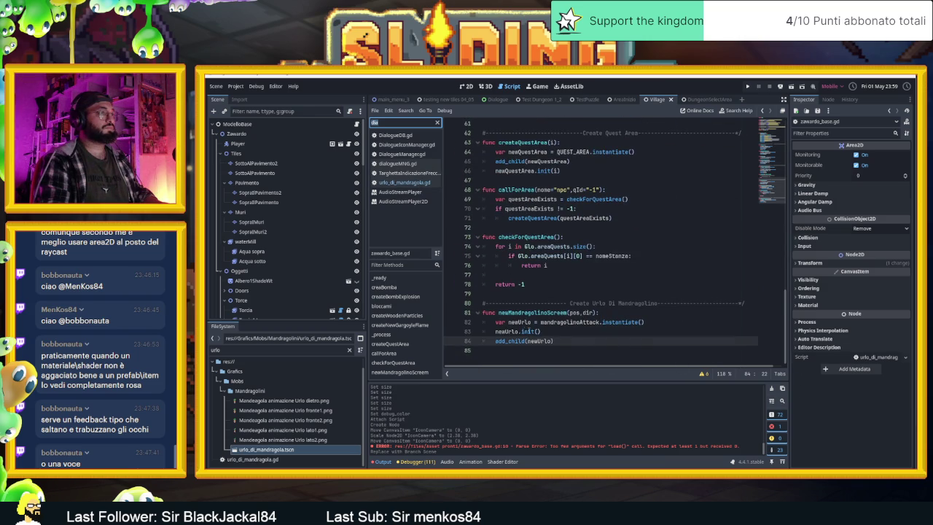
pyautogui.click(541, 331)
pyautogui.write('pos,')
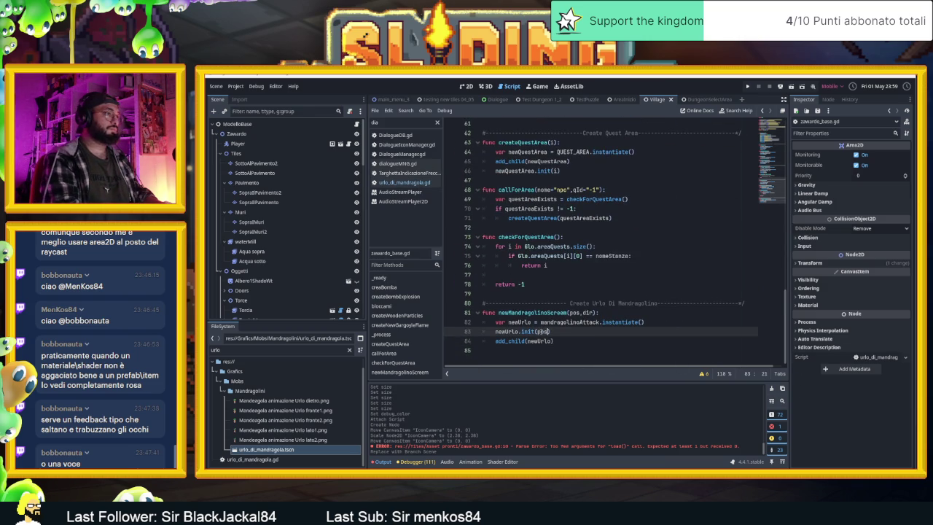
pyautogui.write('dir')
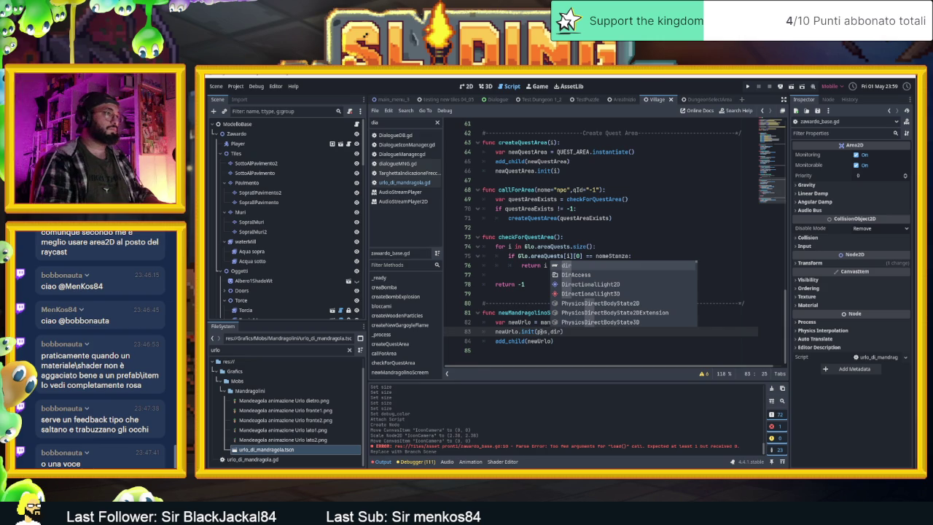
pyautogui.click(574, 347)
pyautogui.hotkey('ctrl', 's')
pyautogui.scroll(-1, 575, 347)
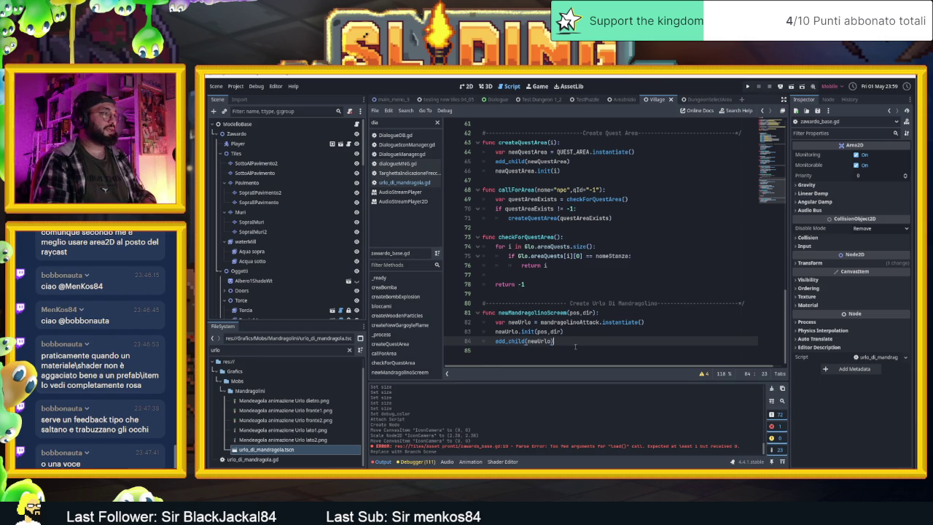
pyautogui.click(381, 124)
# Step: Filter the script list for 'glo' and open Glo.gd
pyautogui.write('glo')
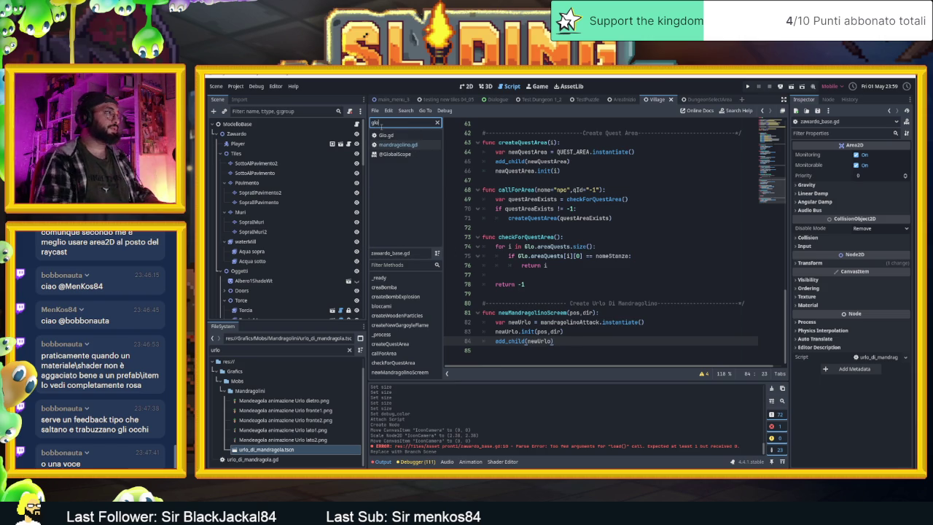
pyautogui.click(379, 135)
pyautogui.scroll(-1, 616, 307)
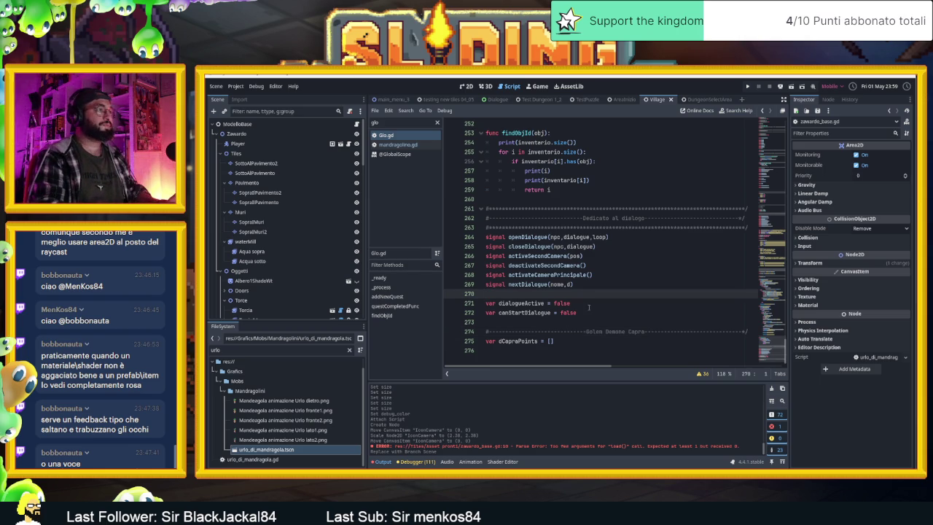
pyautogui.scroll(9, 581, 296)
pyautogui.moveTo(773, 325)
pyautogui.mouseDown()
pyautogui.moveTo(774, 127)
pyautogui.moveTo(762, 176)
pyautogui.moveTo(767, 350)
pyautogui.mouseUp()
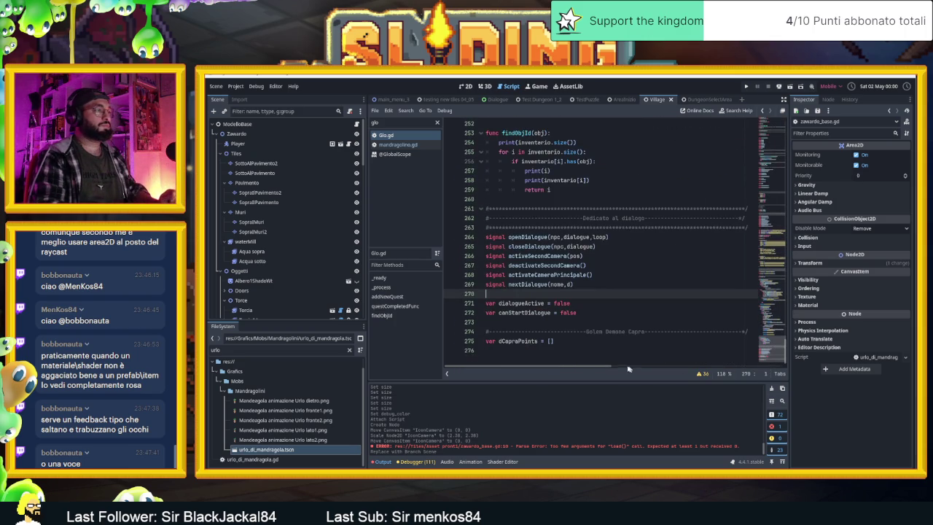
# Step: Append a Mandragolino section with signal createUrloMandragola(pos,dir) to Glo.gd and save
pyautogui.click(594, 357)
pyautogui.press('Return')
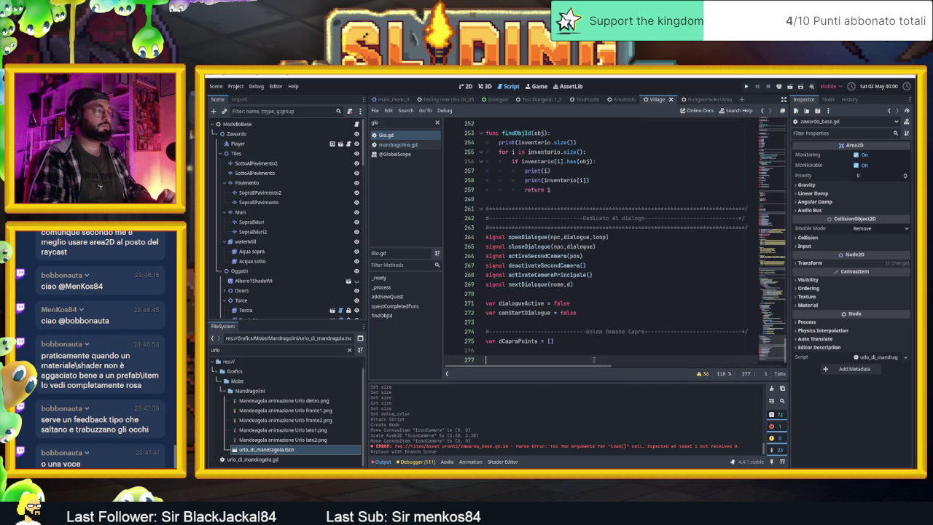
pyautogui.write('#-')
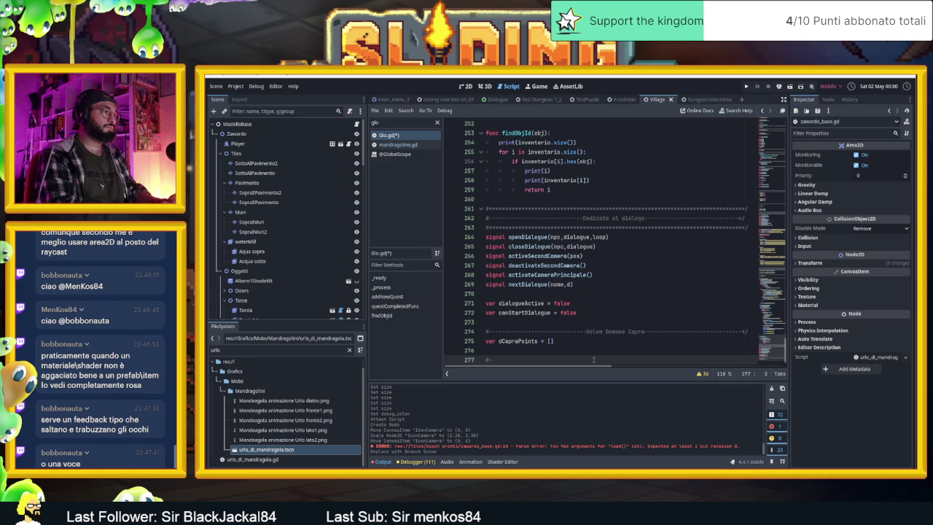
pyautogui.write('Urlo')
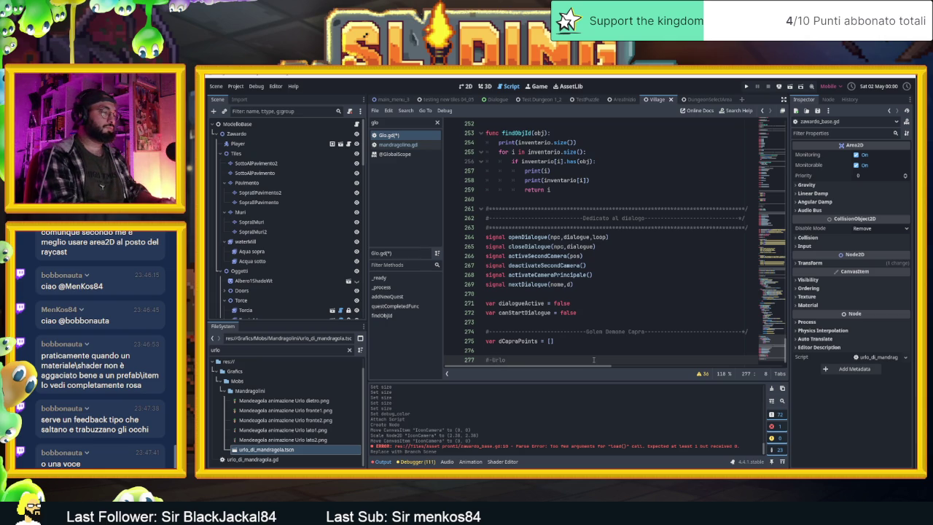
pyautogui.press('BackSpace')
pyautogui.press('BackSpace')
pyautogui.press('BackSpace')
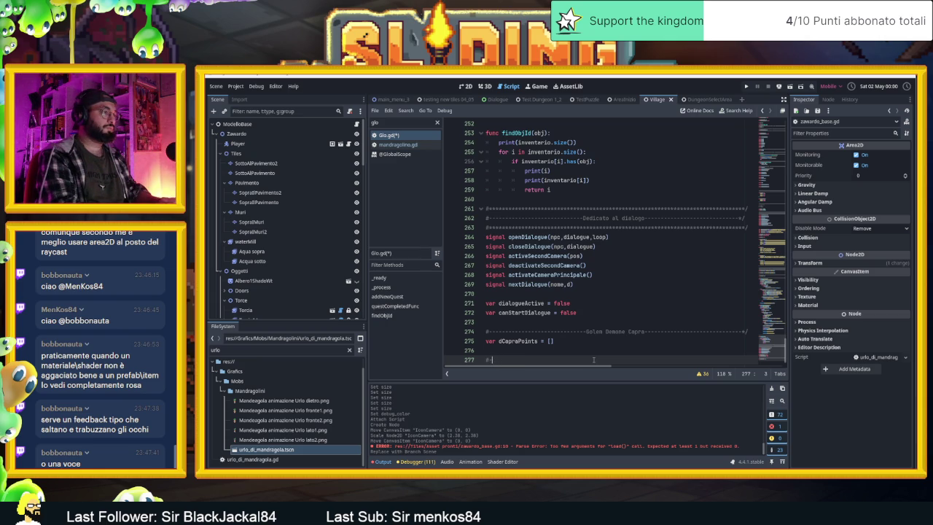
pyautogui.write('Mandragolino')
pyautogui.press('Return')
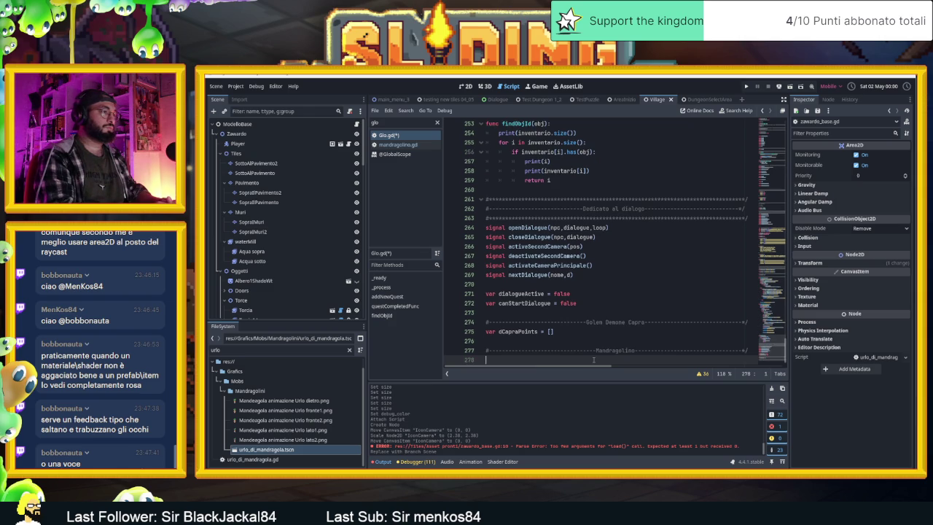
pyautogui.write('signal createUr')
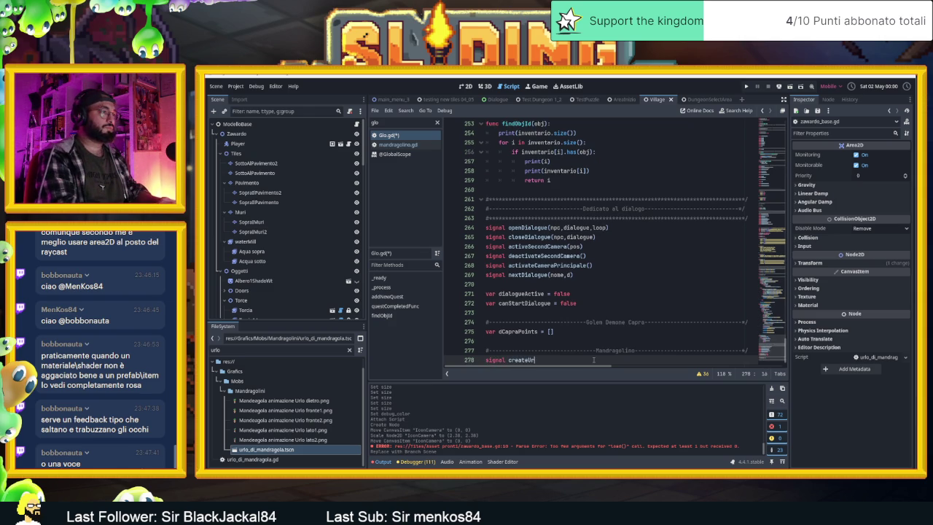
pyautogui.write('loMand')
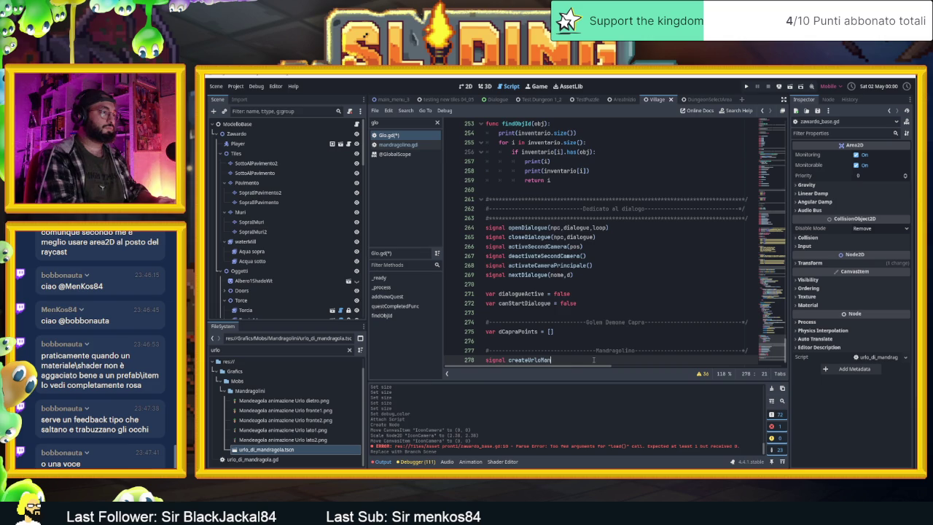
pyautogui.write('ragola(p')
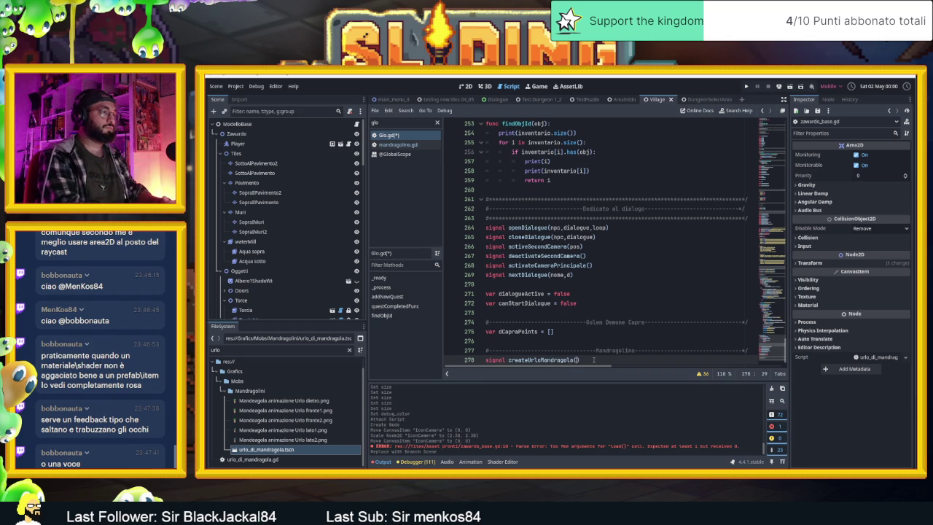
pyautogui.write('os,dir')
pyautogui.hotkey('ctrl', 's')
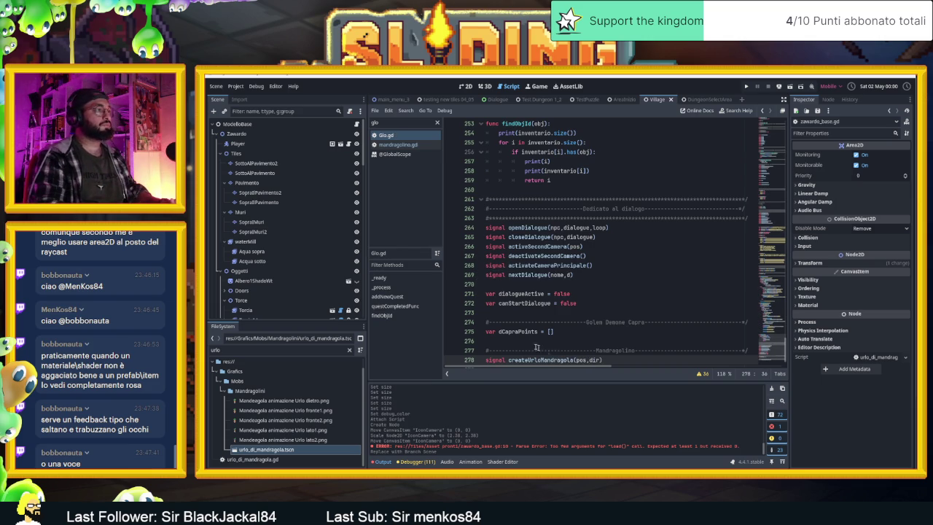
# Step: Switch back to the zawardo_base.gd script
pyautogui.scroll(-3, 318, 273)
pyautogui.scroll(-10, 317, 273)
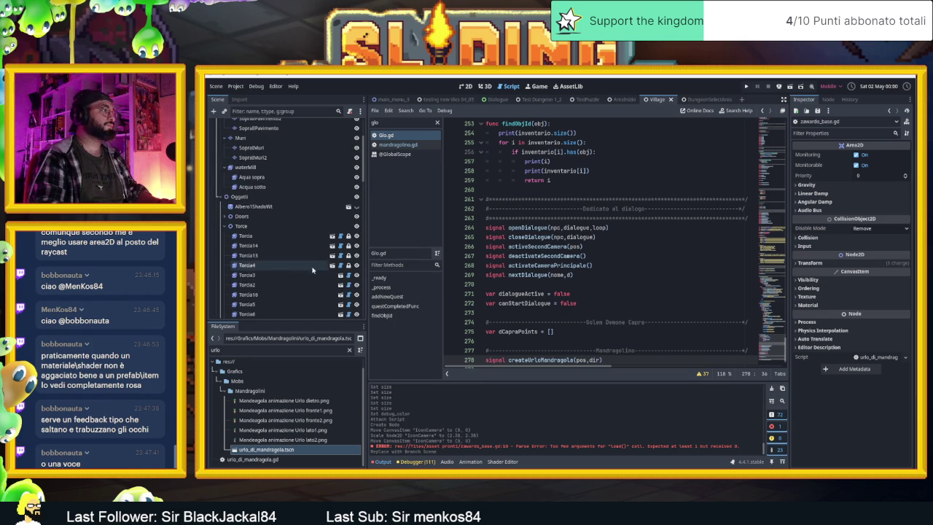
pyautogui.scroll(3, 313, 252)
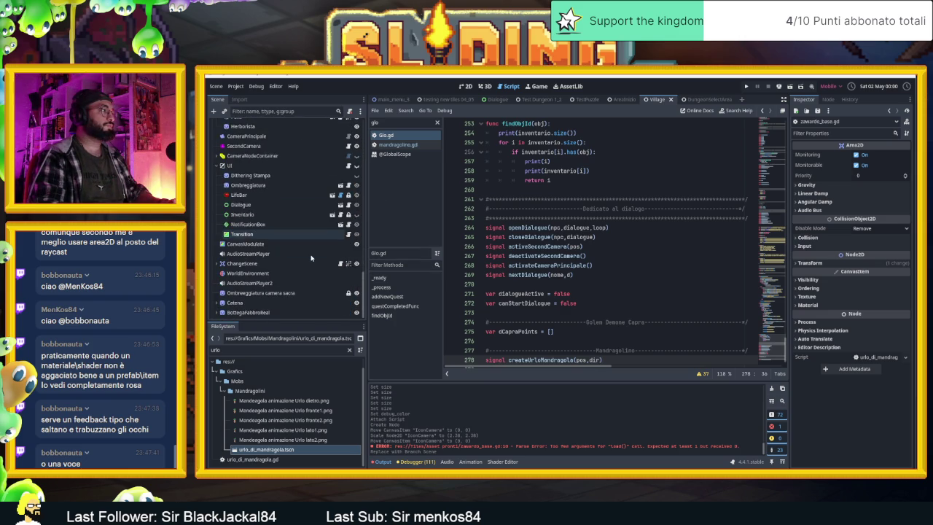
pyautogui.scroll(10, 322, 235)
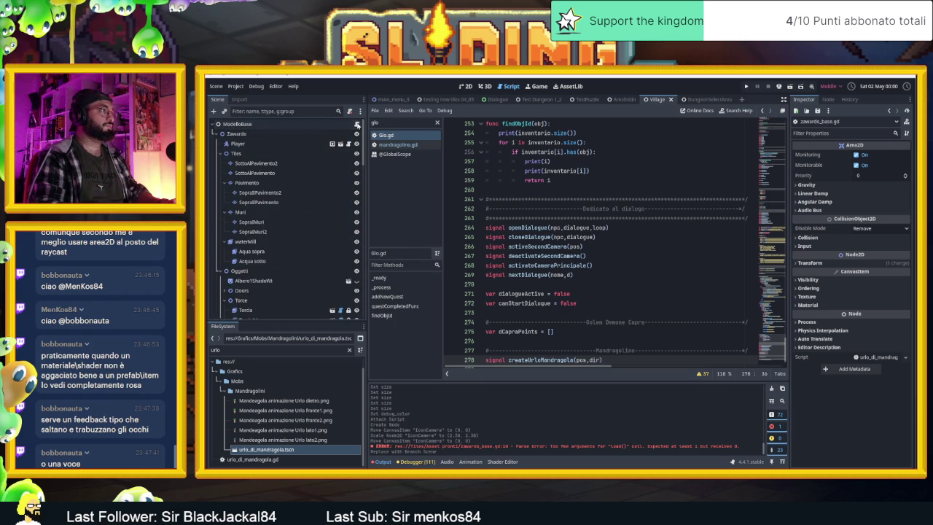
pyautogui.click(332, 144)
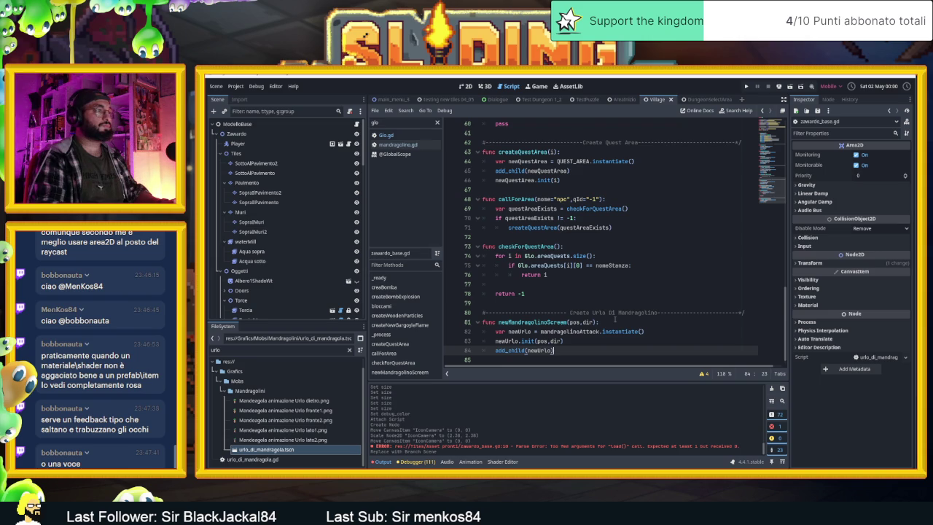
# Step: In _ready, add Glo.connect("createUrloMandragola", newMandragolinoScreem) passing the function as a callable
pyautogui.scroll(15, 614, 319)
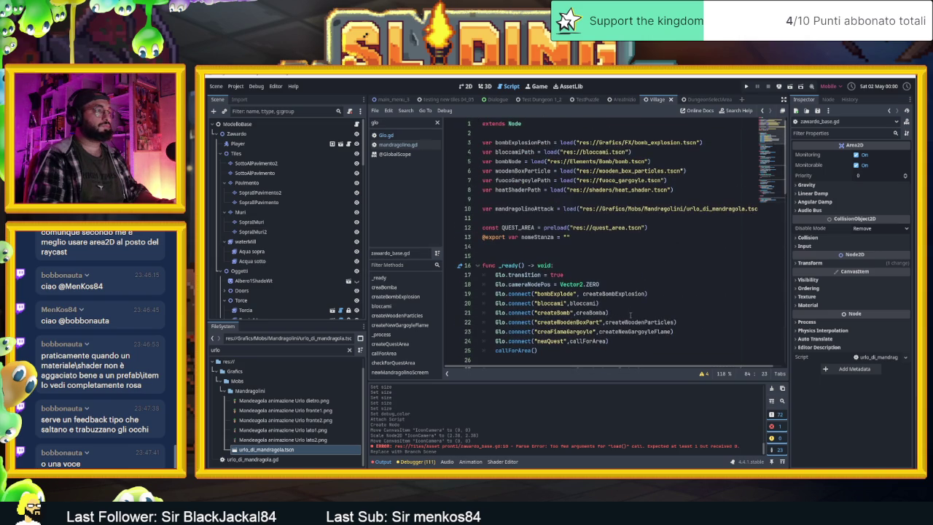
pyautogui.scroll(-1, 630, 315)
pyautogui.click(629, 313)
pyautogui.press('Return')
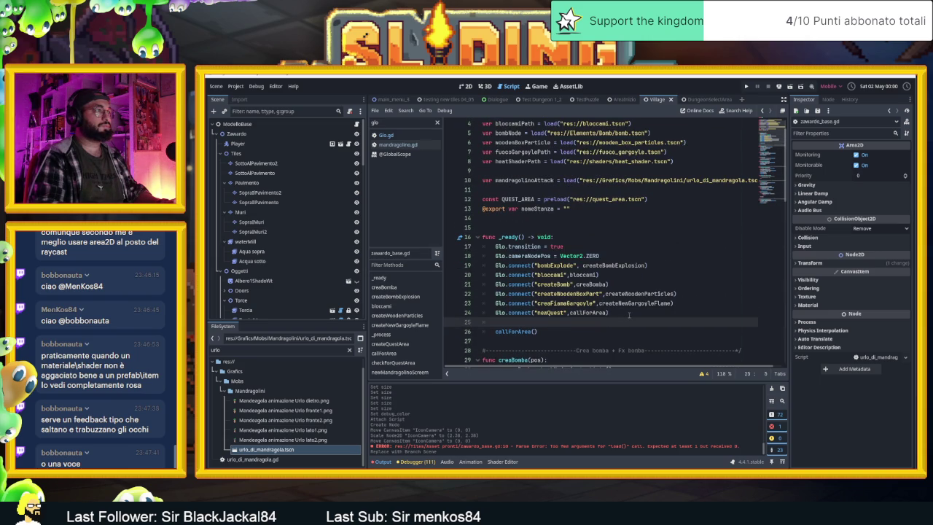
pyautogui.write('Glo.connect(')
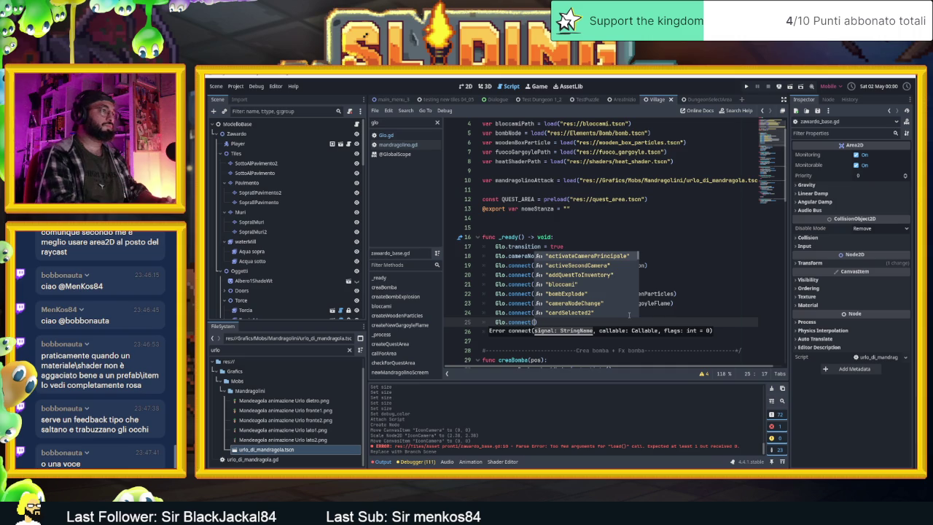
pyautogui.write('"ur')
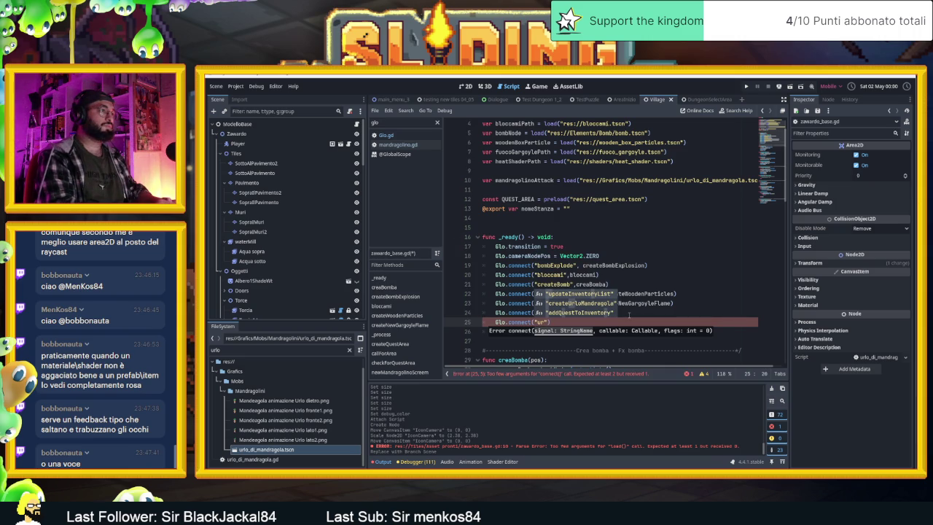
pyautogui.press('Down')
pyautogui.press('Return')
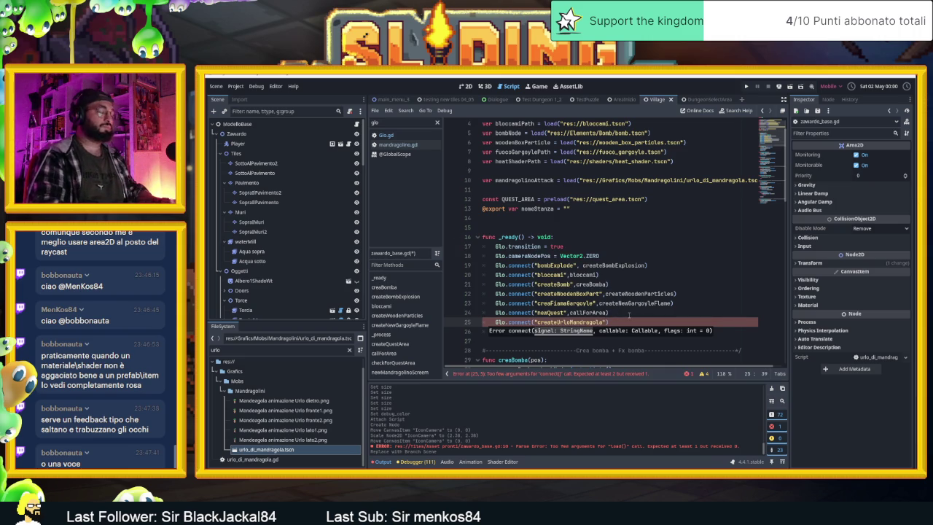
pyautogui.write(',n')
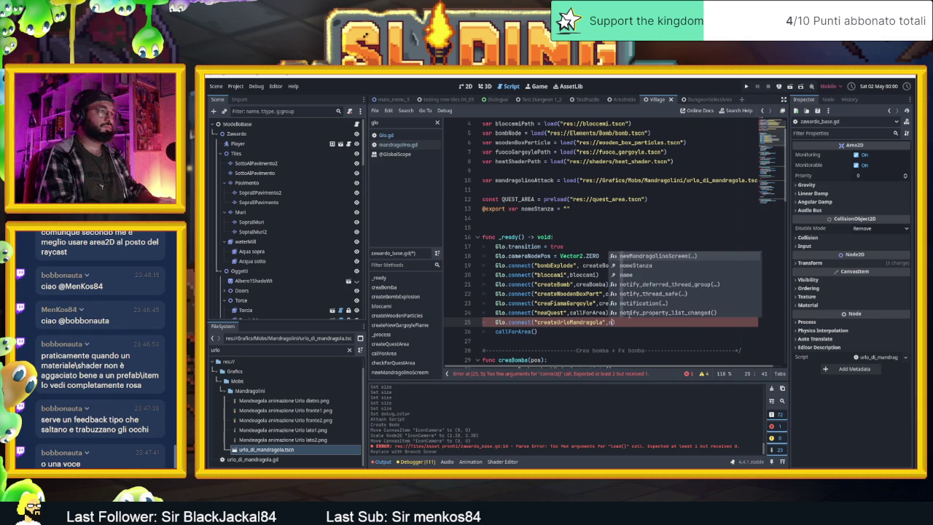
pyautogui.press('Return')
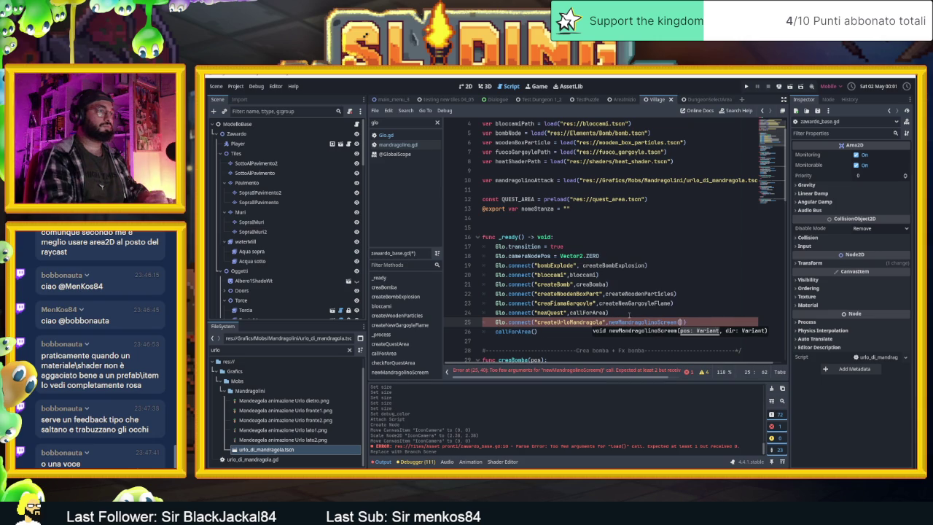
pyautogui.press('BackSpace')
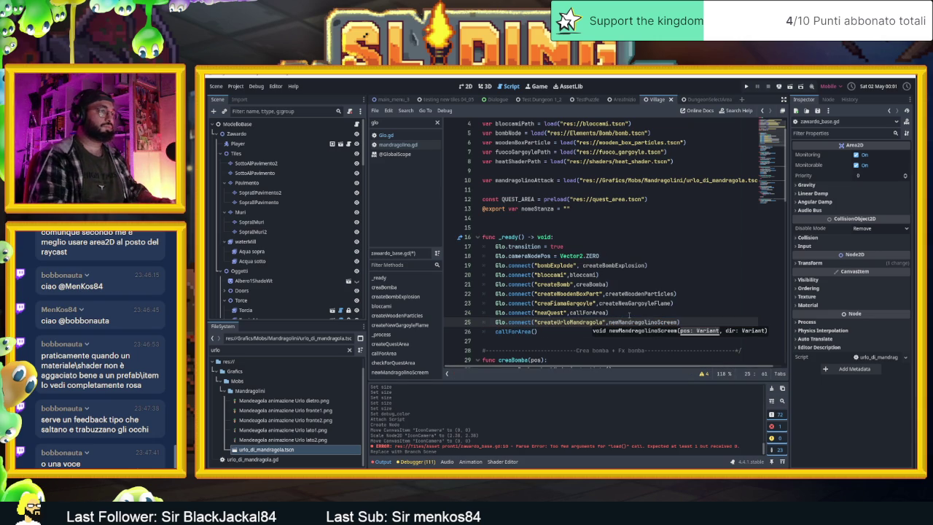
# Step: Select the Mandragolino node in the Scene dock
pyautogui.scroll(-15, 629, 315)
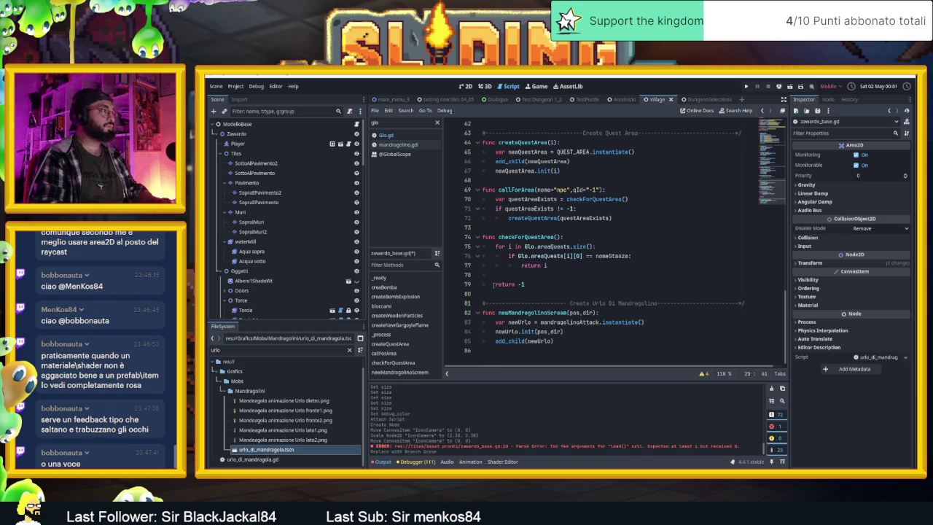
pyautogui.scroll(-10, 277, 248)
pyautogui.scroll(2, 291, 250)
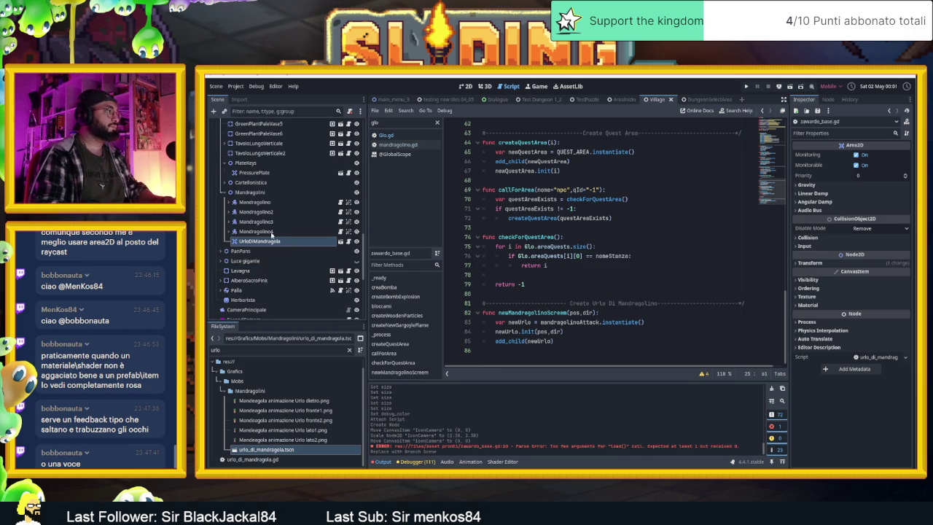
pyautogui.click(321, 202)
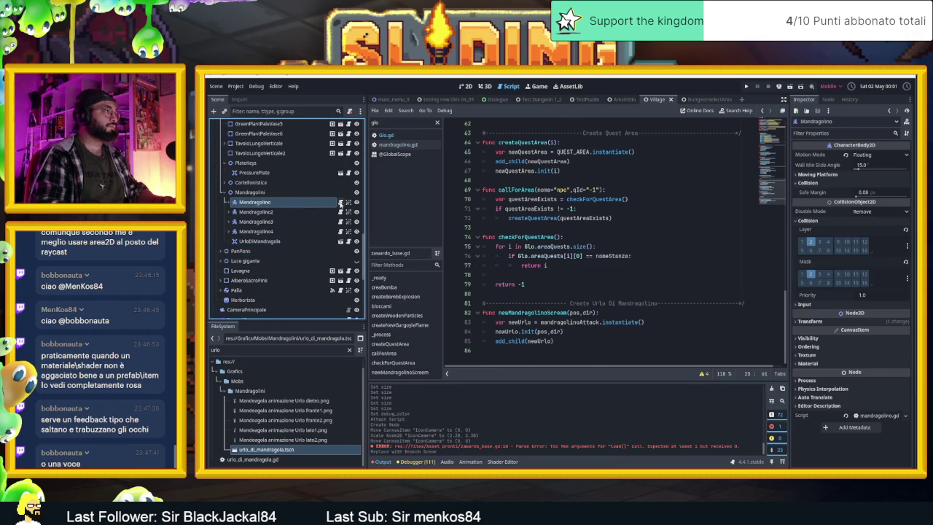
# Step: Open the Mandragolino node's mandragolino.gd script and scroll through its code
pyautogui.click(340, 201)
pyautogui.scroll(-10, 581, 285)
pyautogui.scroll(-20, 581, 285)
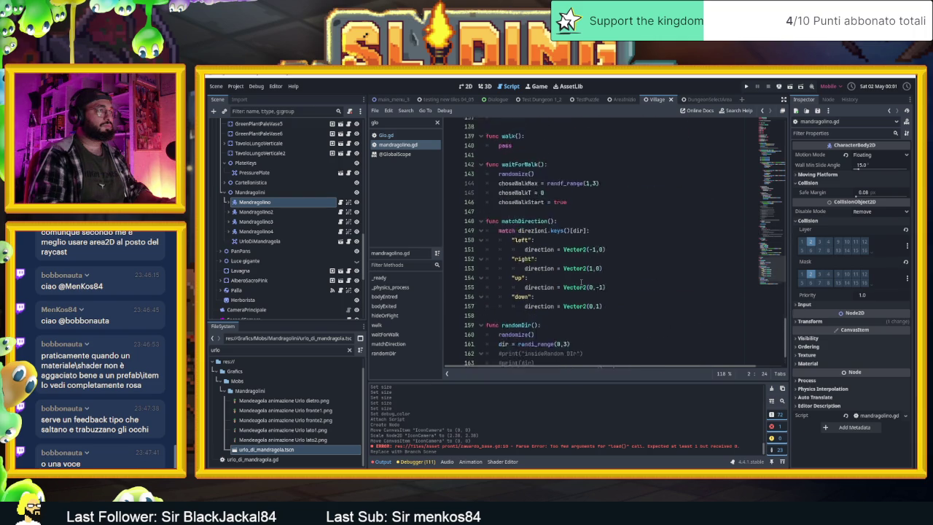
pyautogui.scroll(2, 581, 283)
pyautogui.scroll(-1, 581, 283)
pyautogui.scroll(7, 583, 284)
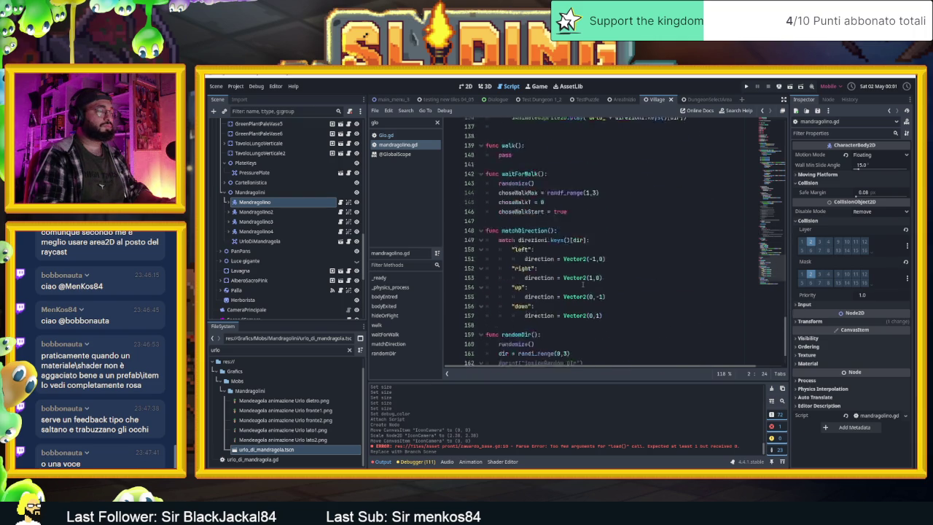
pyautogui.scroll(6, 596, 288)
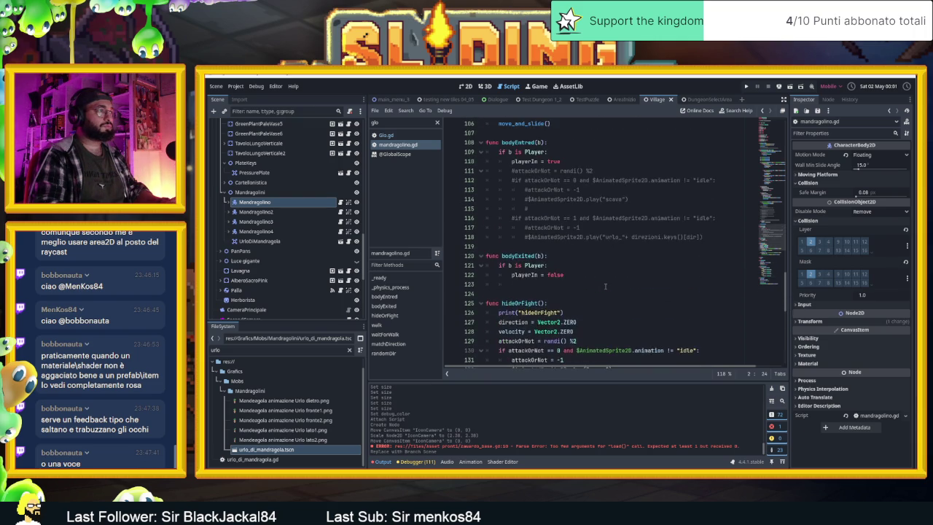
pyautogui.scroll(-7, 605, 287)
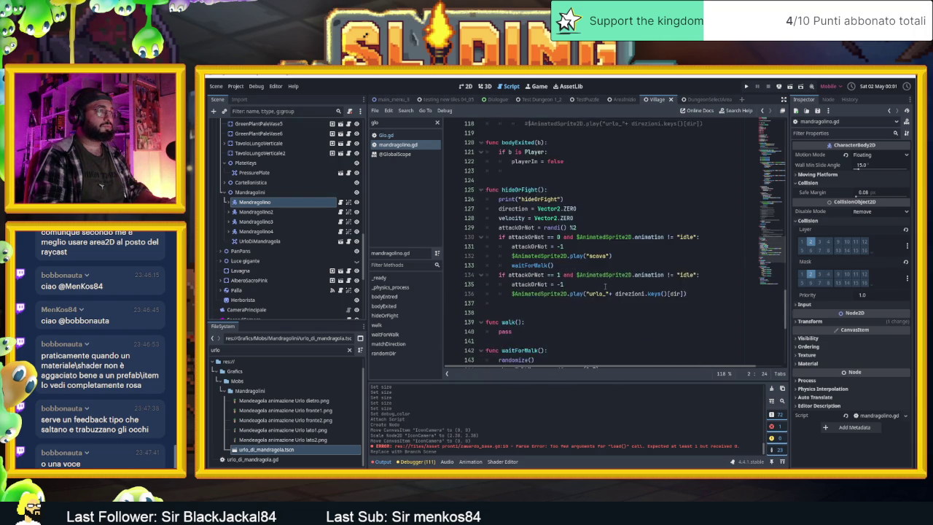
pyautogui.scroll(13, 594, 290)
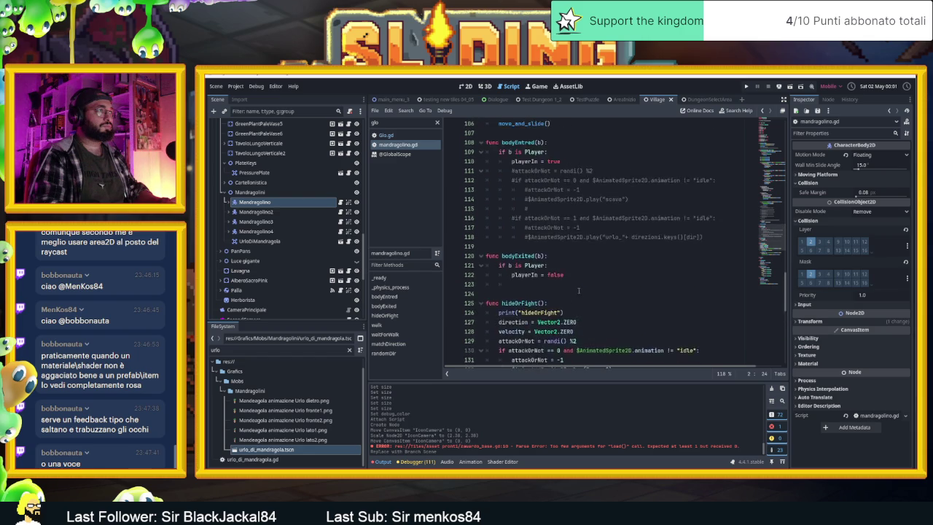
pyautogui.scroll(2, 581, 294)
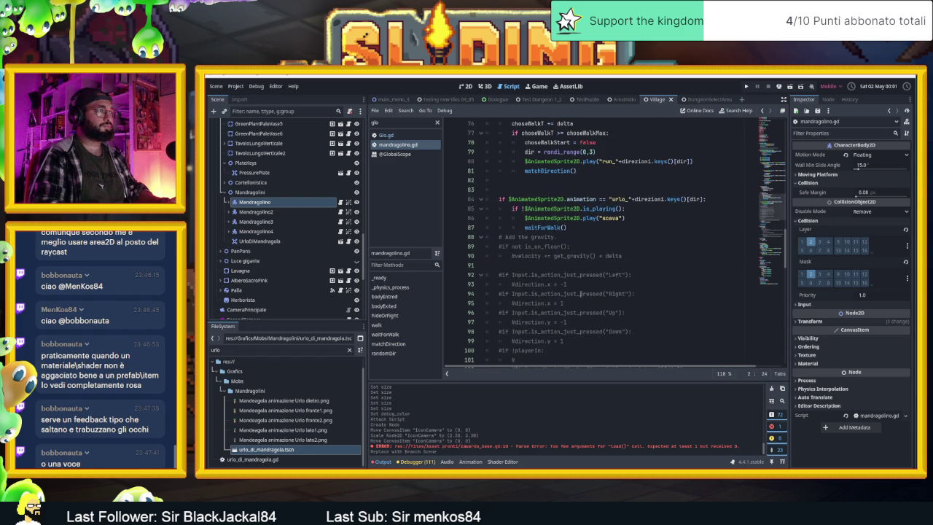
pyautogui.scroll(3, 581, 294)
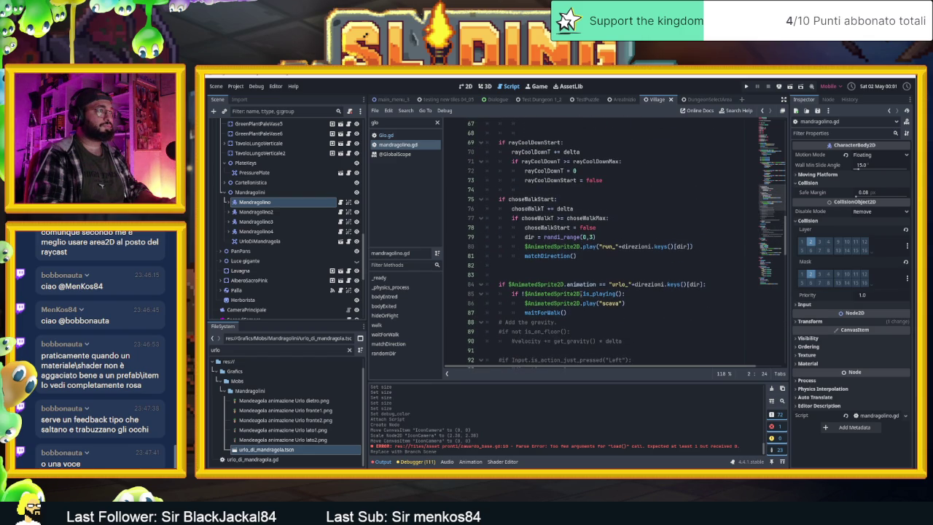
pyautogui.scroll(4, 581, 293)
pyautogui.scroll(5, 581, 294)
pyautogui.scroll(3, 605, 241)
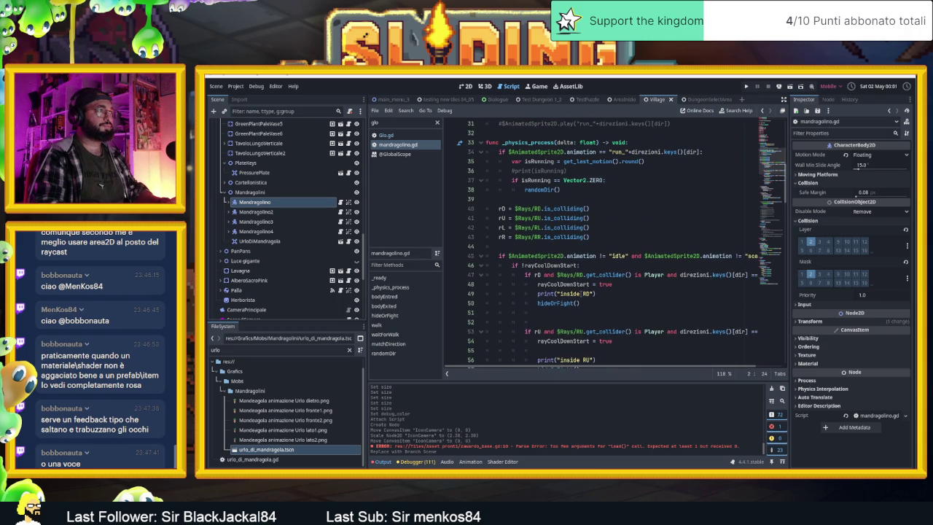
pyautogui.scroll(-10, 627, 240)
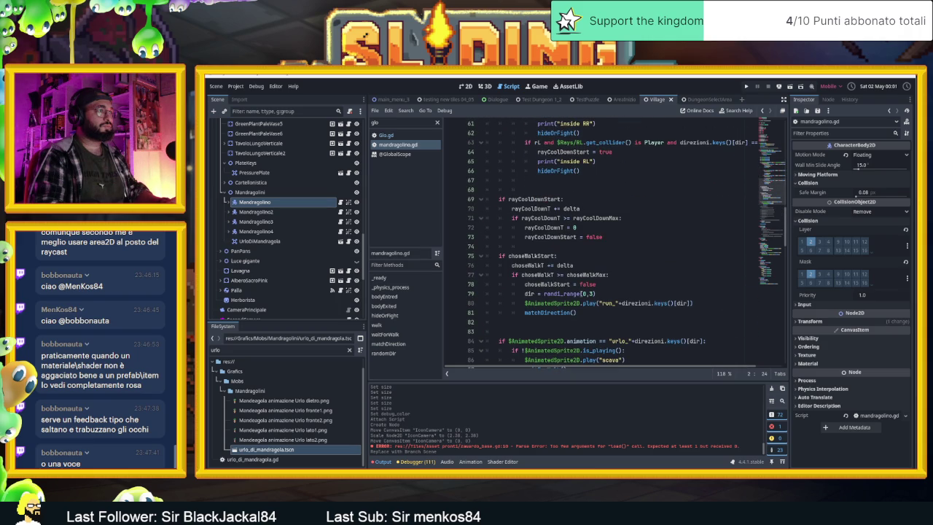
# Step: Review the _physics_process raycast checks around line 82 that call hideOrFight
pyautogui.click(557, 325)
pyautogui.scroll(7, 567, 323)
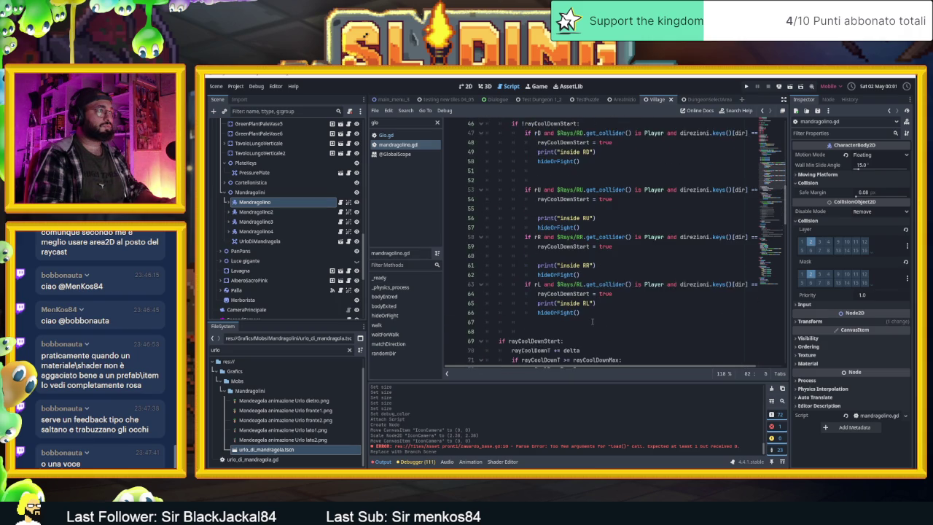
pyautogui.scroll(-2, 593, 322)
pyautogui.scroll(-2, 542, 325)
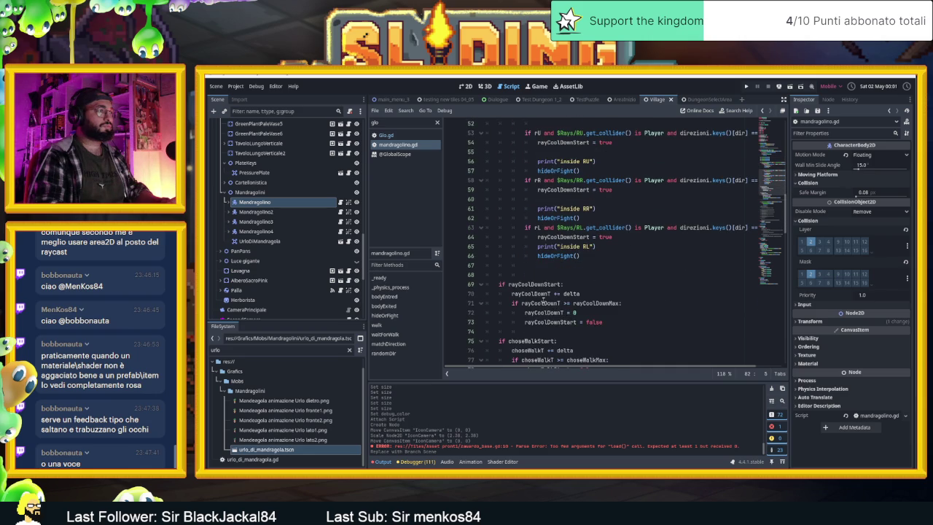
pyautogui.moveTo(531, 275); pyautogui.dragTo(467, 271)
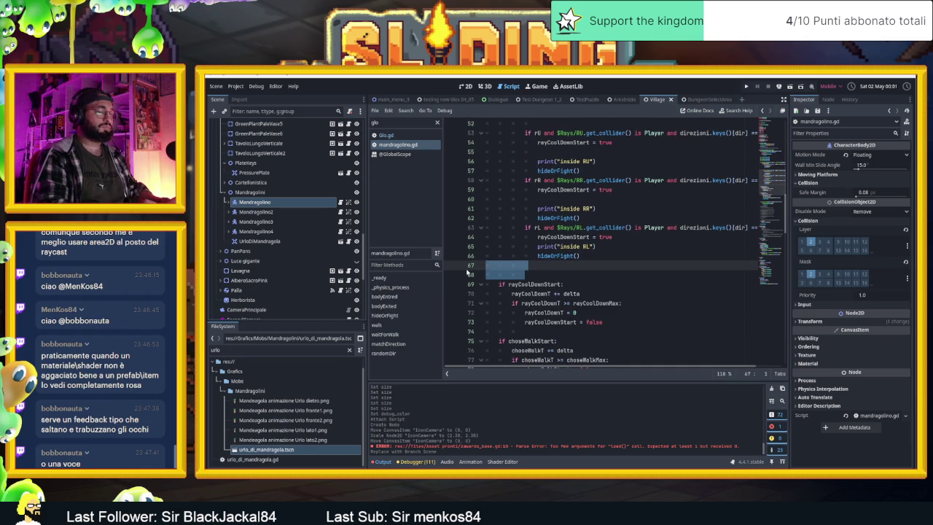
# Step: Begin line 68 with if $AnimatedSprite2D.animation == "ur using autocomplete
pyautogui.press('Return')
pyautogui.press('Return')
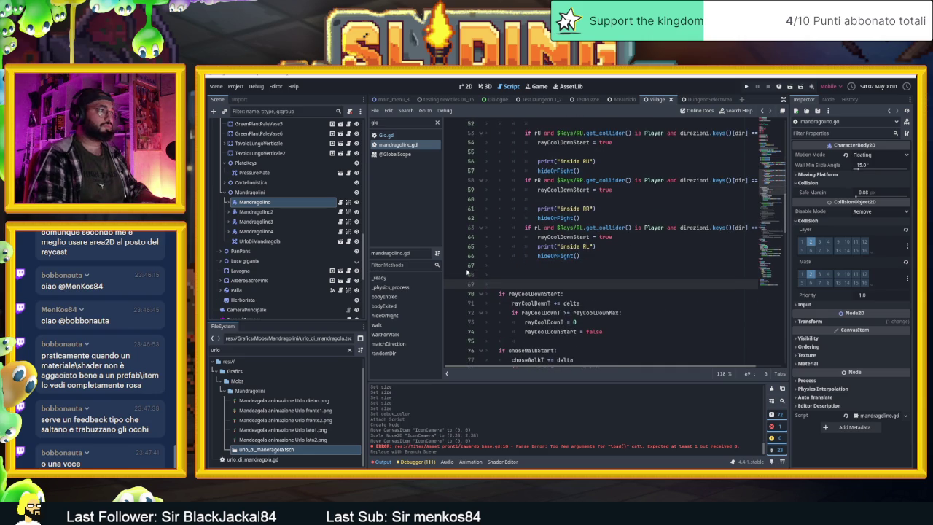
pyautogui.press('Up')
pyautogui.write('i')
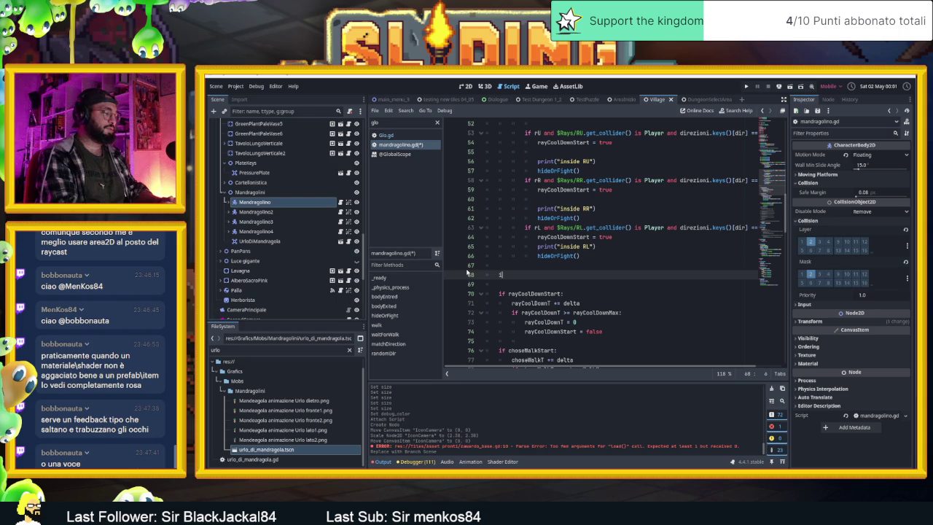
pyautogui.write('f $an')
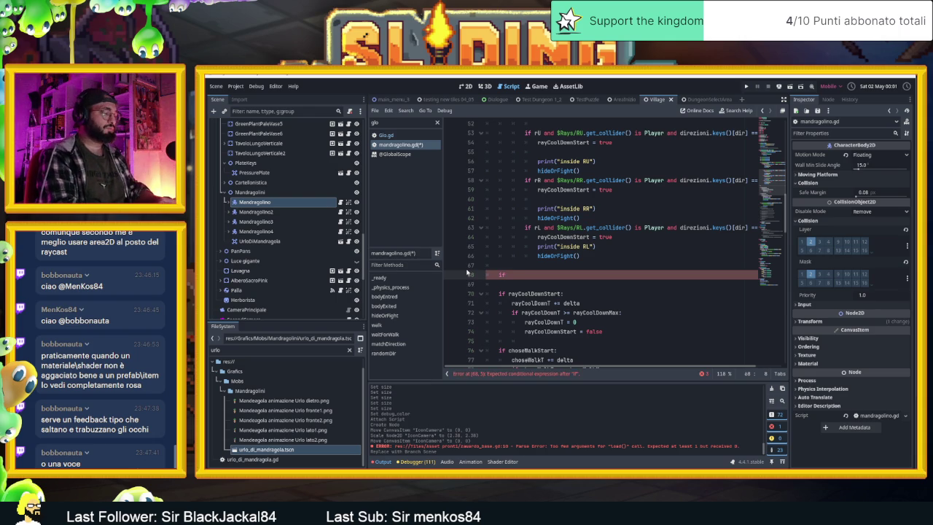
pyautogui.write('imati')
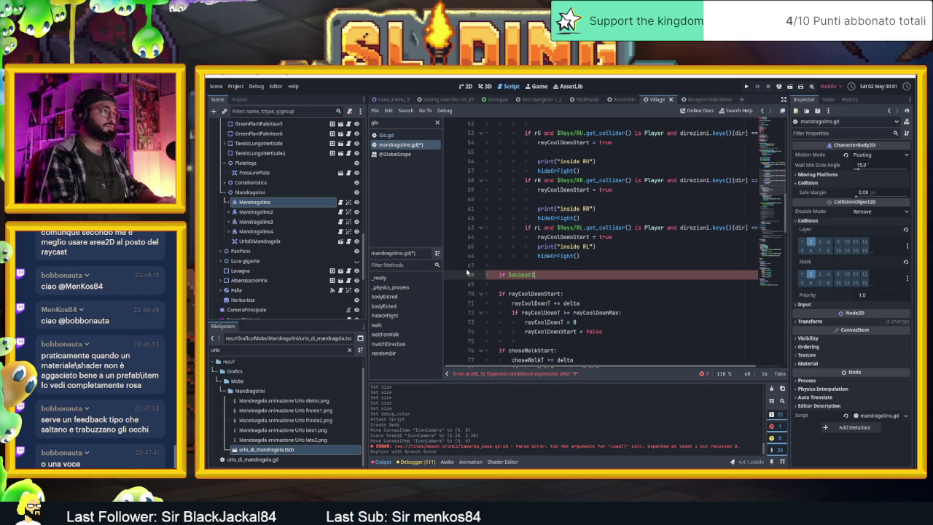
pyautogui.press('Return')
pyautogui.write('.anim')
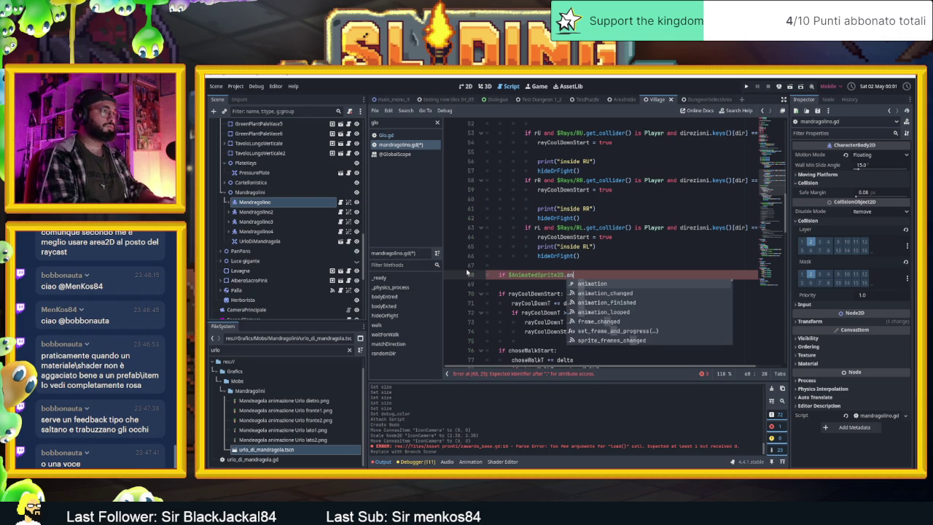
pyautogui.press('Return')
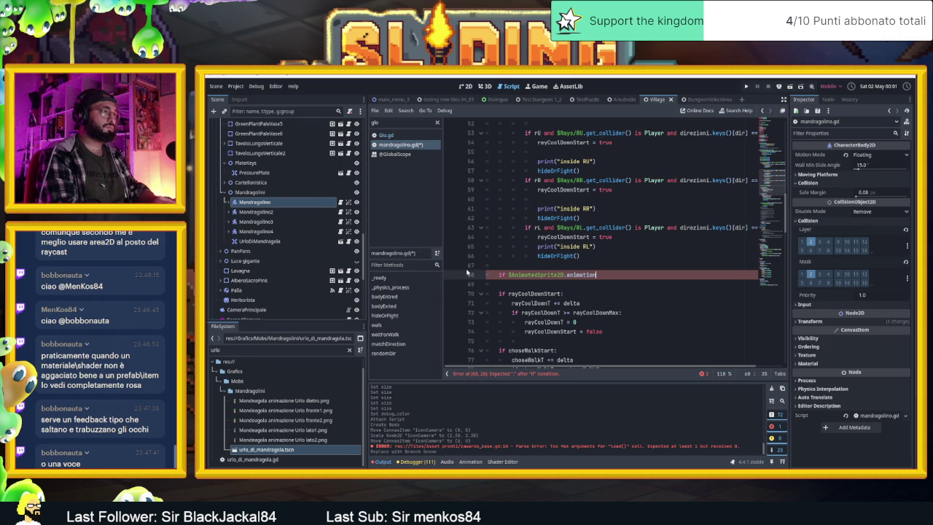
pyautogui.write(' == ')
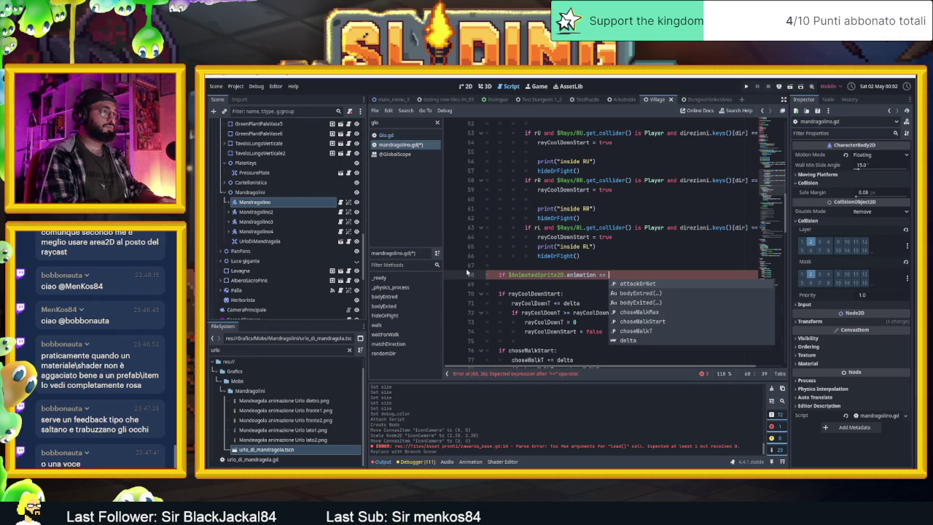
pyautogui.write('"urlo":')
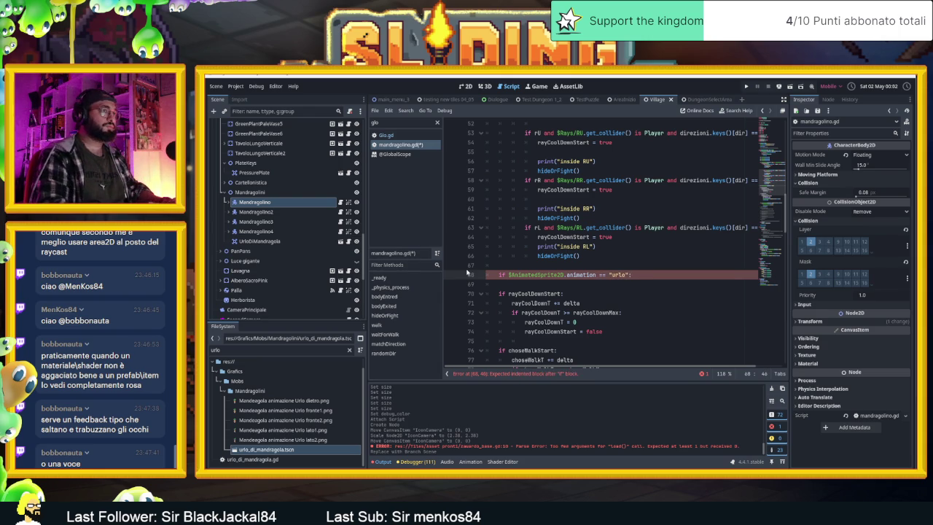
pyautogui.press('Return')
# Step: Finish the condition as "urlo_"+direzioni.keys()[dir]: and move to the empty line 69
pyautogui.scroll(3, 467, 272)
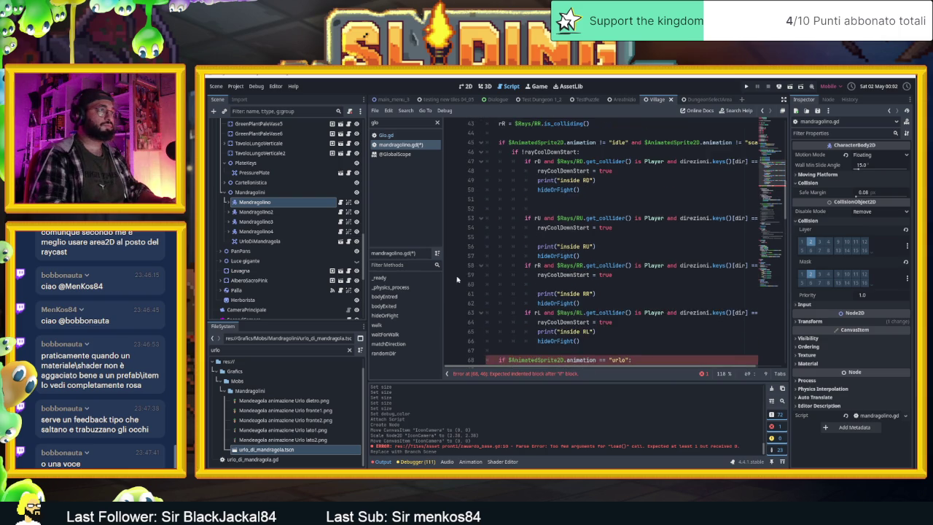
pyautogui.scroll(-9, 457, 275)
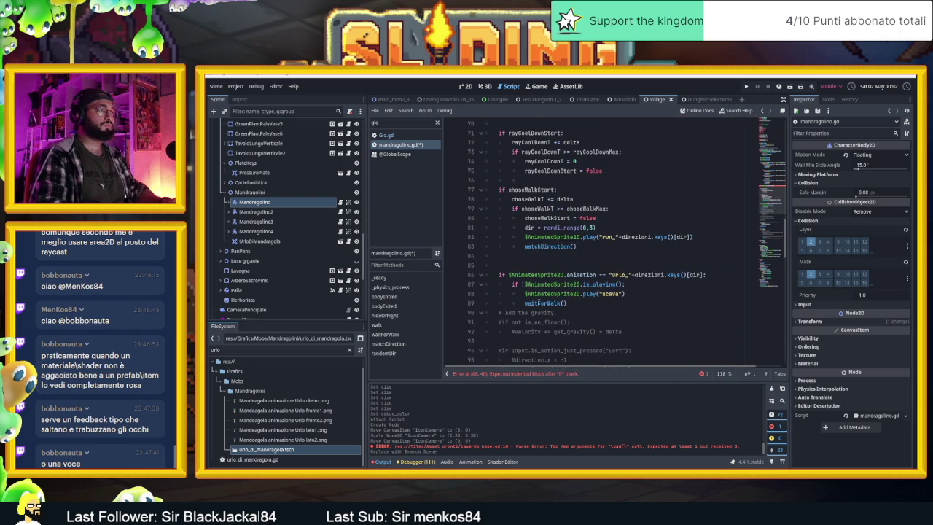
pyautogui.scroll(3, 539, 302)
pyautogui.click(630, 189)
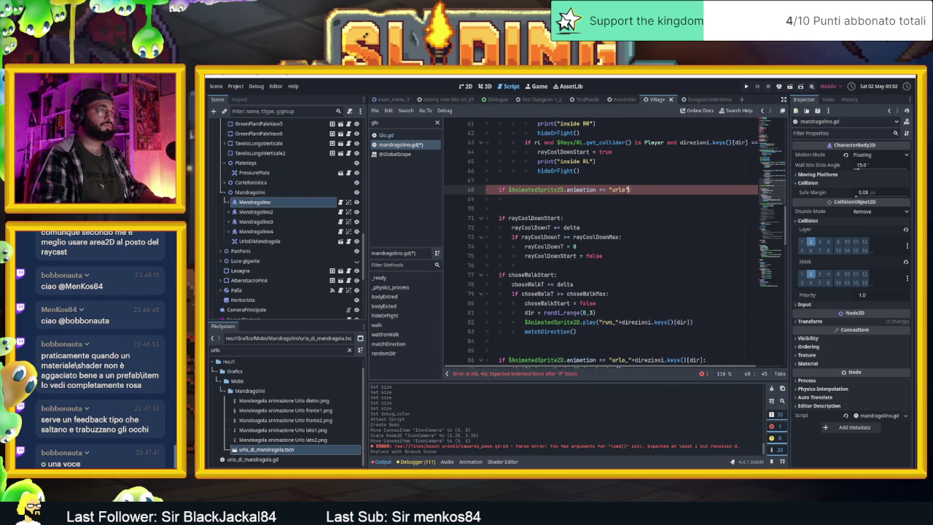
pyautogui.write('_"+')
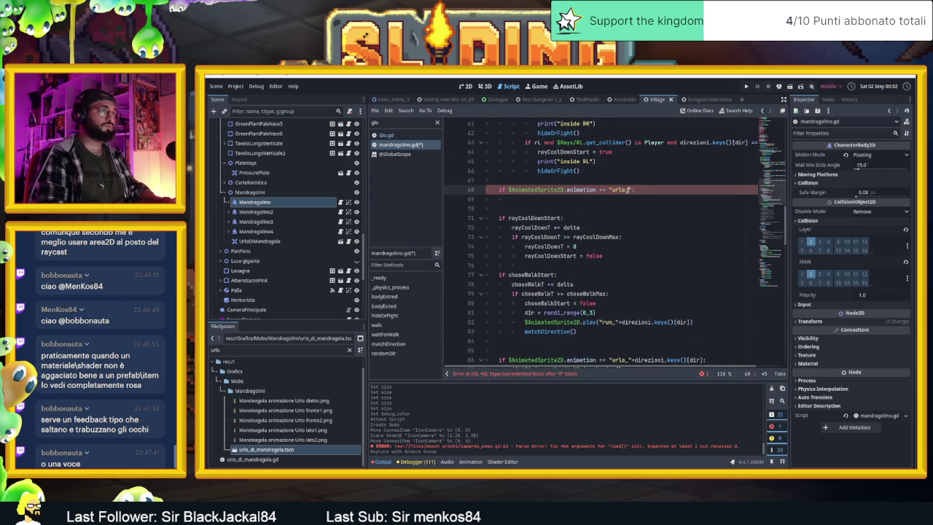
pyautogui.write('dire')
pyautogui.press('Down')
pyautogui.press('Return')
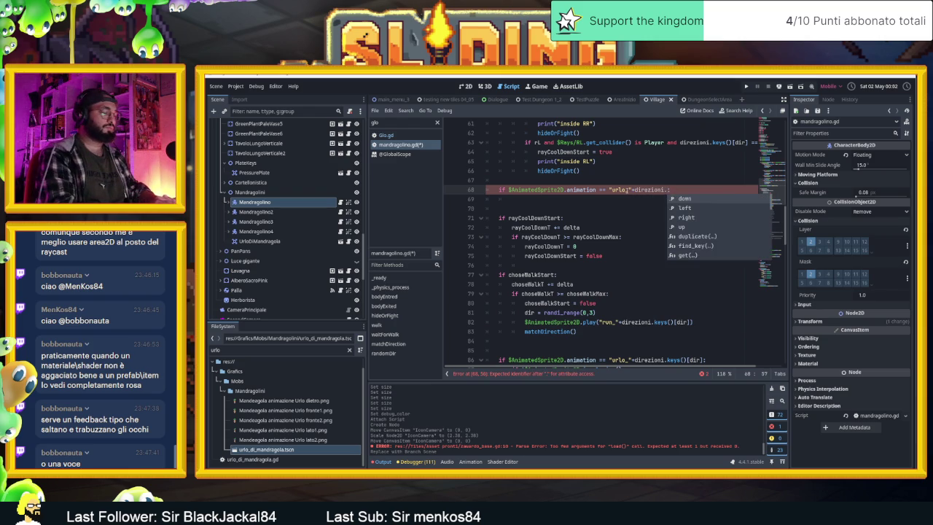
pyautogui.write('ke')
pyautogui.press('Return')
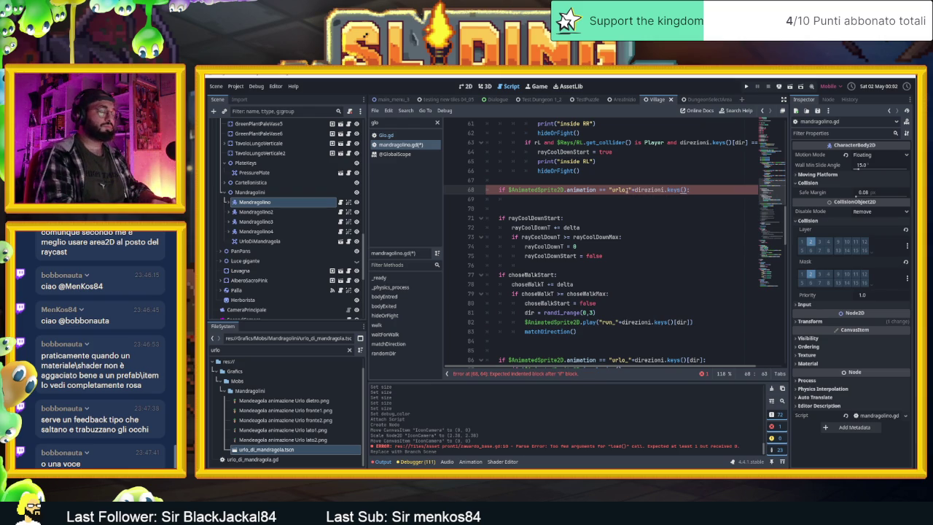
pyautogui.write(':')
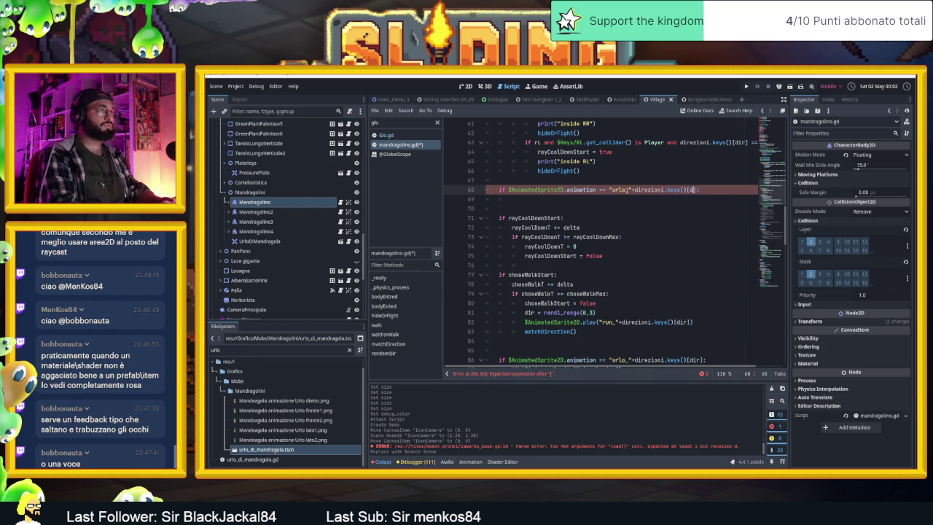
pyautogui.write('dir')
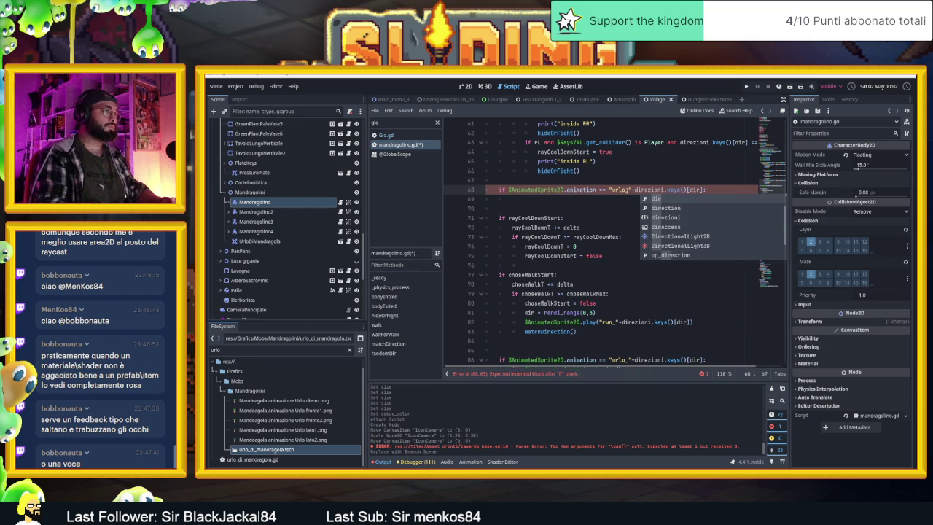
pyautogui.click(580, 201)
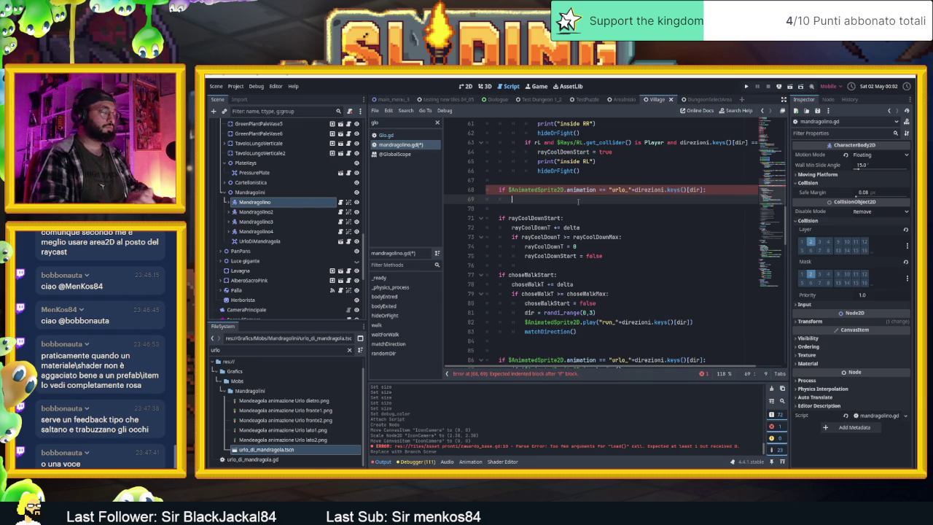
# Step: Write Glo.emit_signal("createUrloMandragola",global_position) on line 69
pyautogui.write('$lo.emi')
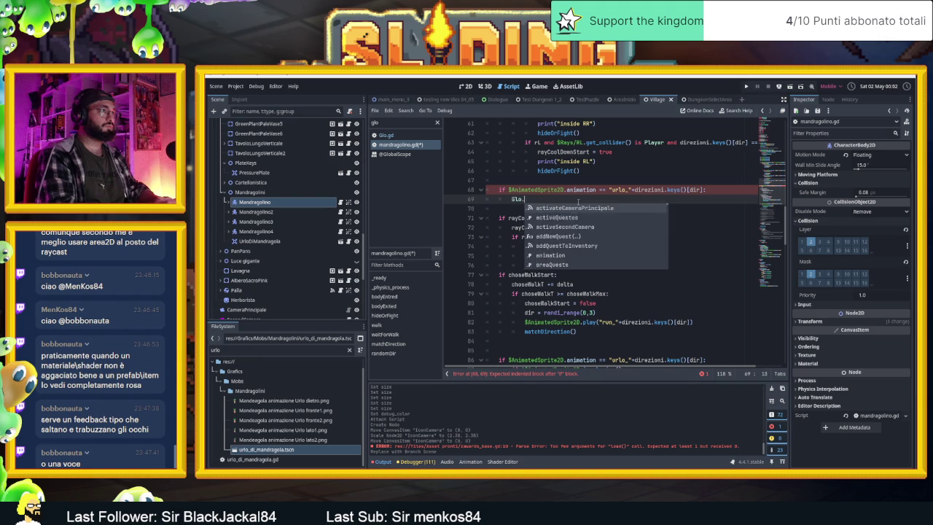
pyautogui.press('Return')
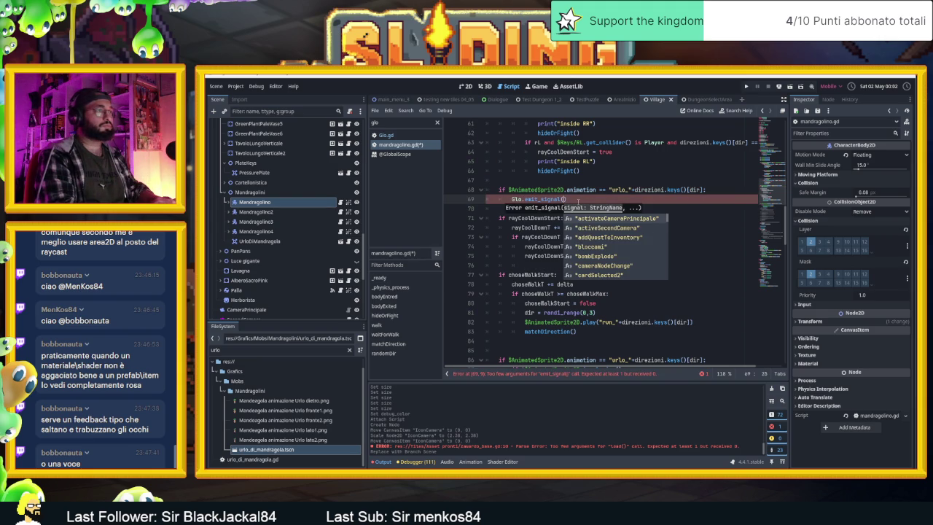
pyautogui.write('crea')
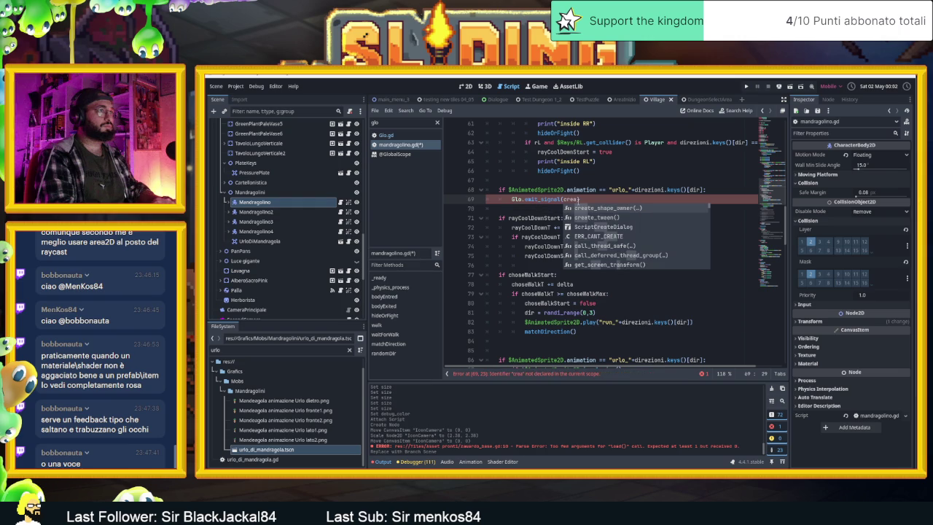
pyautogui.press('BackSpace')
pyautogui.press('BackSpace')
pyautogui.press('BackSpace')
pyautogui.write('"cree')
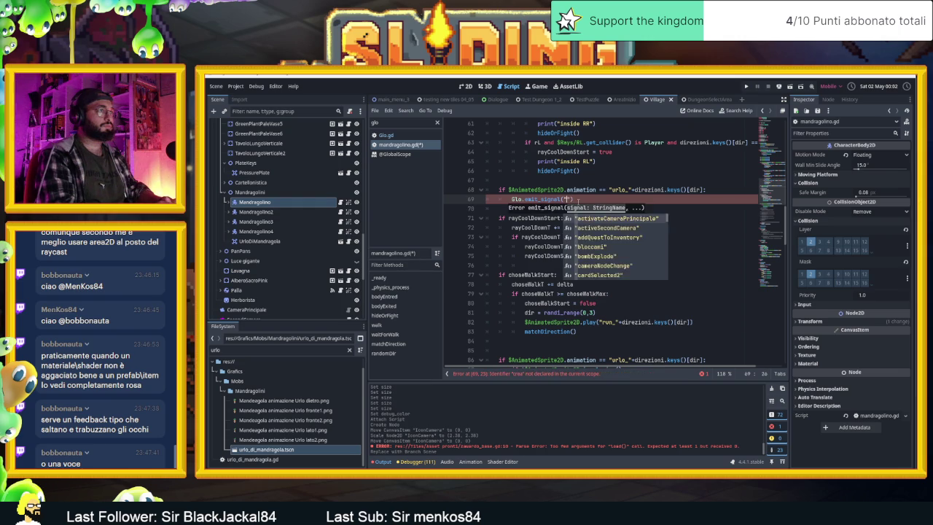
pyautogui.press('Down')
pyautogui.press('Down')
pyautogui.press('Return')
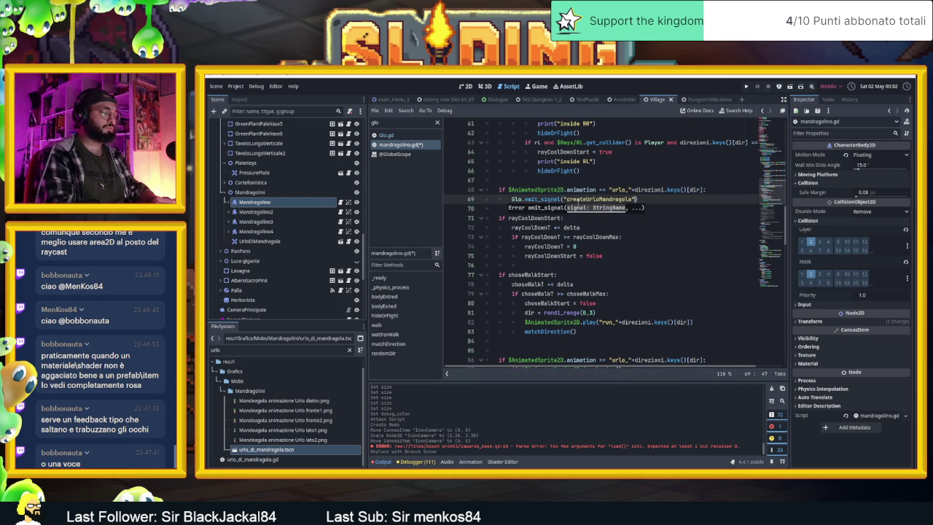
pyautogui.write(',glob')
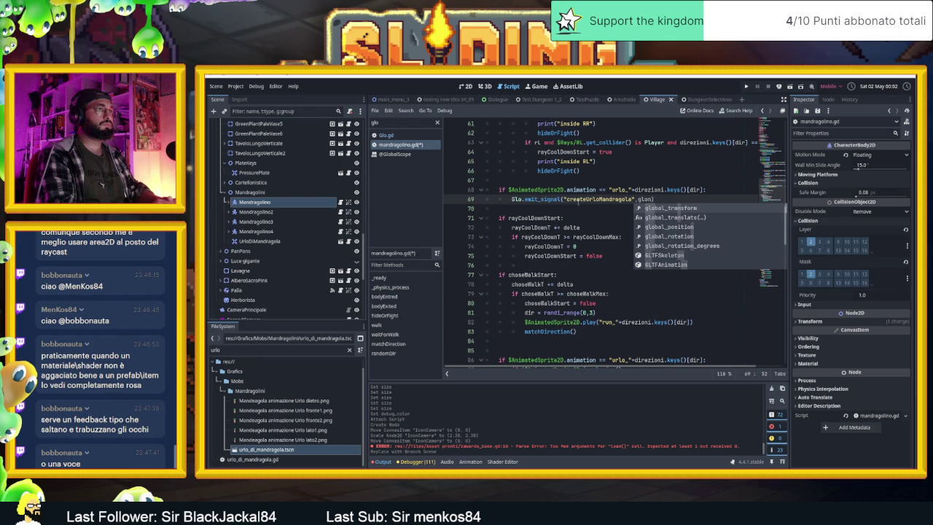
pyautogui.press('Down')
pyautogui.press('Down')
pyautogui.press('Return')
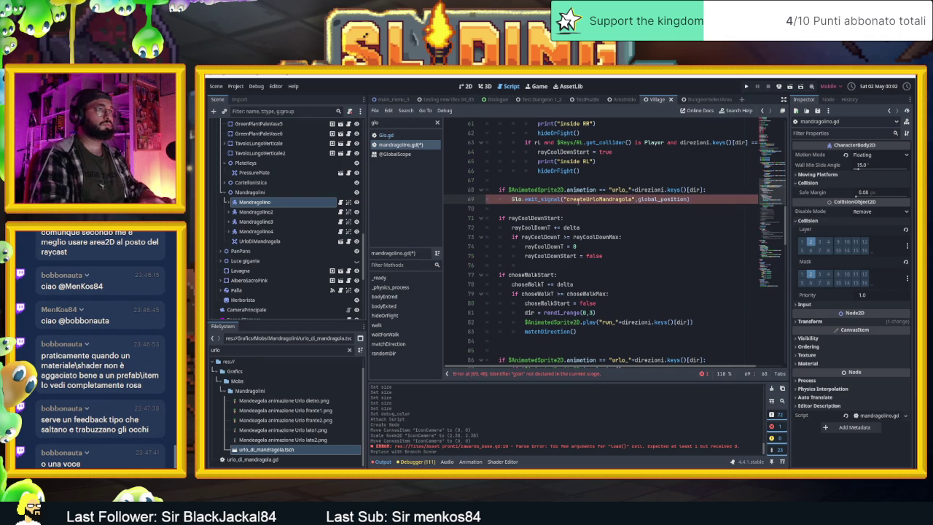
pyautogui.write(')')
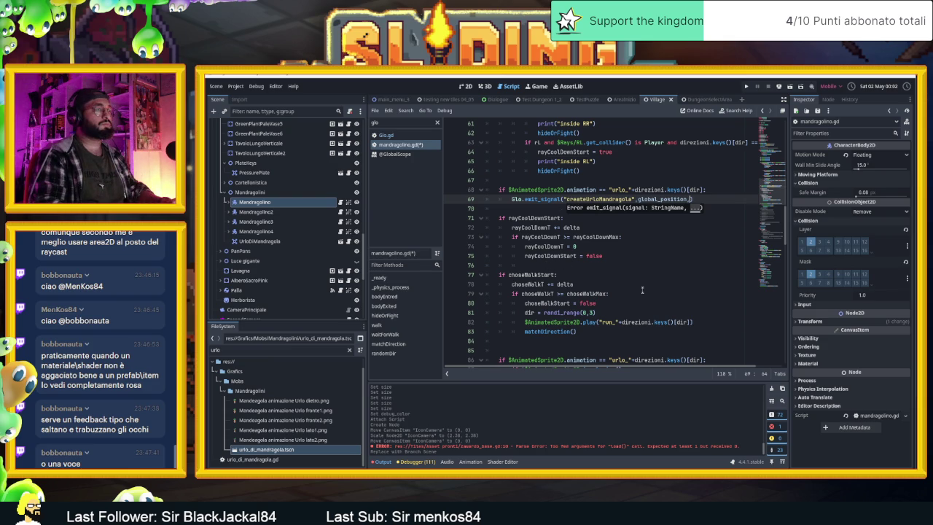
# Step: Add direction as the final argument of the emit_signal call
pyautogui.scroll(-2, 642, 288)
pyautogui.scroll(2, 644, 300)
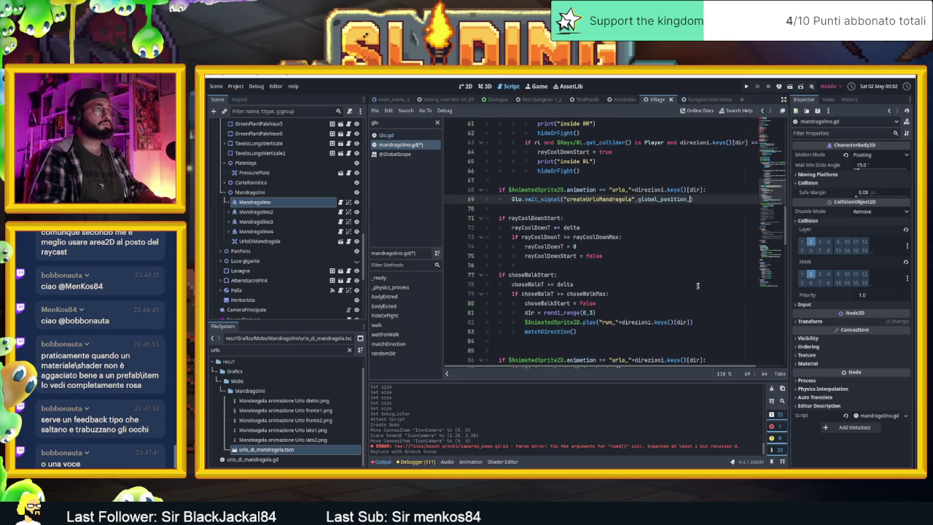
pyautogui.scroll(-20, 685, 302)
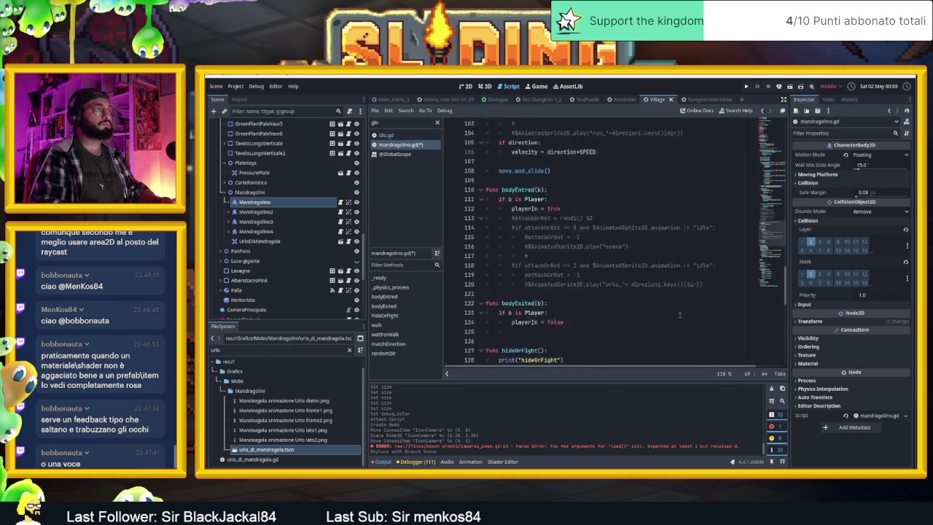
pyautogui.scroll(-2, 679, 315)
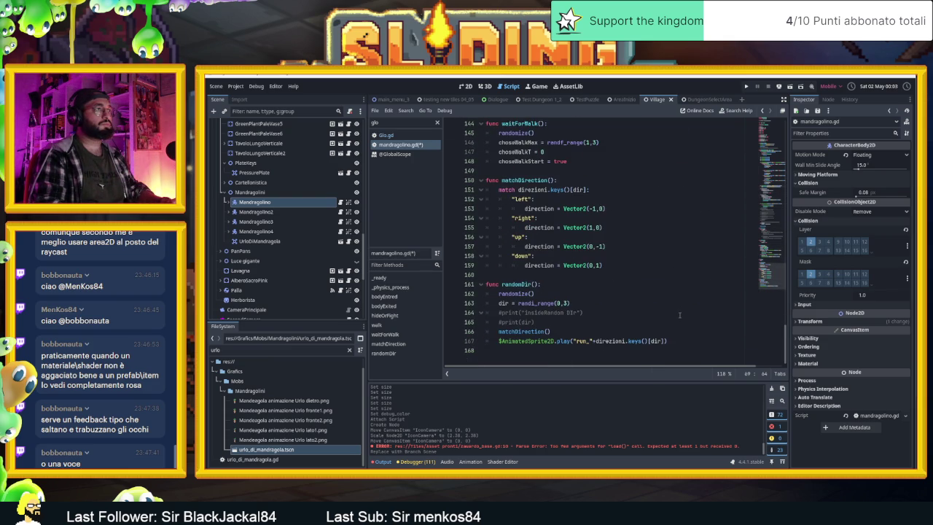
pyautogui.scroll(20, 679, 315)
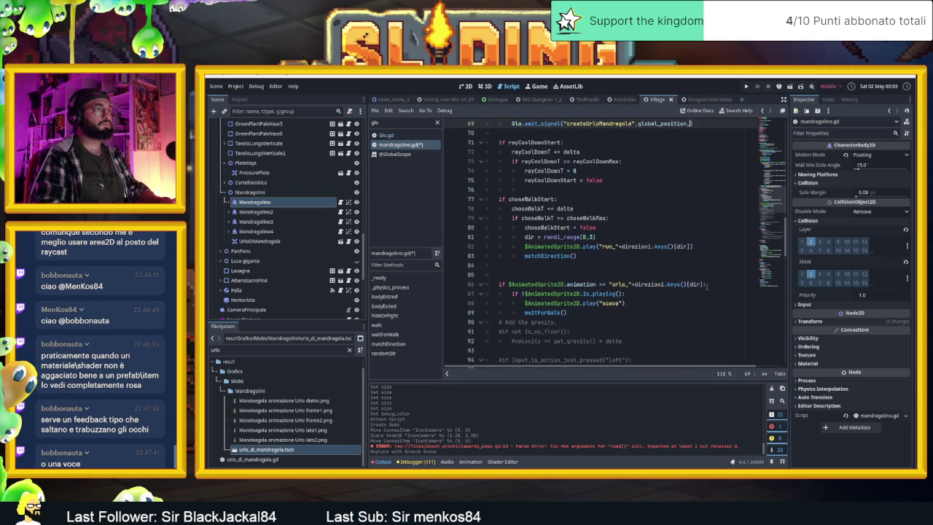
pyautogui.scroll(5, 659, 300)
pyautogui.click(701, 266)
pyautogui.write(',d')
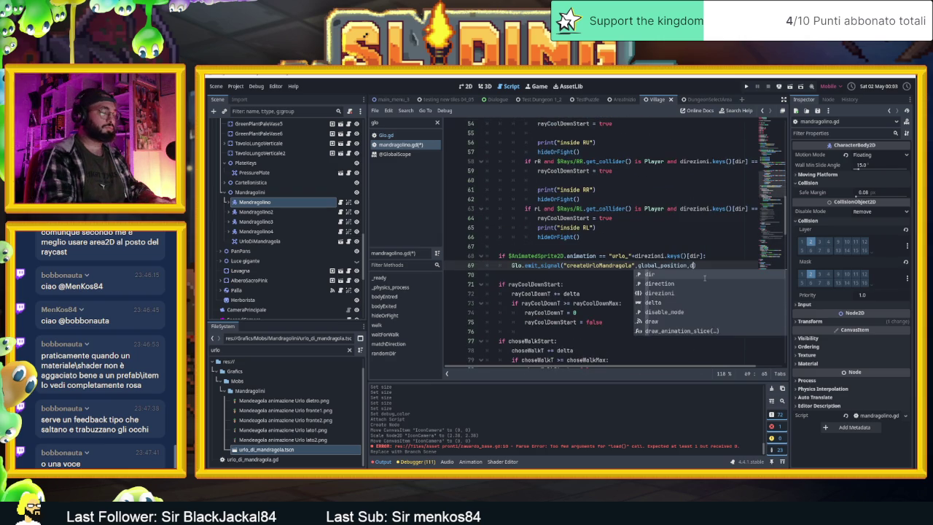
pyautogui.write('ire')
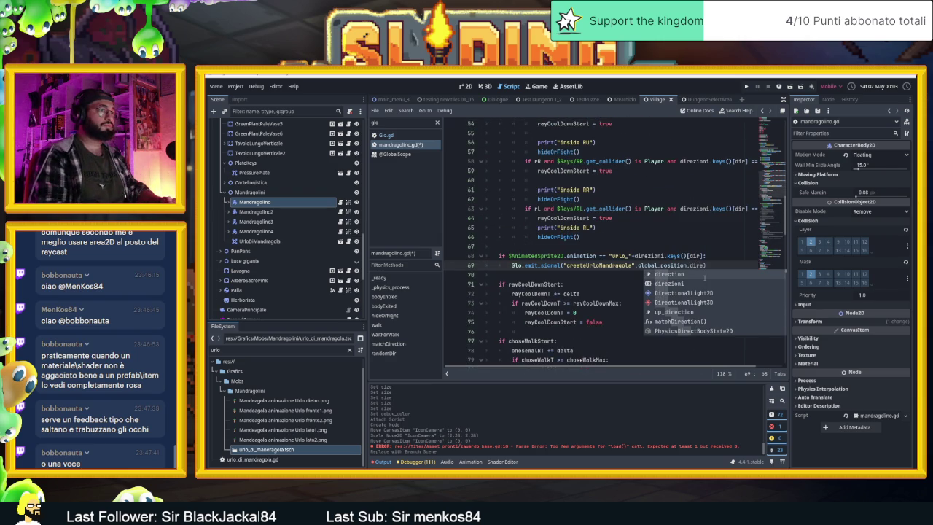
pyautogui.press('Return')
# Step: Save mandragolino.gd, select the UrloDiMandragola node and show the 2D view
pyautogui.hotkey('ctrl', 's')
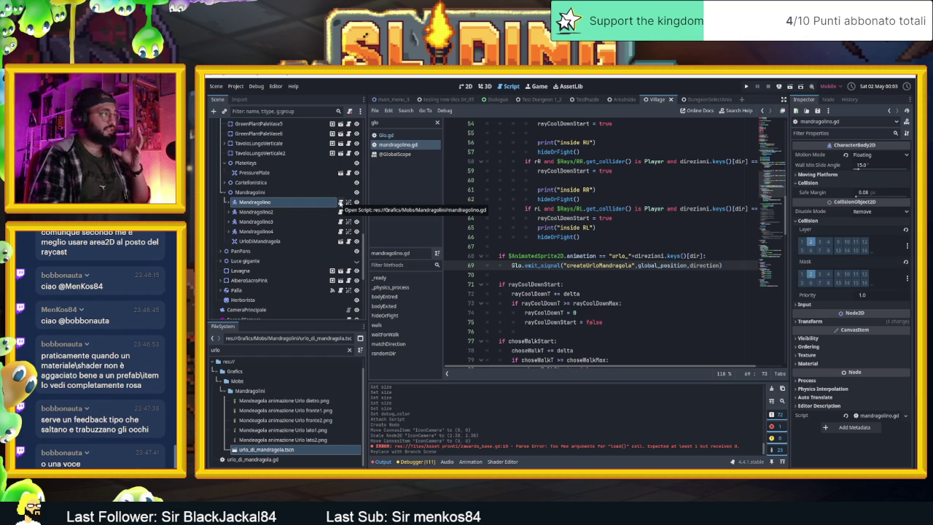
pyautogui.click(318, 242)
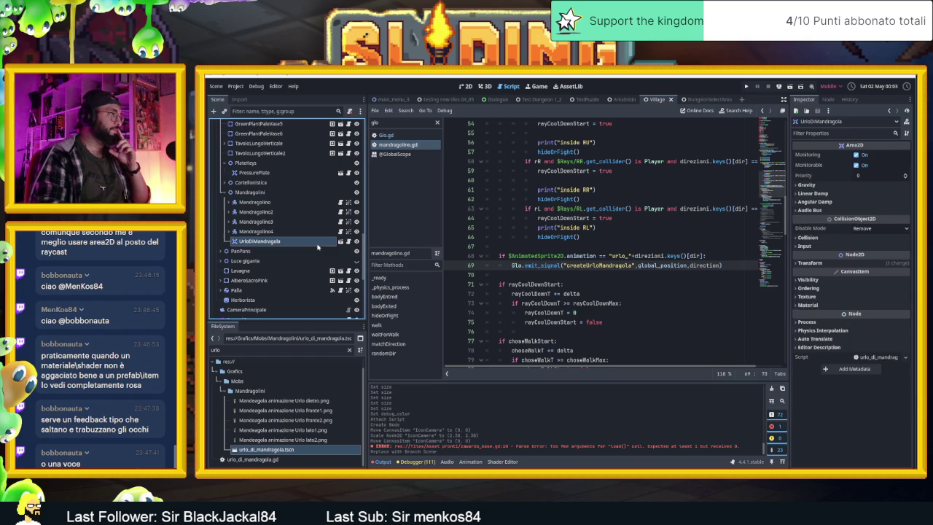
pyautogui.click(467, 86)
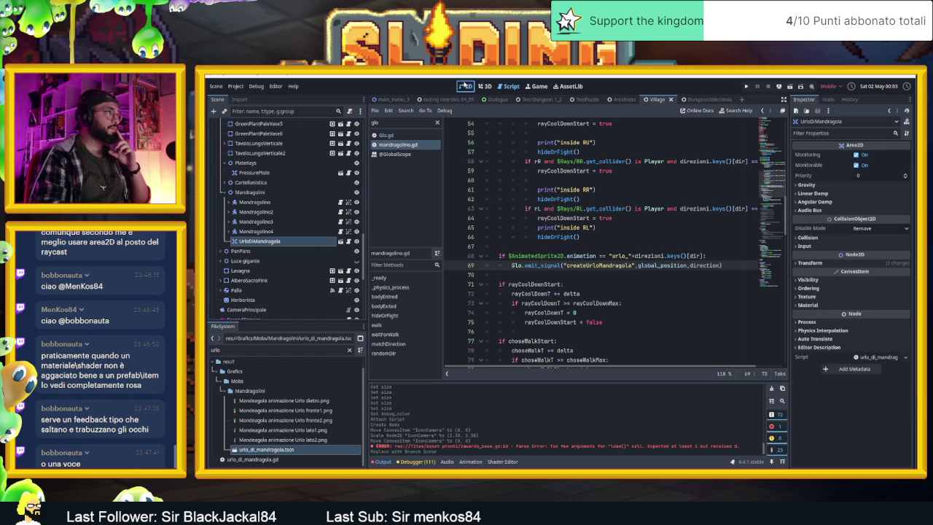
pyautogui.scroll(-4, 450, 191)
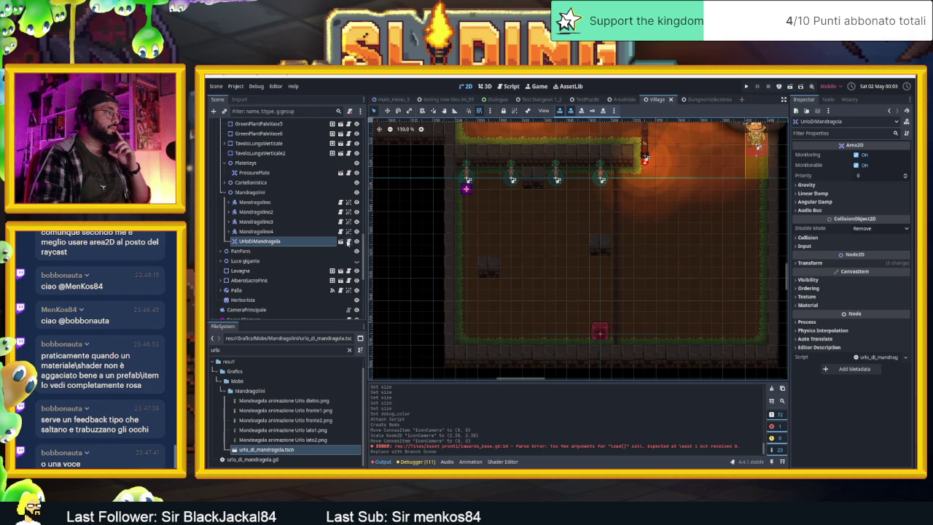
pyautogui.click(387, 111)
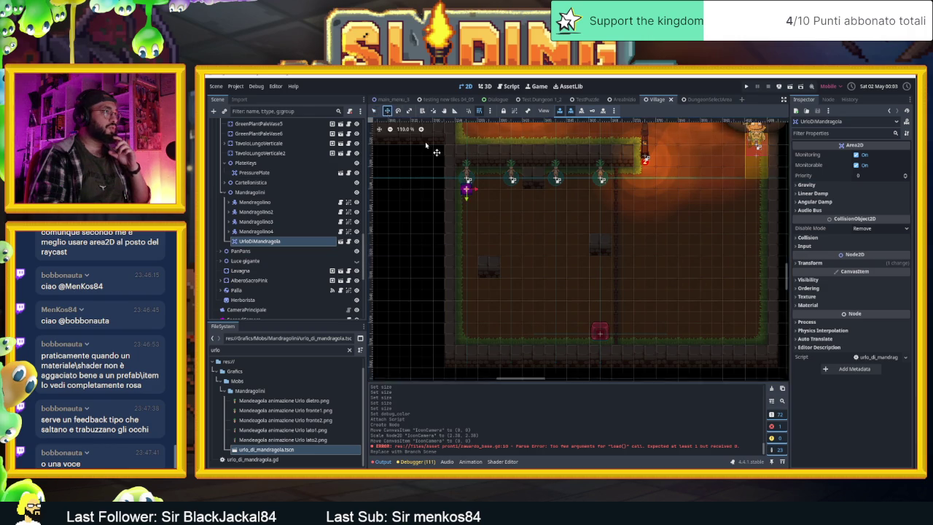
pyautogui.moveTo(489, 208); pyautogui.dragTo(454, 205)
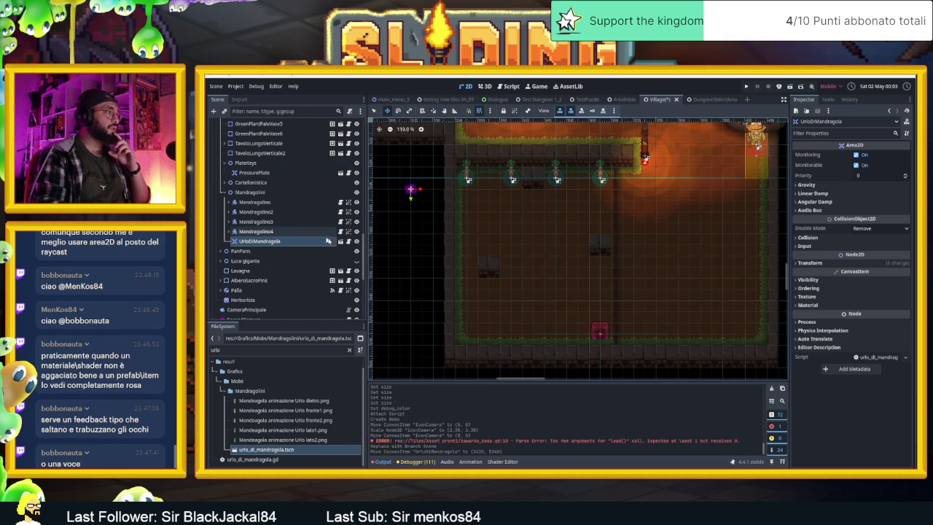
pyautogui.click(341, 241)
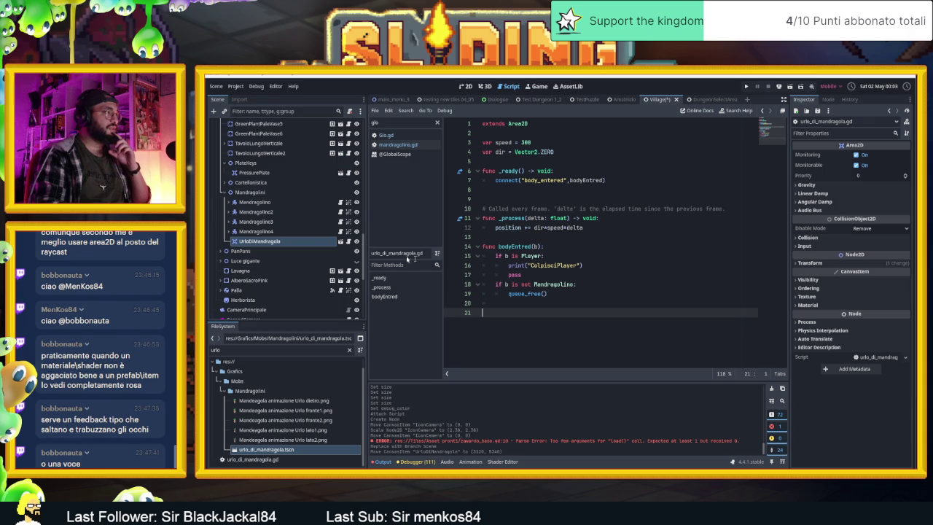
pyautogui.scroll(10, 325, 184)
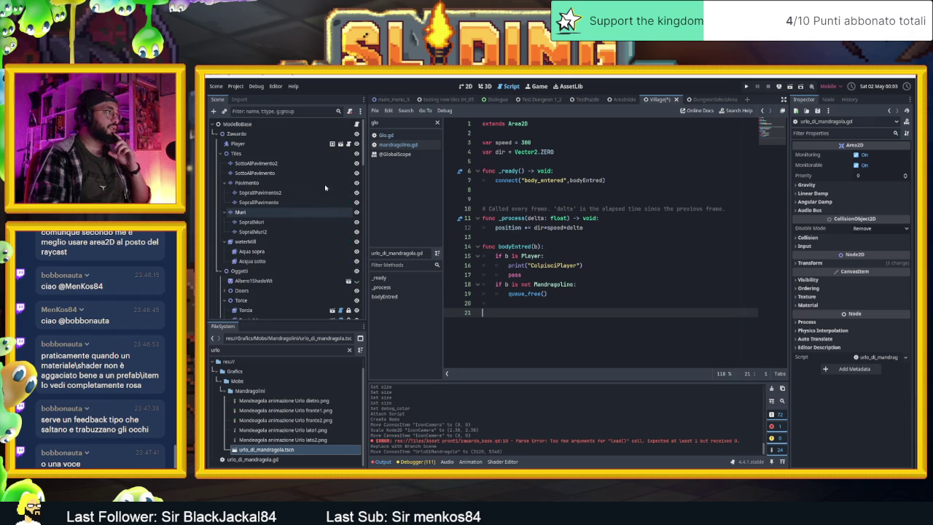
pyautogui.click(355, 133)
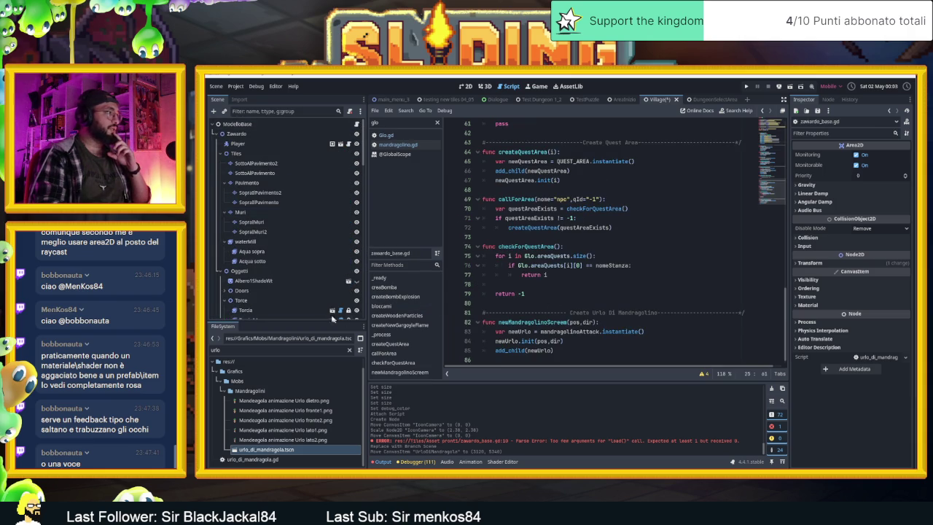
pyautogui.scroll(-10, 314, 291)
pyautogui.scroll(1, 314, 295)
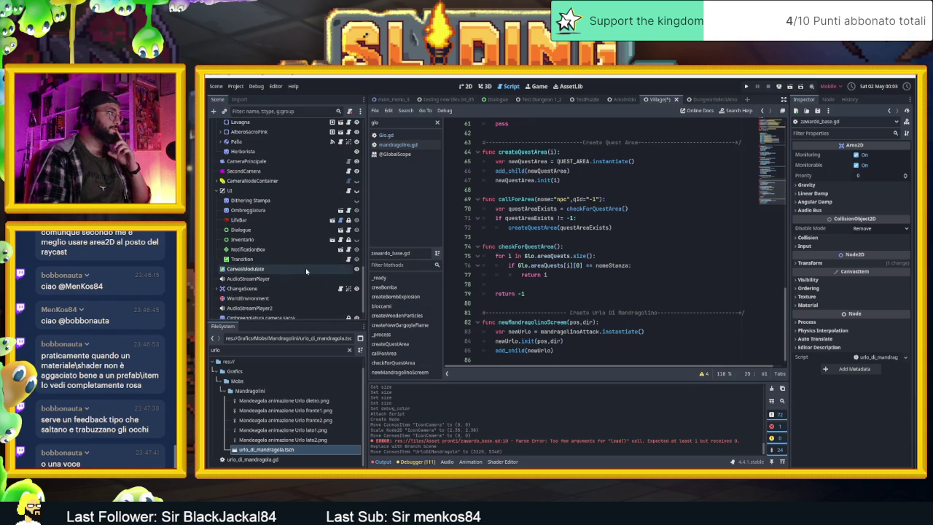
pyautogui.click(411, 146)
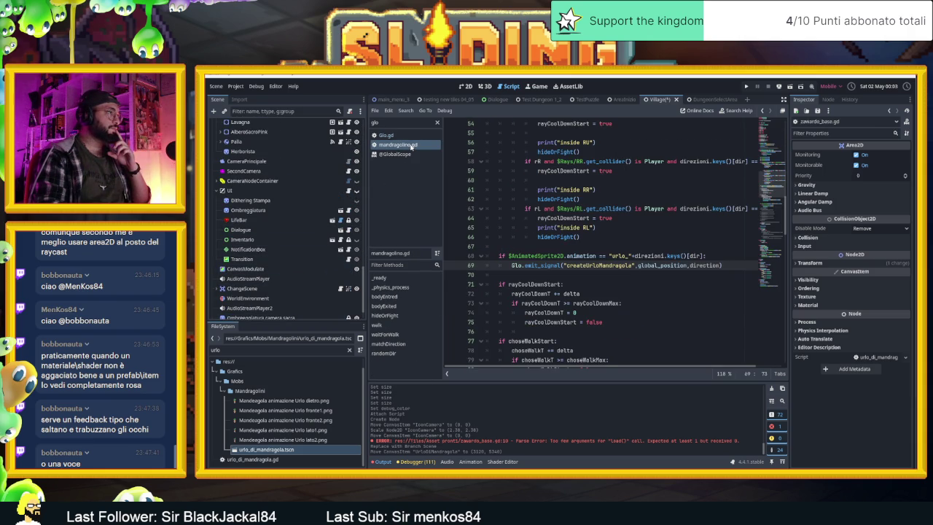
pyautogui.click(404, 123)
pyautogui.press('BackSpace')
pyautogui.press('BackSpace')
pyautogui.press('BackSpace')
pyautogui.write('urlo')
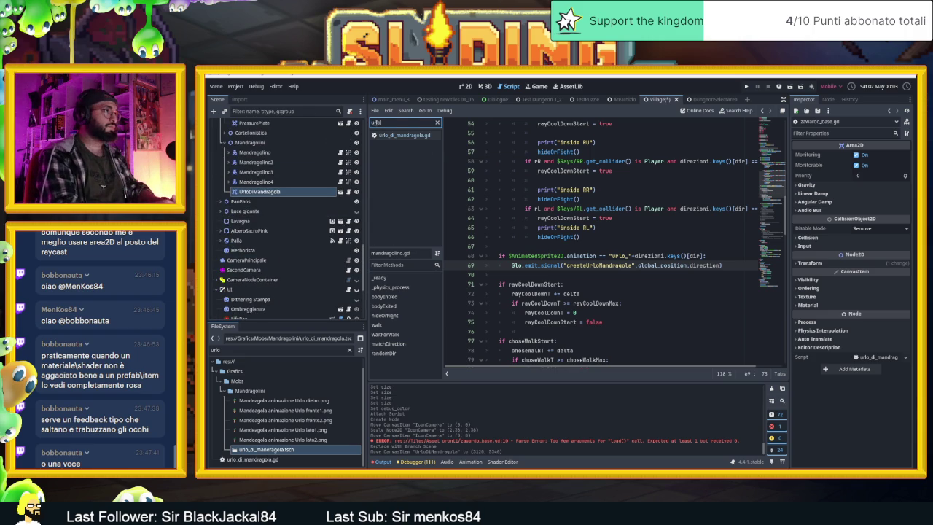
pyautogui.press('Return')
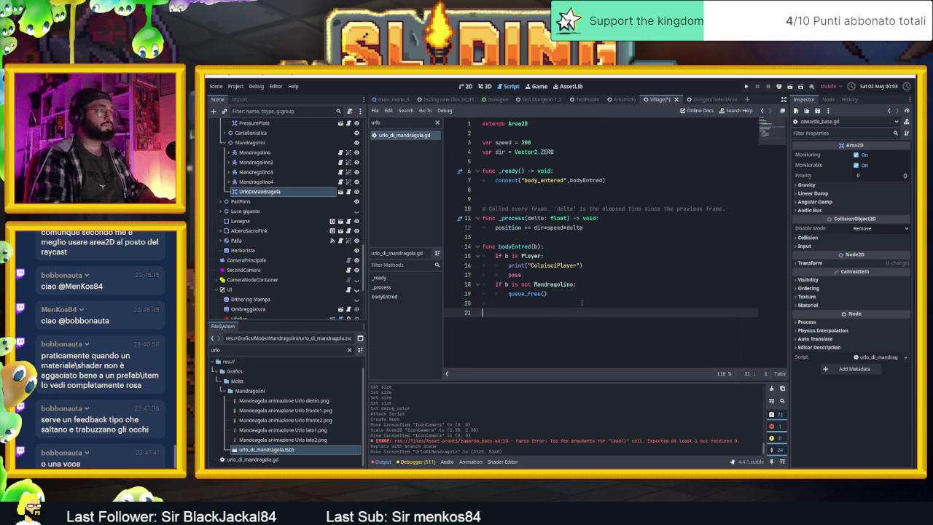
pyautogui.write('func init')
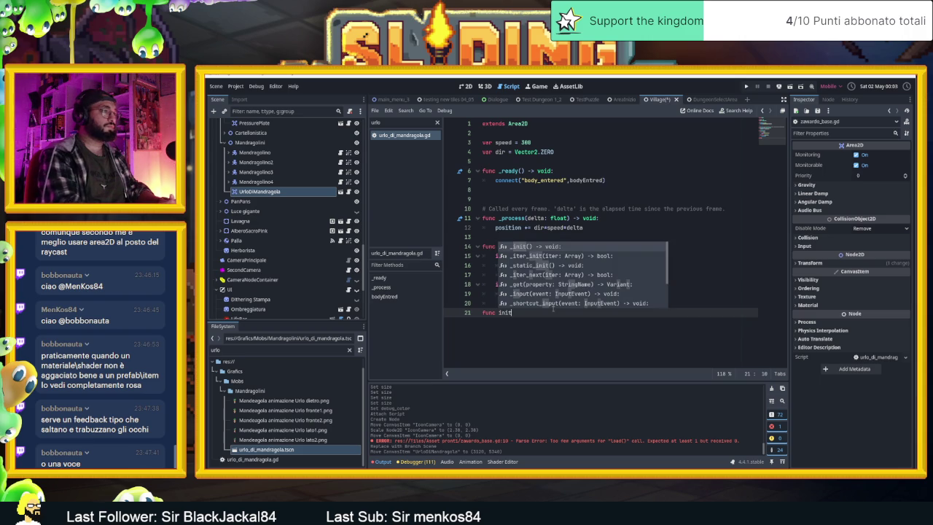
pyautogui.write('(')
pyautogui.write('pos,')
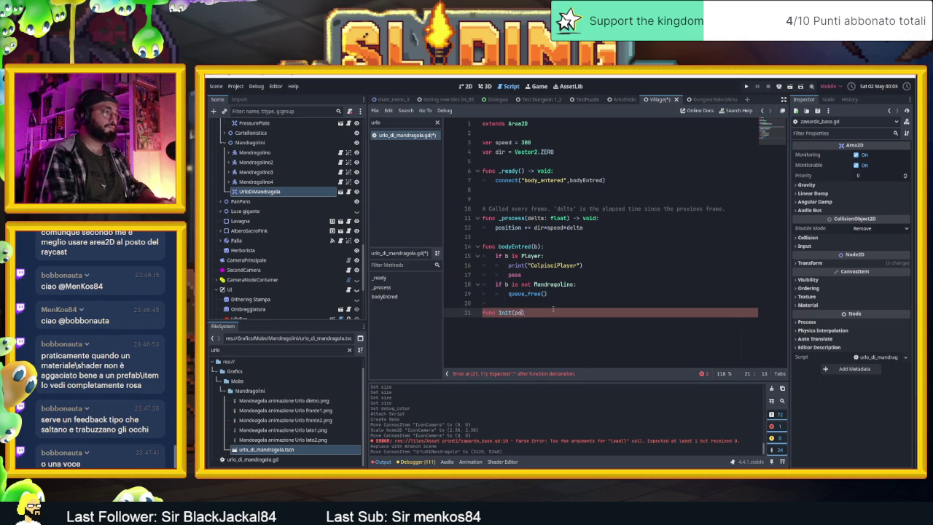
pyautogui.write('dir')
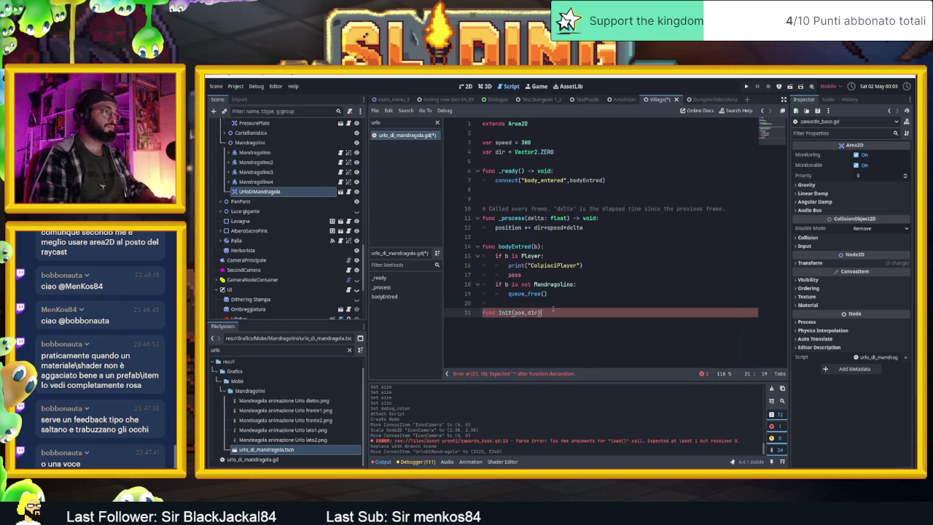
pyautogui.write(':')
# Step: Start init's body with a global_position assignment from the position parameter
pyautogui.press('Return')
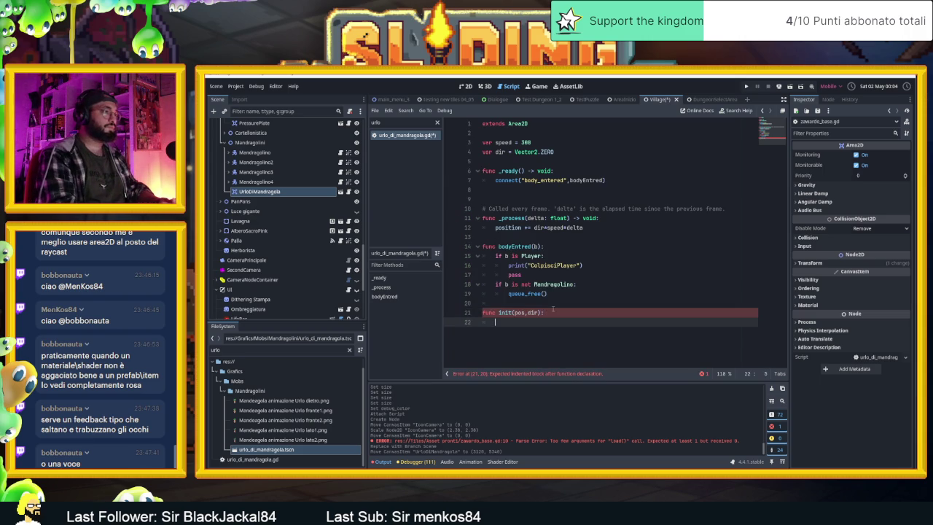
pyautogui.write('global')
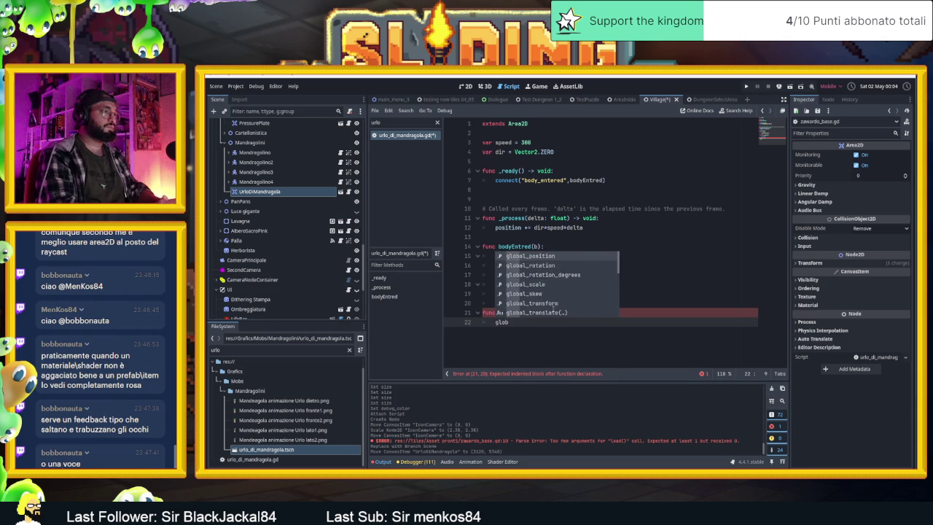
pyautogui.press('Return')
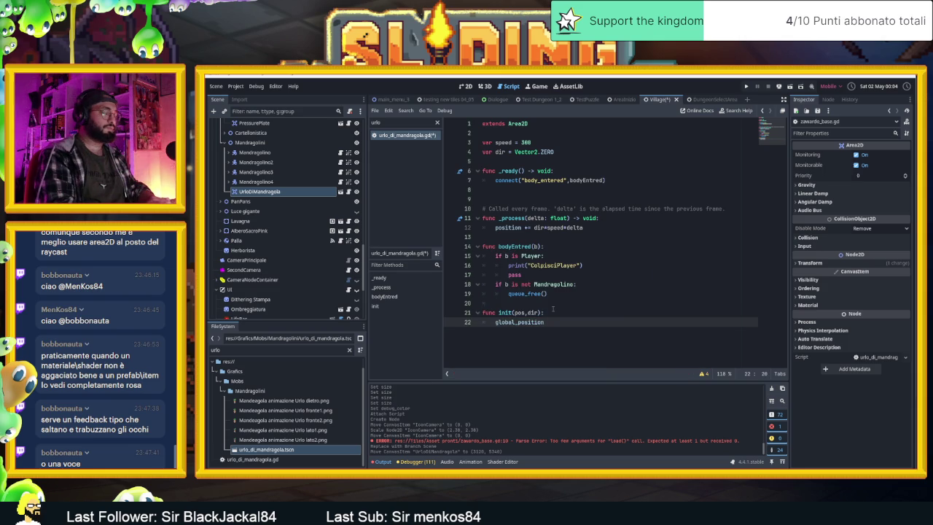
pyautogui.write('pos')
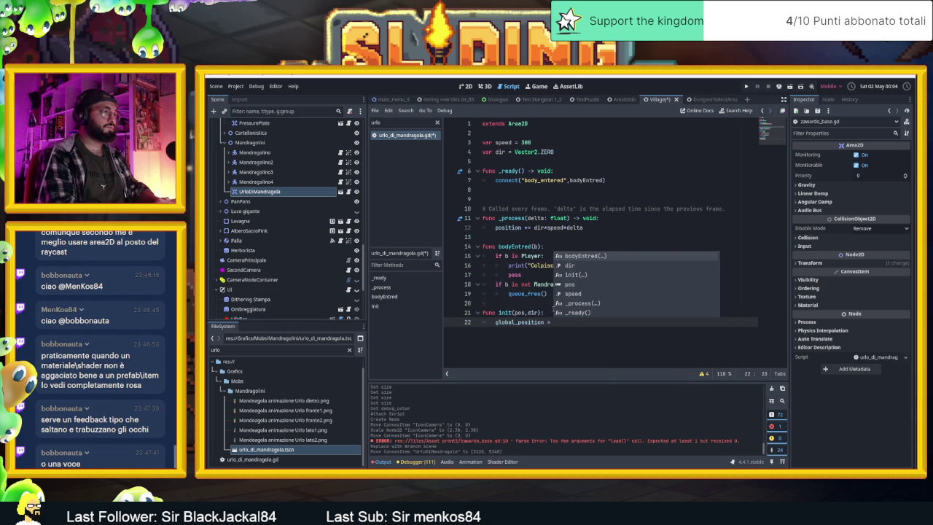
pyautogui.press('Return')
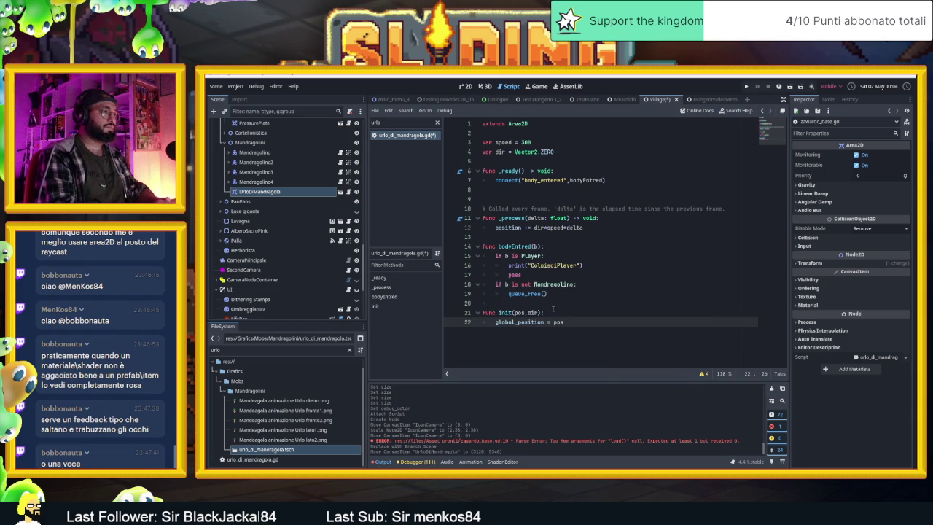
pyautogui.press('Return')
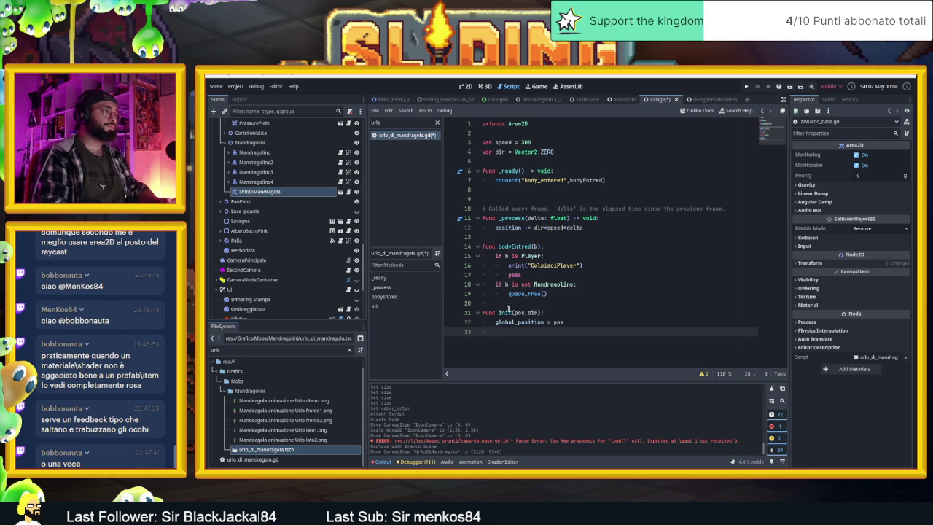
# Step: Add dir = d on line 23 and save urlo_di_mandragola.gd
pyautogui.click(524, 312)
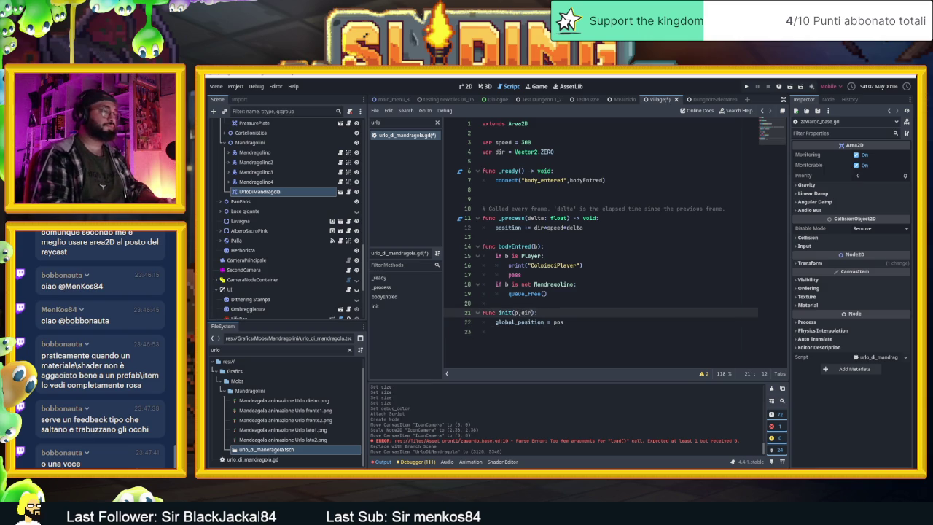
pyautogui.click(576, 321)
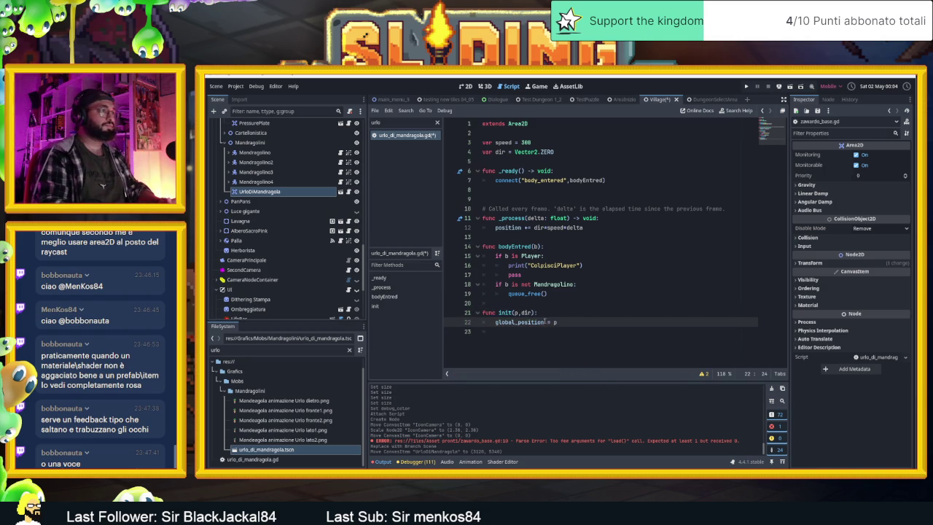
pyautogui.click(524, 312)
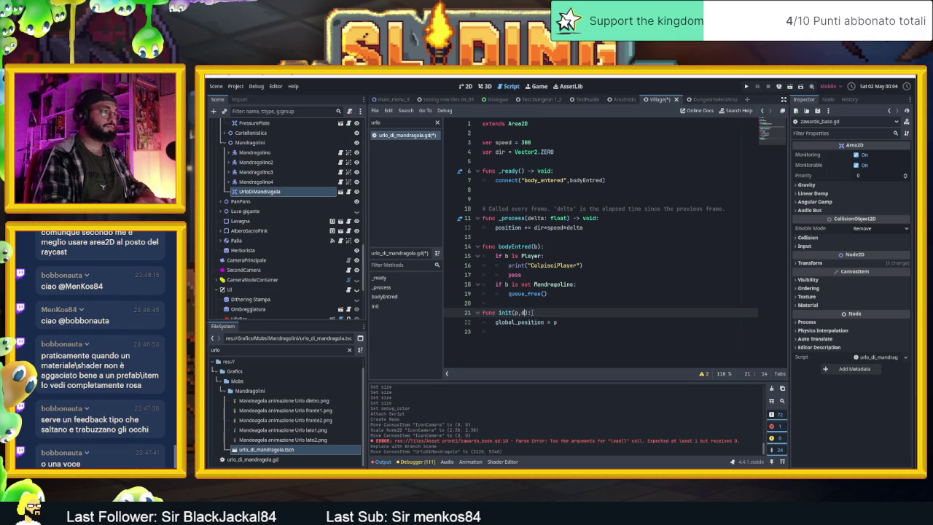
pyautogui.click(525, 331)
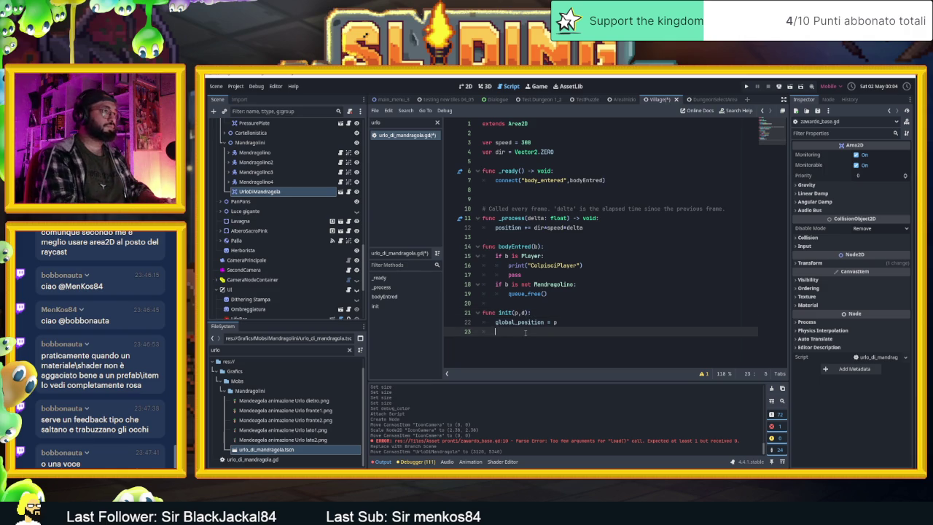
pyautogui.write('dir= d')
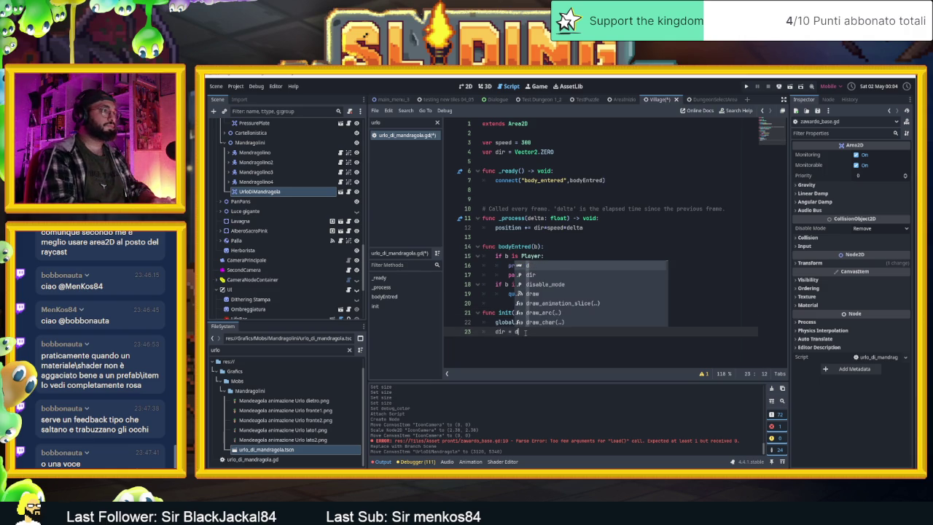
pyautogui.press('Escape')
pyautogui.hotkey('ctrl', 's')
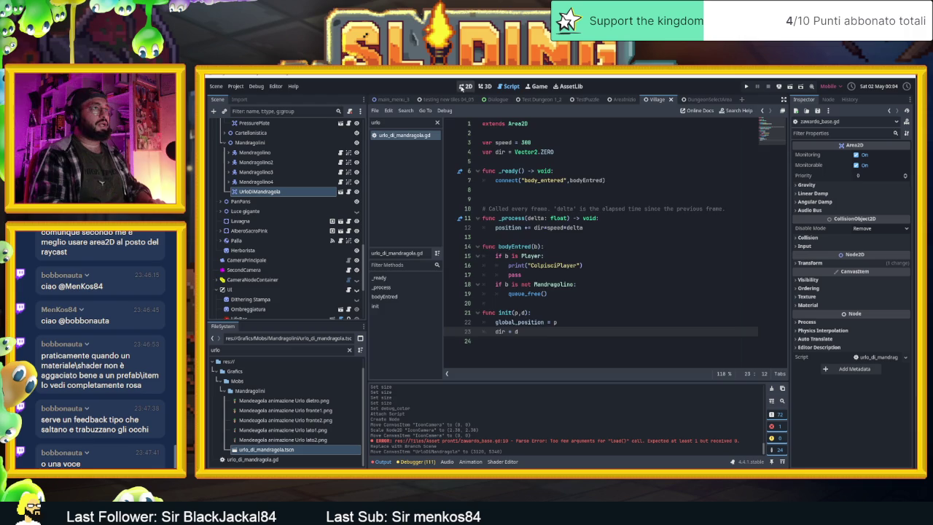
# Step: Test-run the dungeon, moving the player up, left, down and left, then stop and reopen UrloDiMandragola's script
pyautogui.click(463, 86)
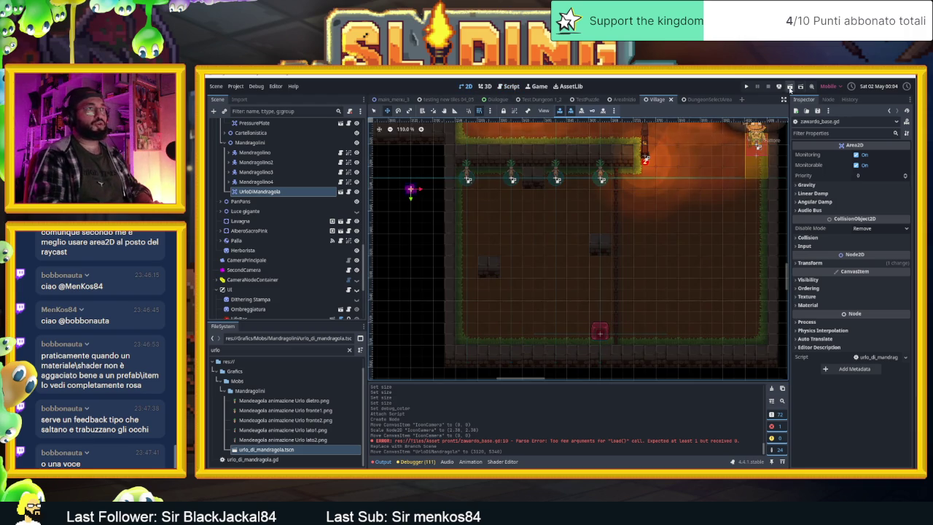
pyautogui.hotkey('ctrl', 's')
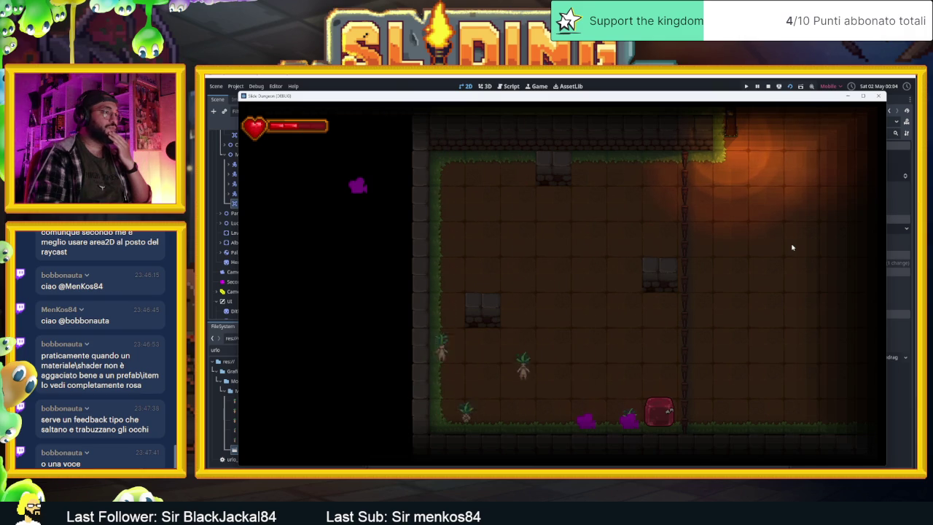
pyautogui.press('Up')
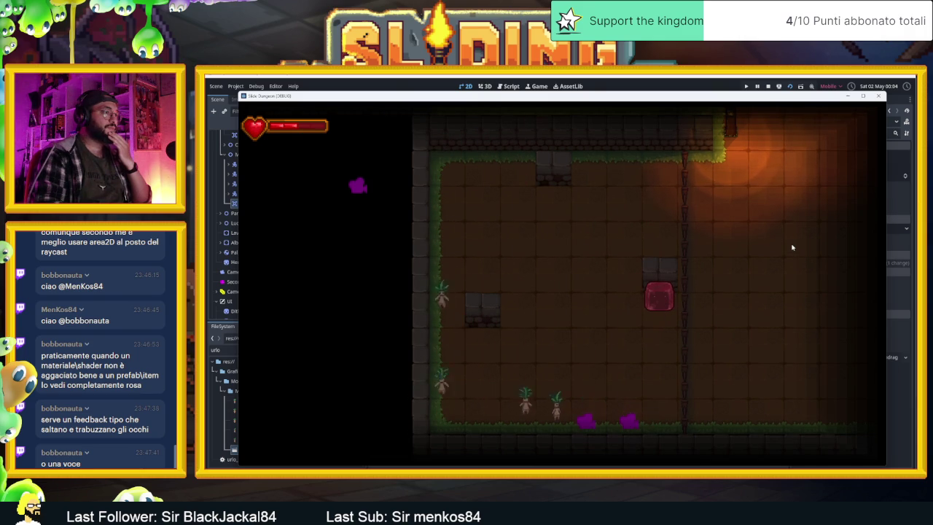
pyautogui.press('Left')
pyautogui.press('Down')
pyautogui.press('Left')
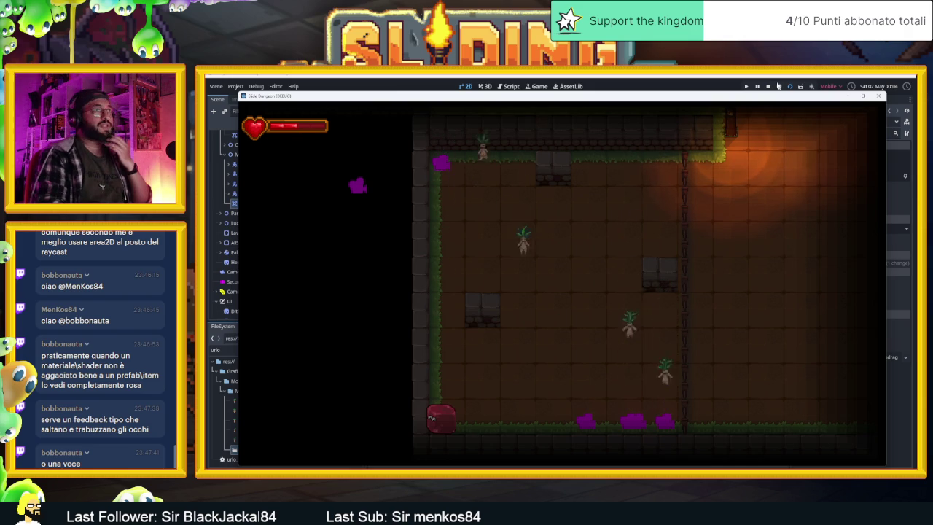
pyautogui.press('F8')
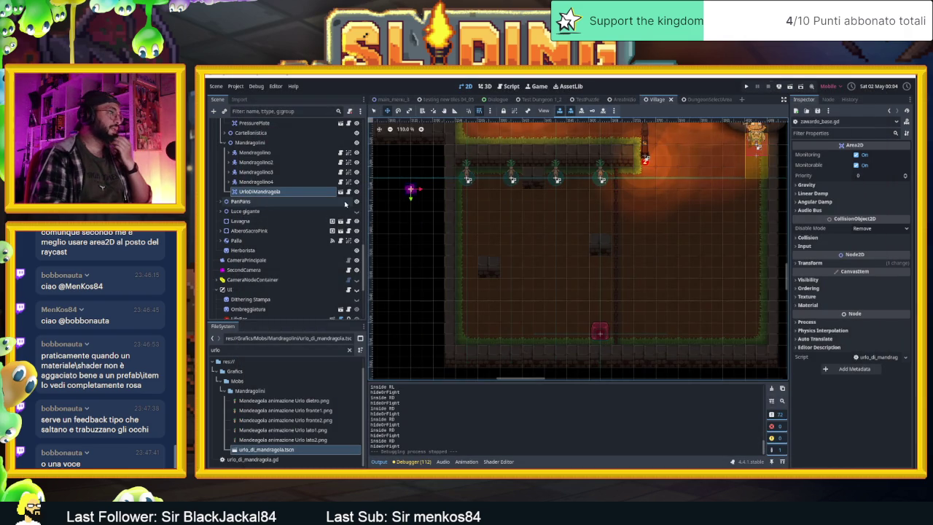
pyautogui.click(349, 191)
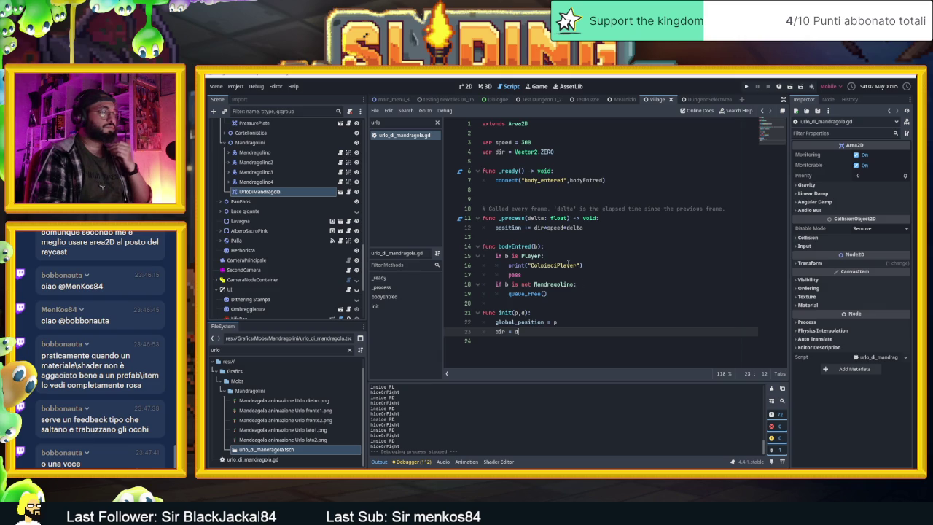
pyautogui.click(576, 228)
pyautogui.doubleClick(574, 227)
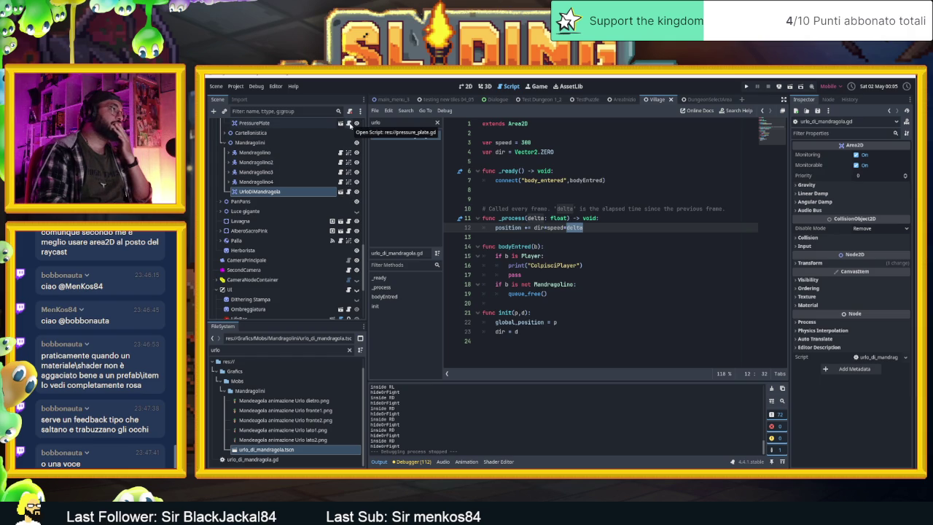
pyautogui.scroll(3, 349, 149)
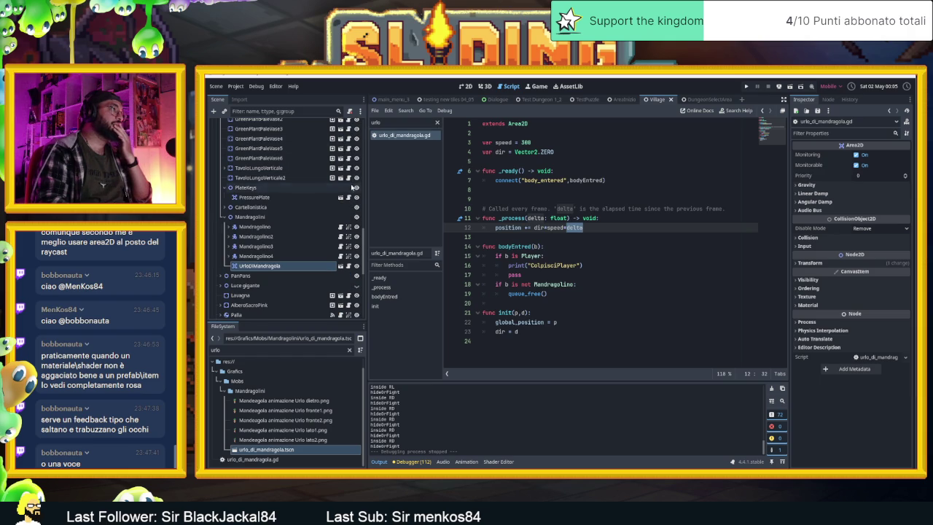
pyautogui.scroll(-1, 348, 193)
pyautogui.scroll(-1, 349, 219)
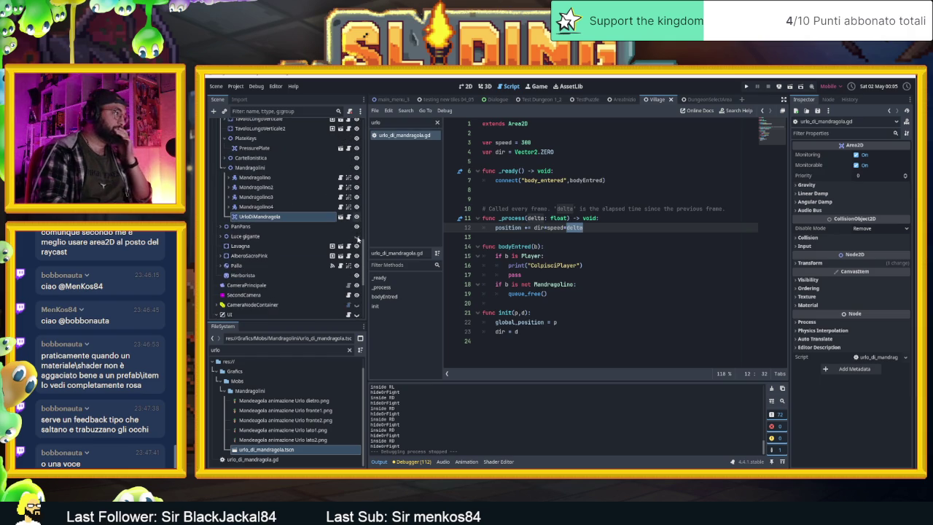
pyautogui.scroll(-3, 343, 273)
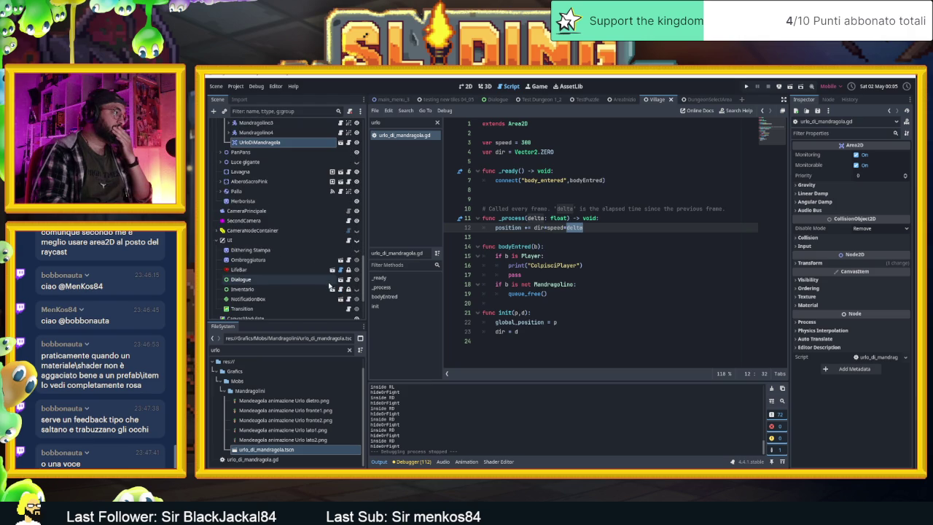
pyautogui.scroll(-3, 343, 277)
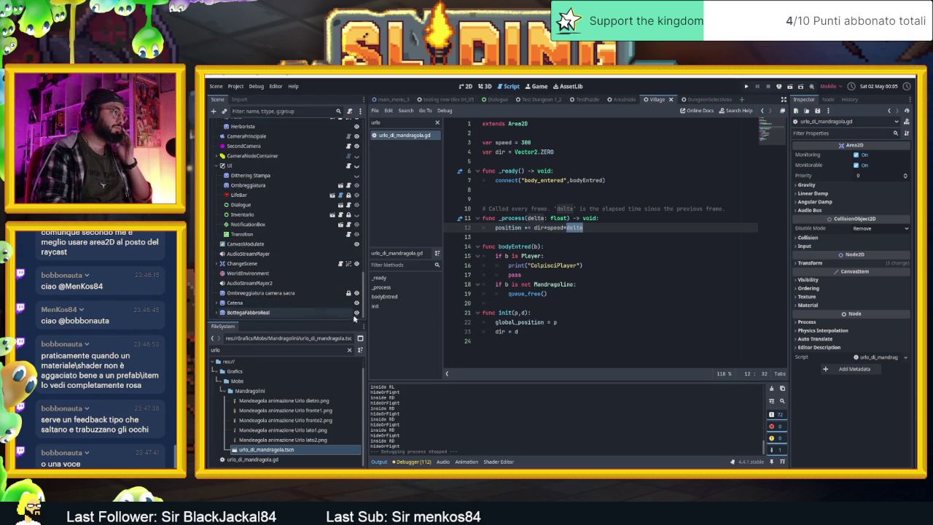
pyautogui.scroll(10, 338, 290)
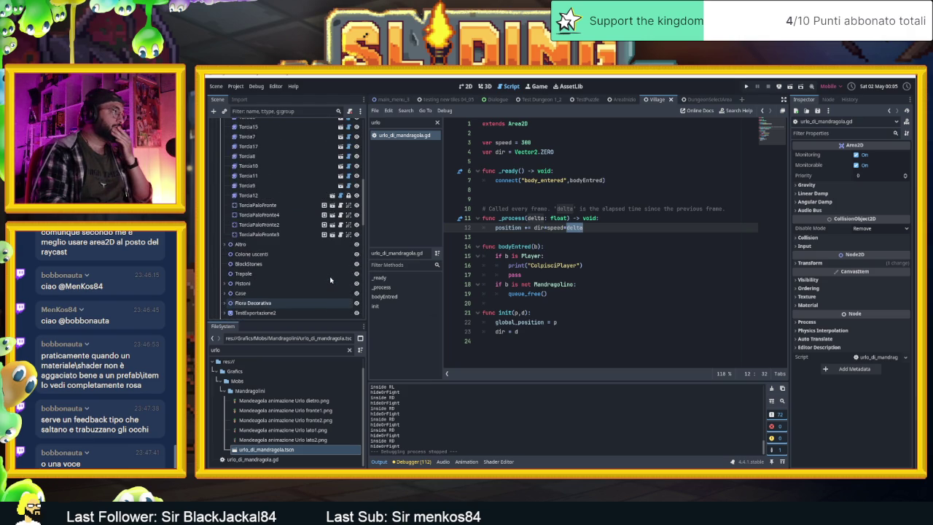
# Step: Review Player2.gd's variables, _ready and movement code, then select the Mandragolino4 node
pyautogui.click(348, 143)
pyautogui.scroll(-15, 663, 304)
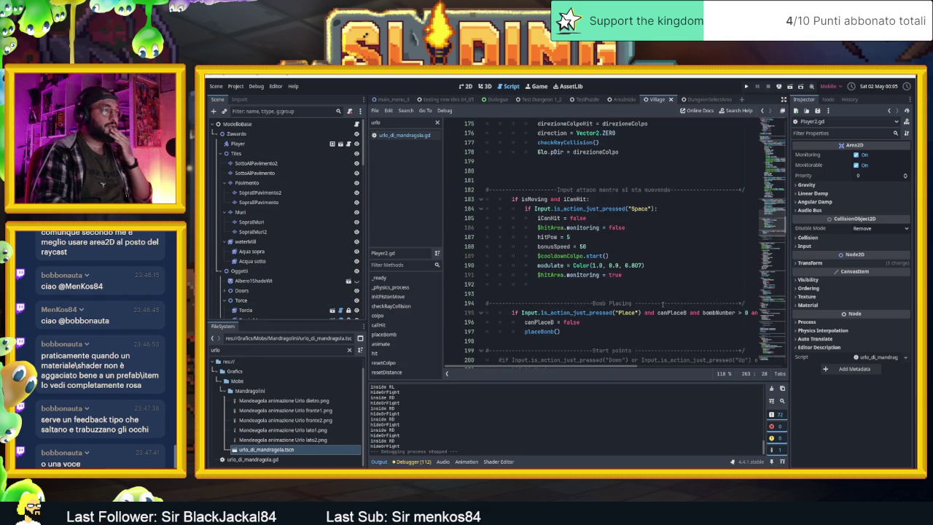
pyautogui.scroll(-15, 663, 304)
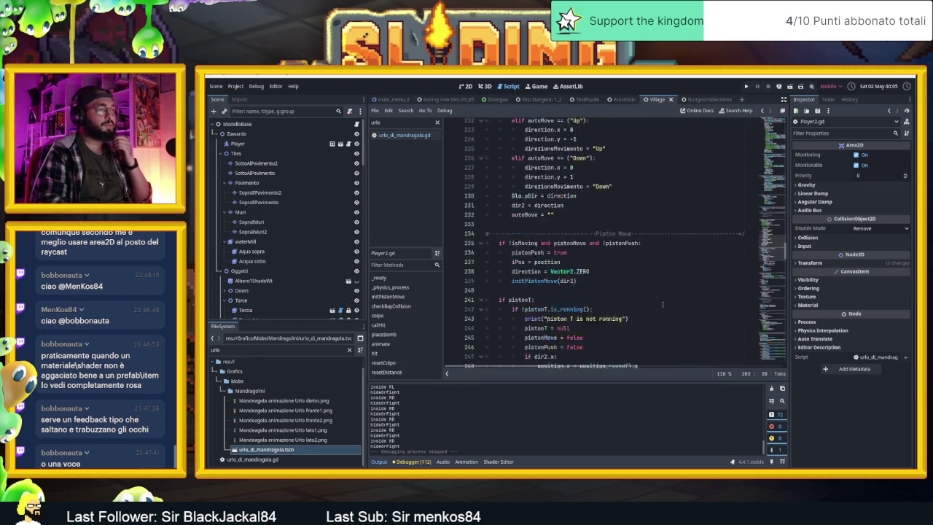
pyautogui.scroll(-5, 663, 304)
pyautogui.scroll(20, 663, 304)
pyautogui.scroll(17, 662, 303)
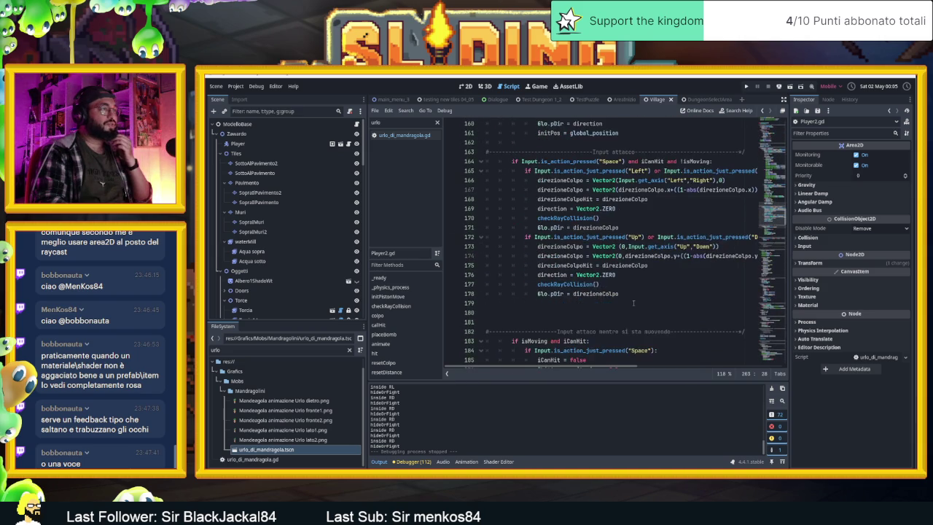
pyautogui.scroll(15, 633, 301)
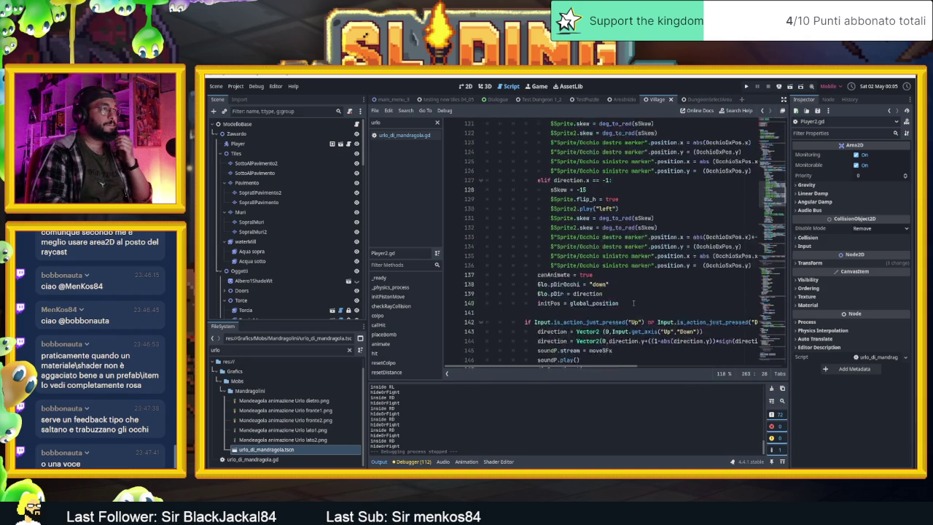
pyautogui.scroll(5, 633, 303)
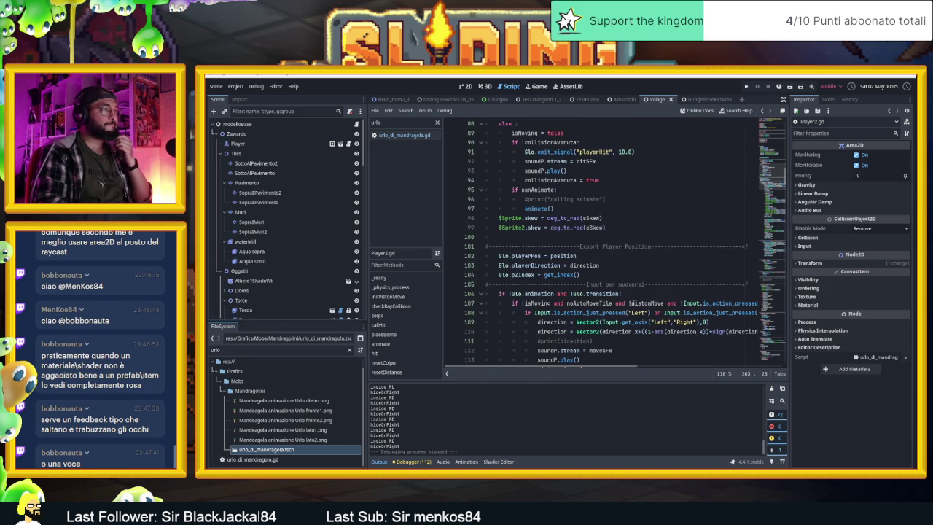
pyautogui.scroll(10, 634, 302)
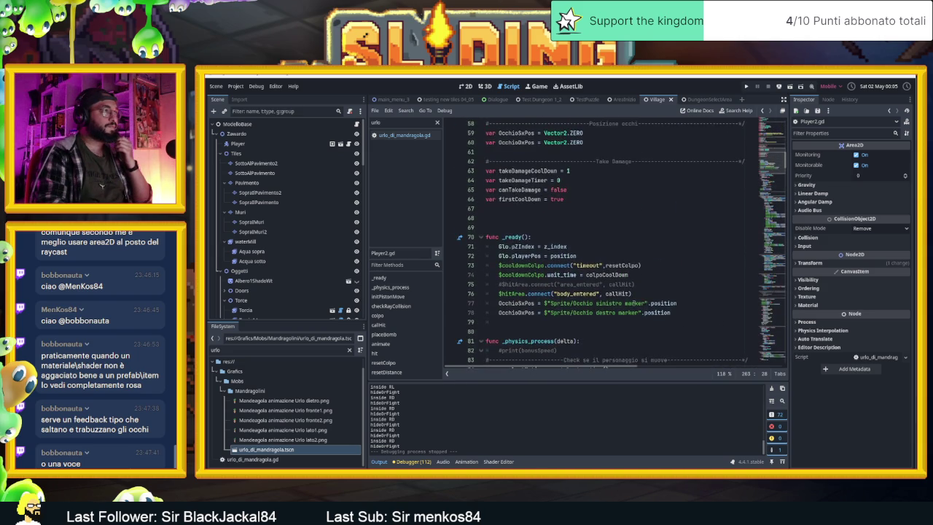
pyautogui.scroll(4, 633, 303)
pyautogui.scroll(-10, 315, 217)
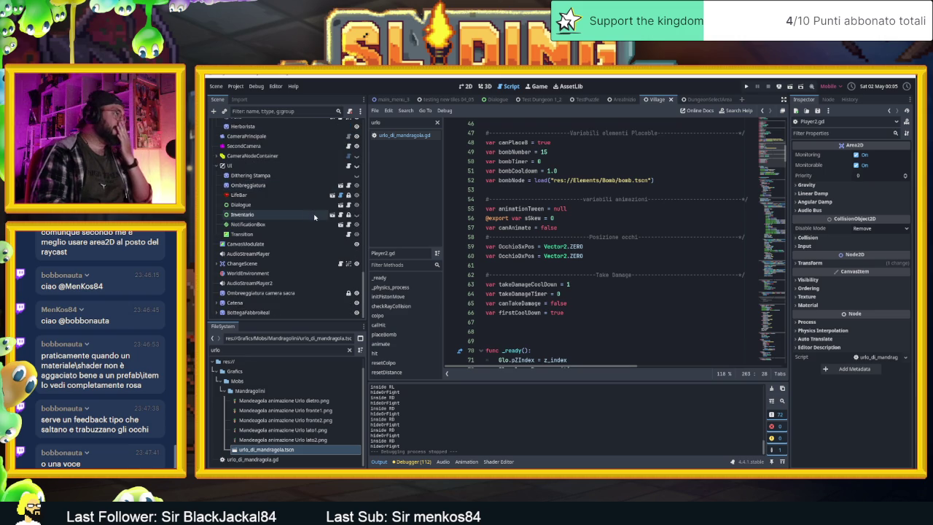
pyautogui.scroll(5, 314, 208)
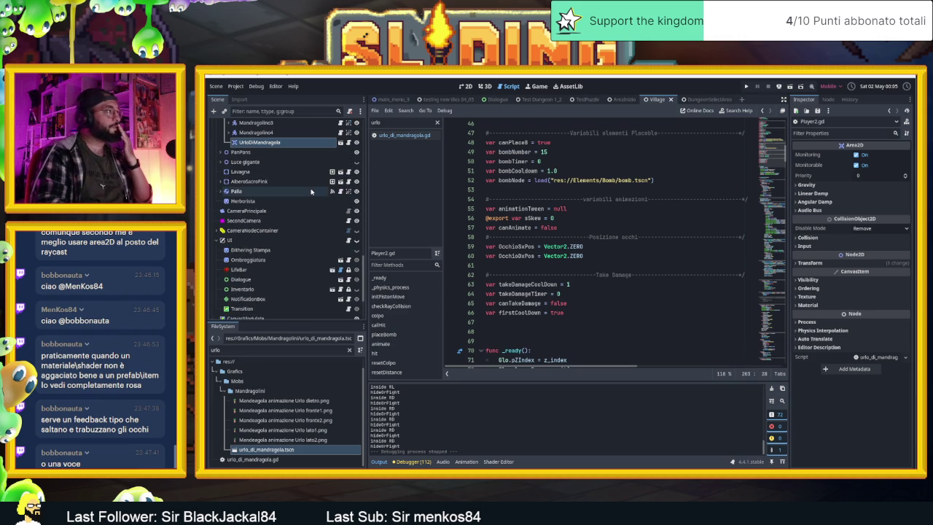
pyautogui.scroll(3, 312, 191)
pyautogui.click(319, 182)
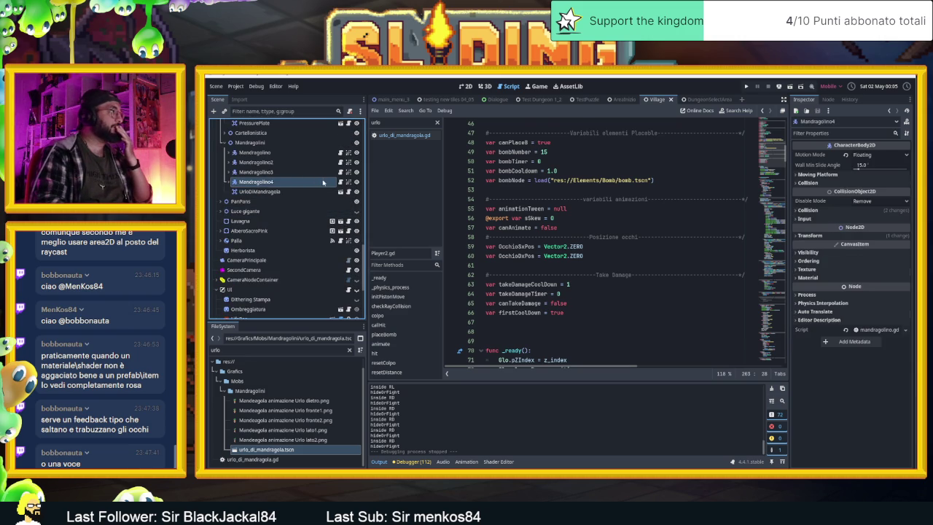
# Step: Open Mandragolino4's mandragolino.gd and select its commented gravity and input code block
pyautogui.click(340, 181)
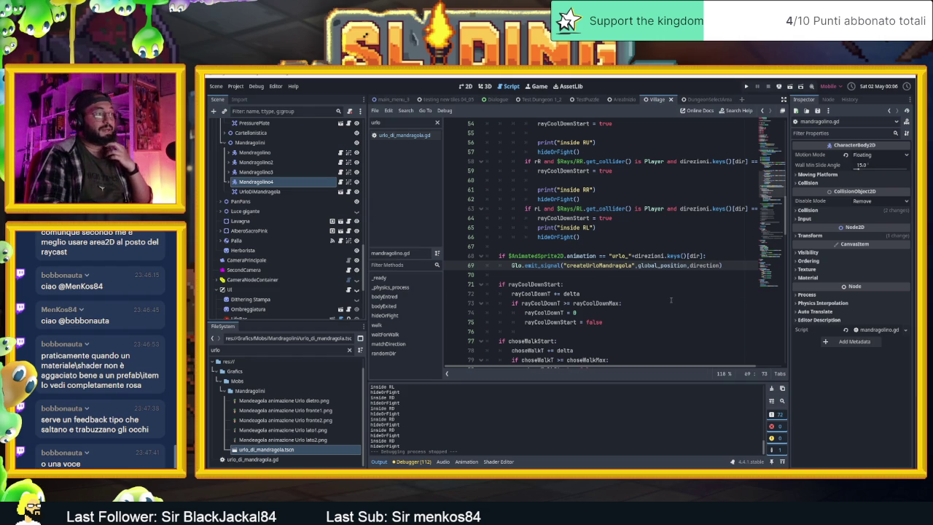
pyautogui.scroll(-5, 668, 288)
pyautogui.moveTo(763, 203); pyautogui.dragTo(764, 264)
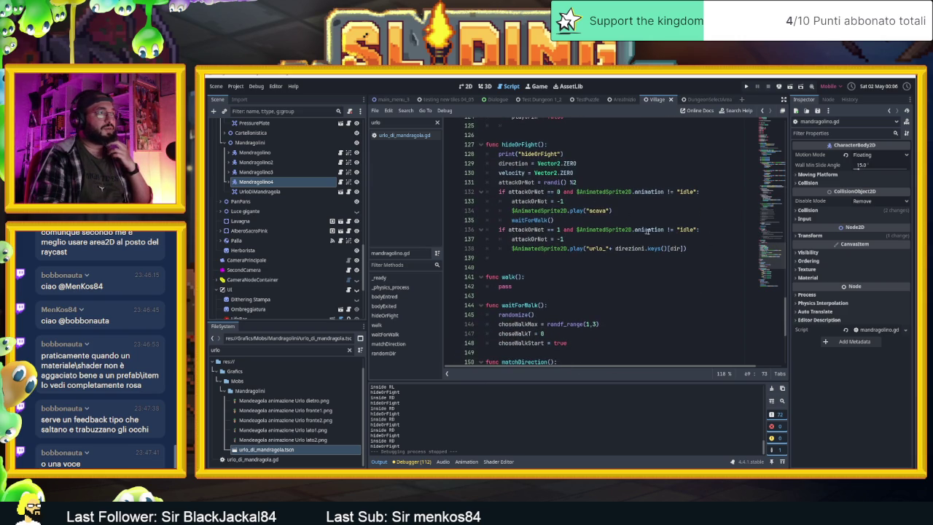
pyautogui.scroll(-3, 767, 260)
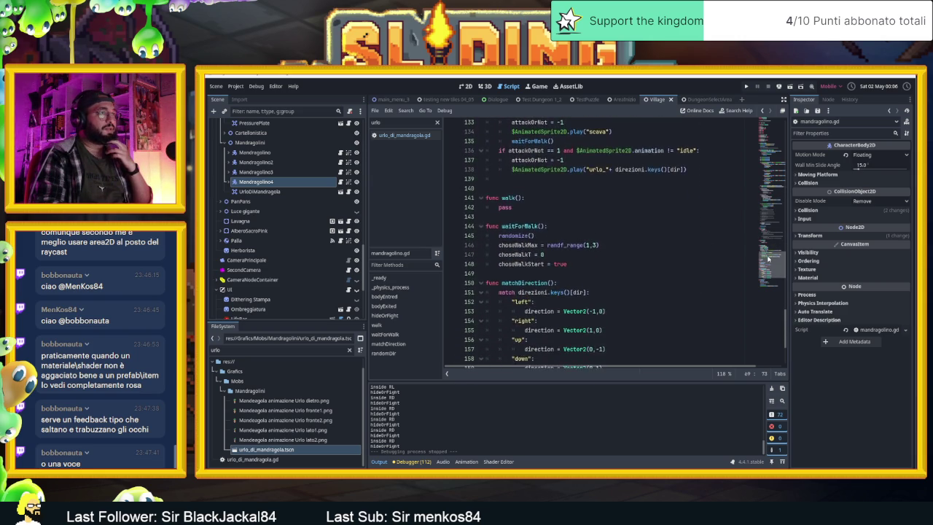
pyautogui.moveTo(767, 260)
pyautogui.mouseDown()
pyautogui.moveTo(768, 273)
pyautogui.moveTo(770, 227)
pyautogui.moveTo(748, 148)
pyautogui.mouseUp()
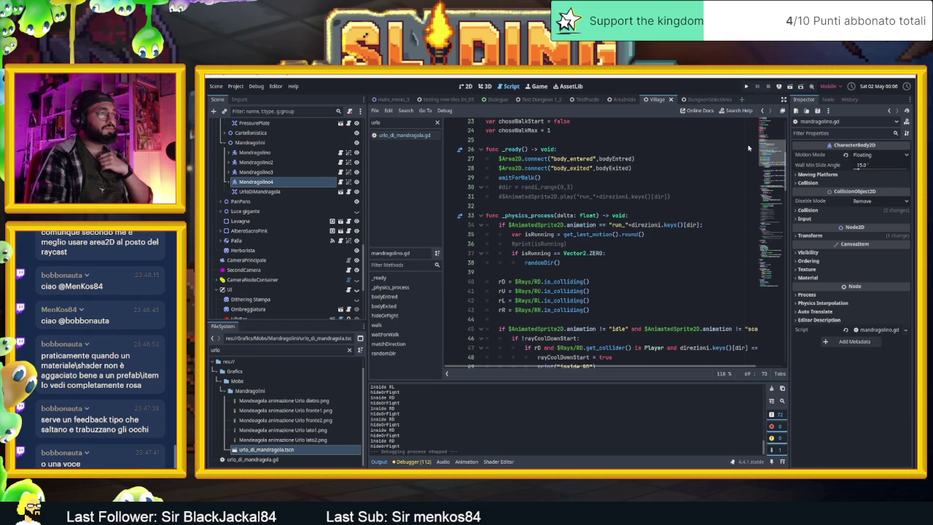
pyautogui.moveTo(747, 148)
pyautogui.mouseDown()
pyautogui.moveTo(747, 226)
pyautogui.moveTo(748, 213)
pyautogui.mouseUp()
pyautogui.moveTo(684, 278)
pyautogui.mouseDown()
pyautogui.moveTo(586, 277)
pyautogui.moveTo(489, 182)
pyautogui.moveTo(471, 145)
pyautogui.mouseUp()
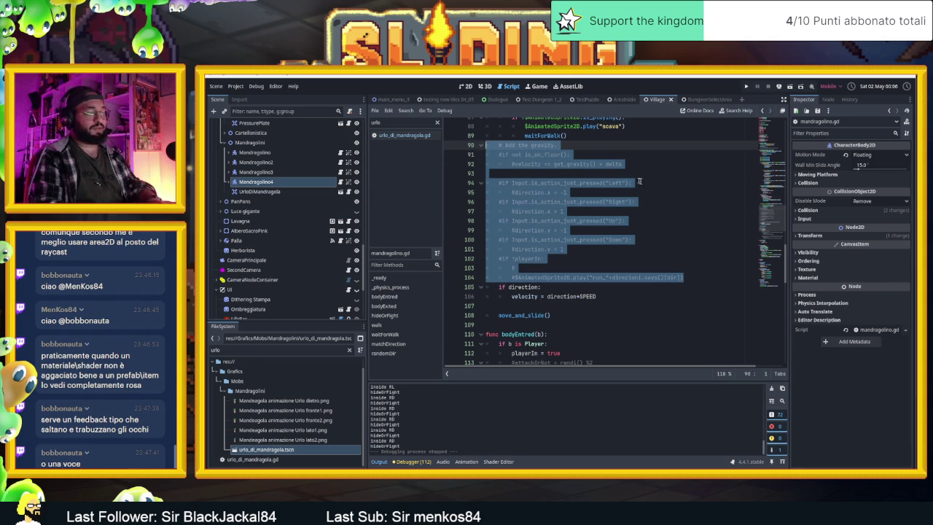
pyautogui.press('Delete')
pyautogui.moveTo(719, 296); pyautogui.dragTo(487, 231)
pyautogui.press('Delete')
pyautogui.press('BackSpace')
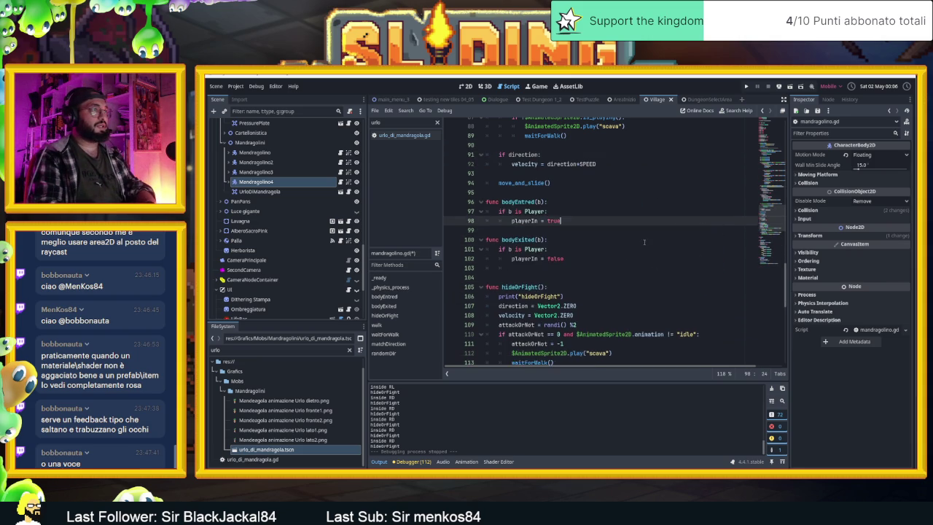
pyautogui.scroll(9, 659, 269)
pyautogui.scroll(8, 660, 270)
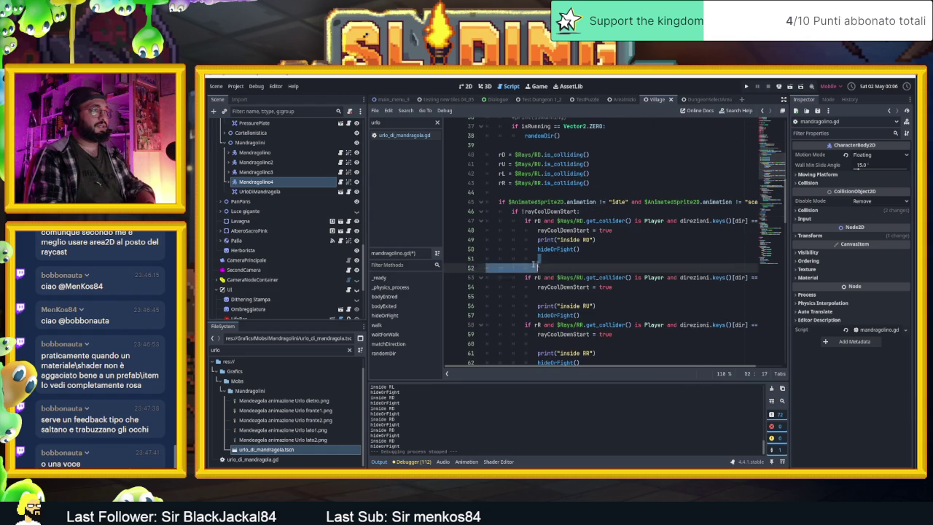
pyautogui.click(462, 265)
pyautogui.hotkey('shift', 'Home')
pyautogui.press('BackSpace')
pyautogui.press('BackSpace')
pyautogui.scroll(-20, 629, 277)
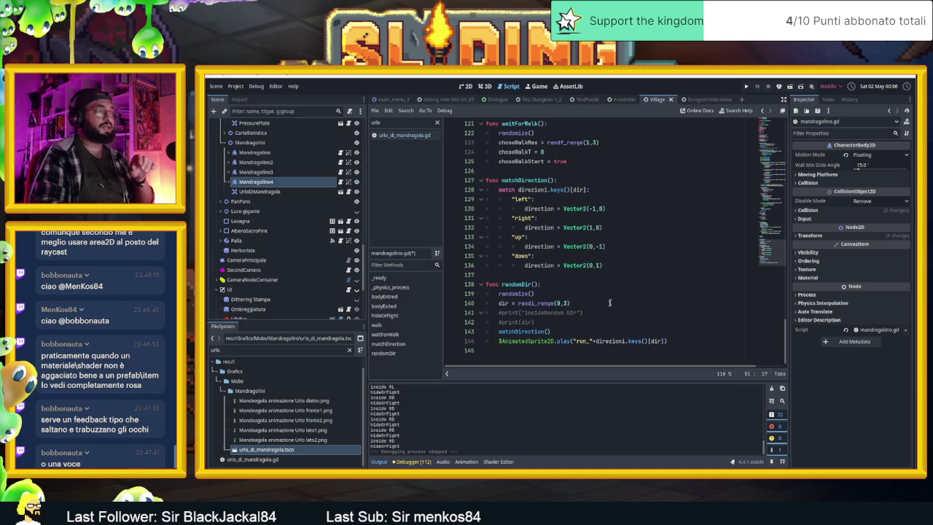
pyautogui.moveTo(535, 322); pyautogui.dragTo(462, 318)
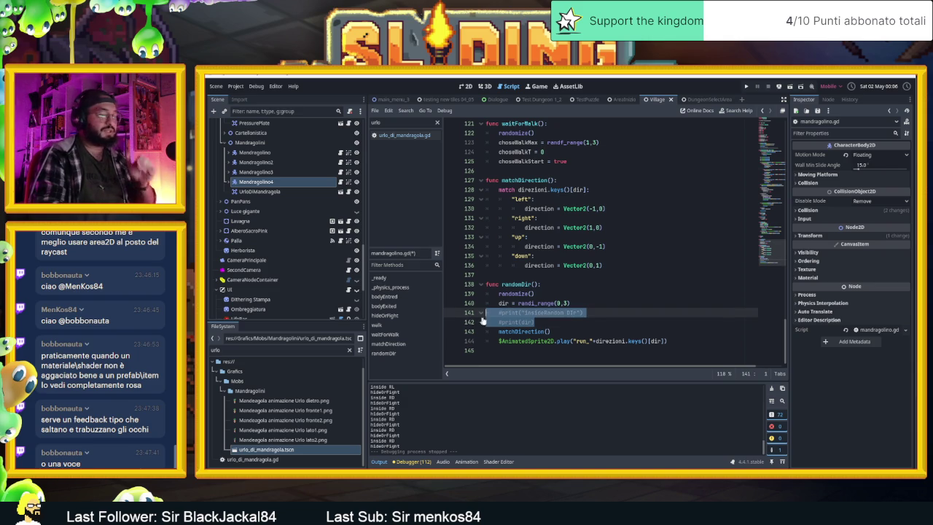
pyautogui.press('BackSpace')
pyautogui.press('BackSpace')
pyautogui.scroll(2, 648, 301)
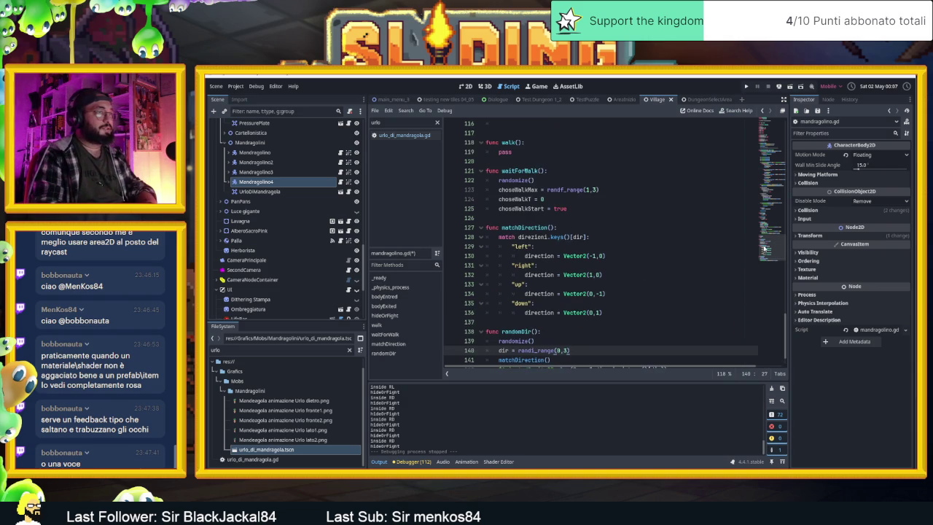
pyautogui.scroll(1, 765, 248)
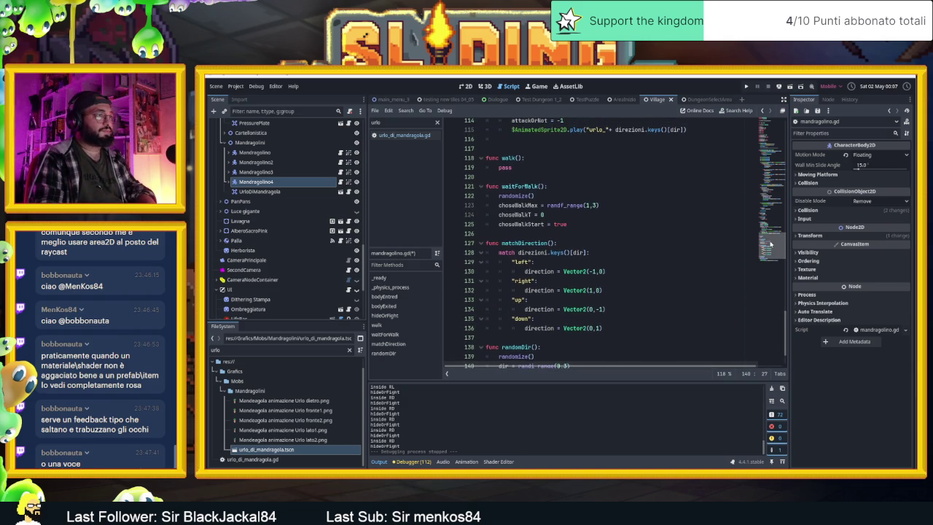
pyautogui.scroll(1, 770, 244)
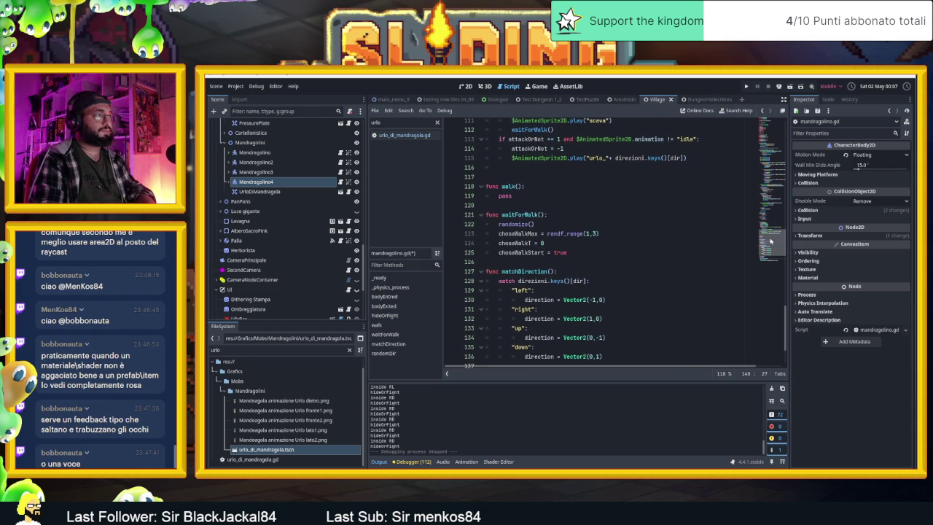
pyautogui.scroll(3, 770, 240)
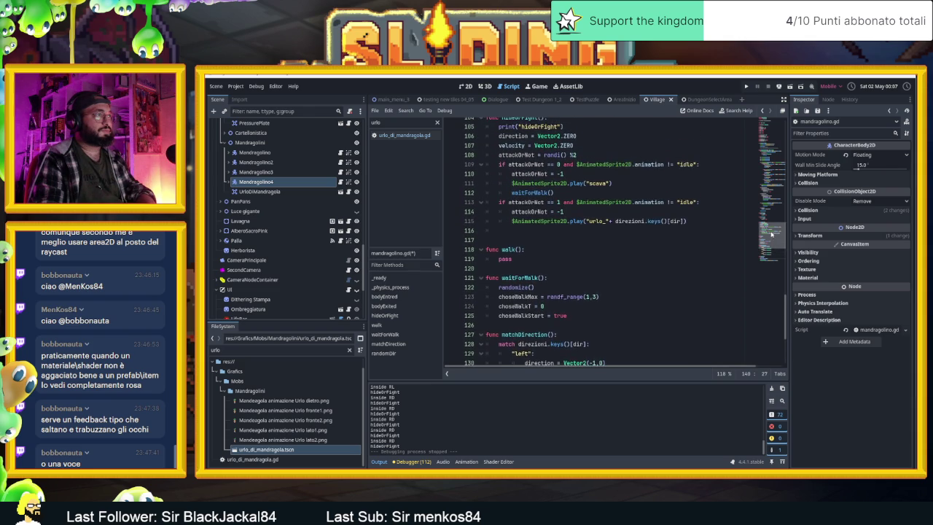
pyautogui.scroll(2, 771, 232)
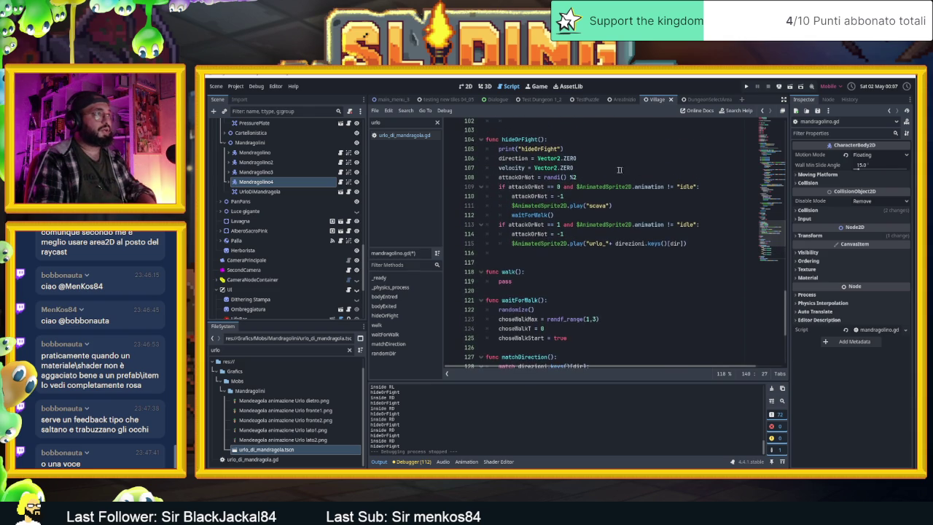
pyautogui.click(584, 196)
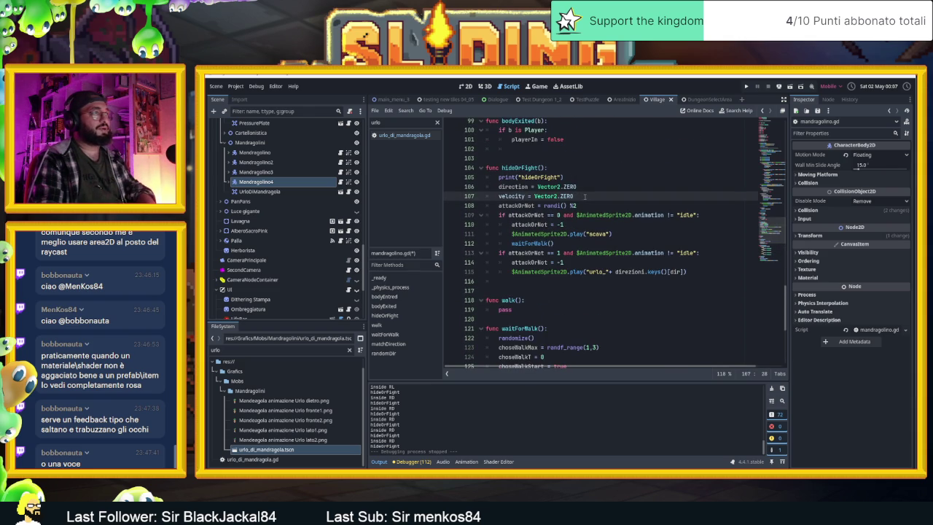
pyautogui.press('Return')
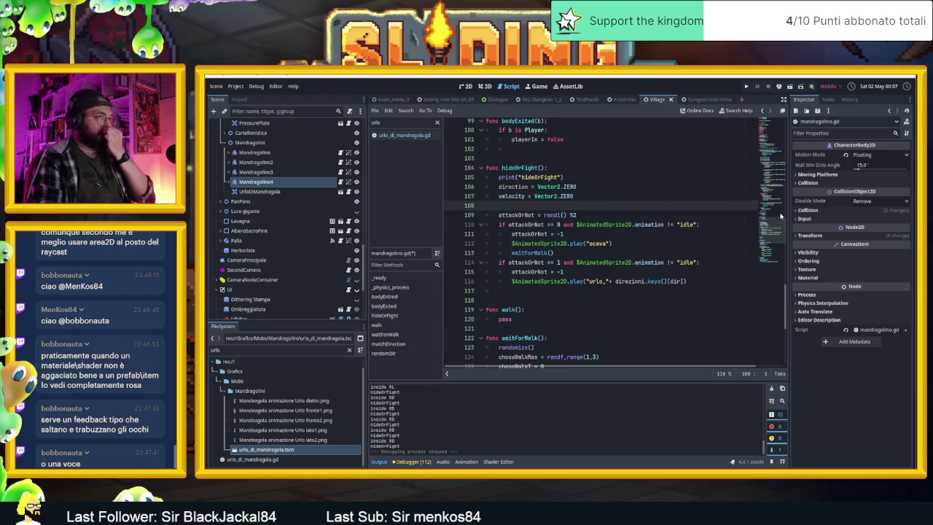
pyautogui.scroll(20, 780, 214)
pyautogui.scroll(-2, 575, 230)
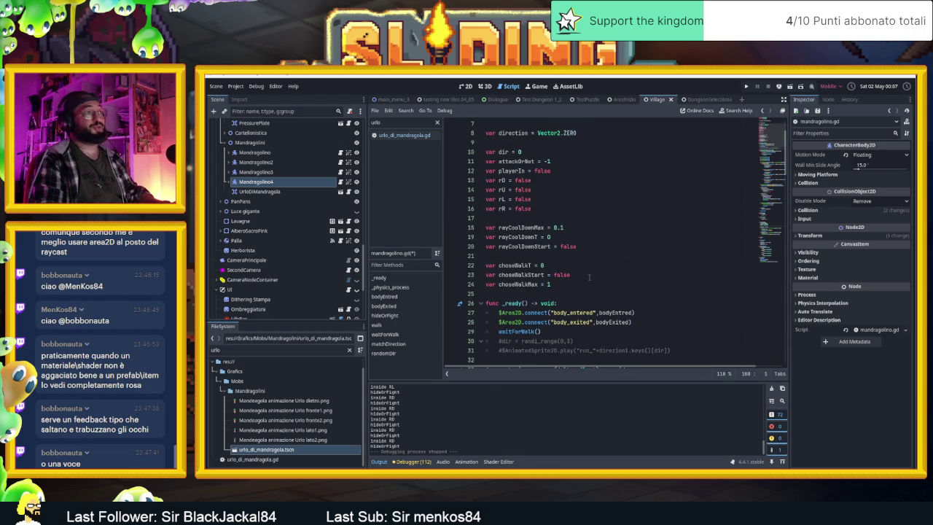
pyautogui.scroll(2, 589, 277)
pyautogui.click(504, 199)
# Step: Declare dUrlo on line 9, initialised to Vector2.ZERO, below the direction variable
pyautogui.press('Return')
pyautogui.press('Up')
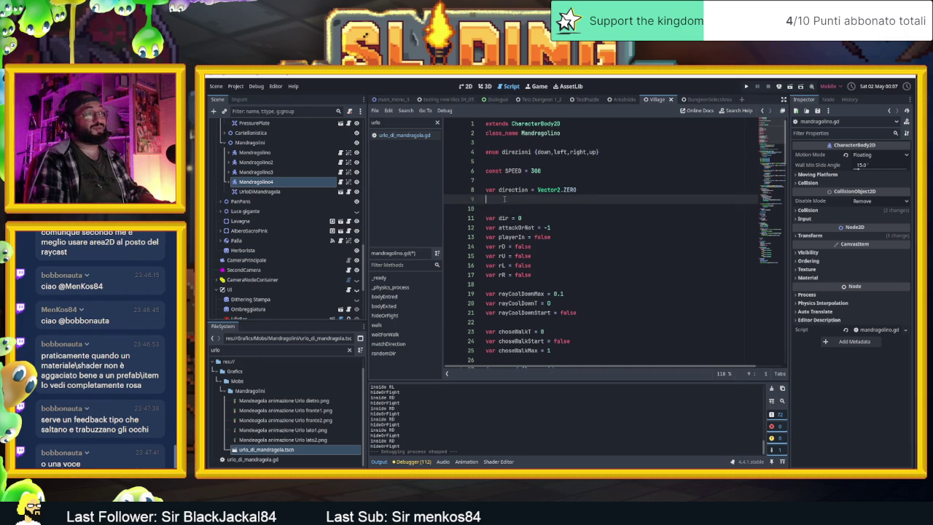
pyautogui.write('var d')
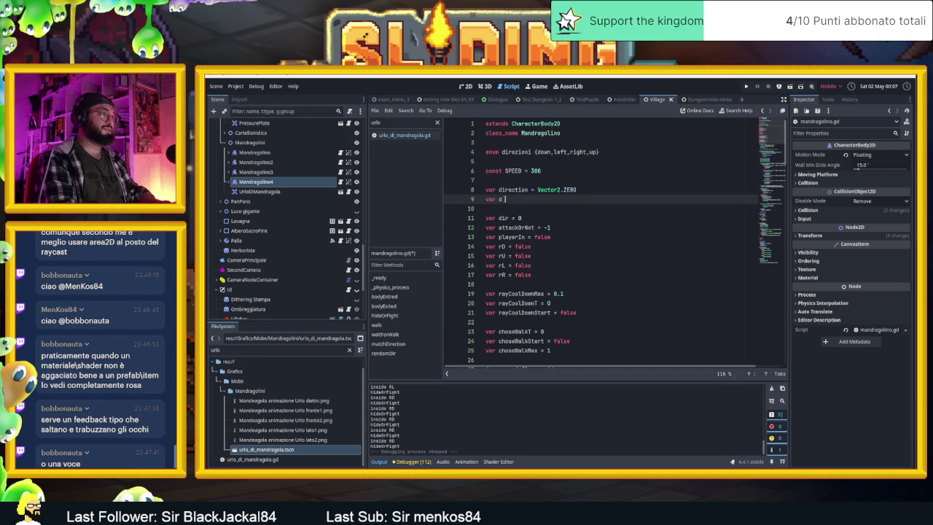
pyautogui.press('BackSpace')
pyautogui.press('BackSpace')
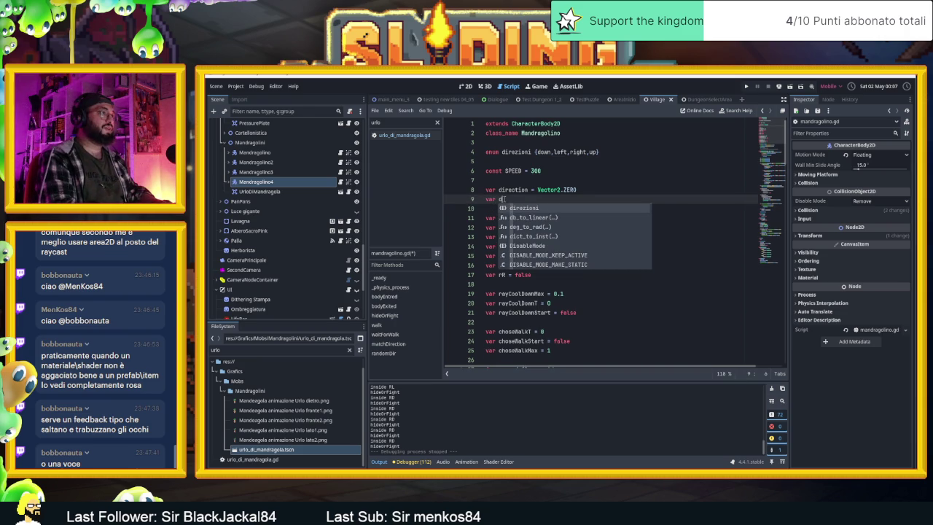
pyautogui.write('o ')
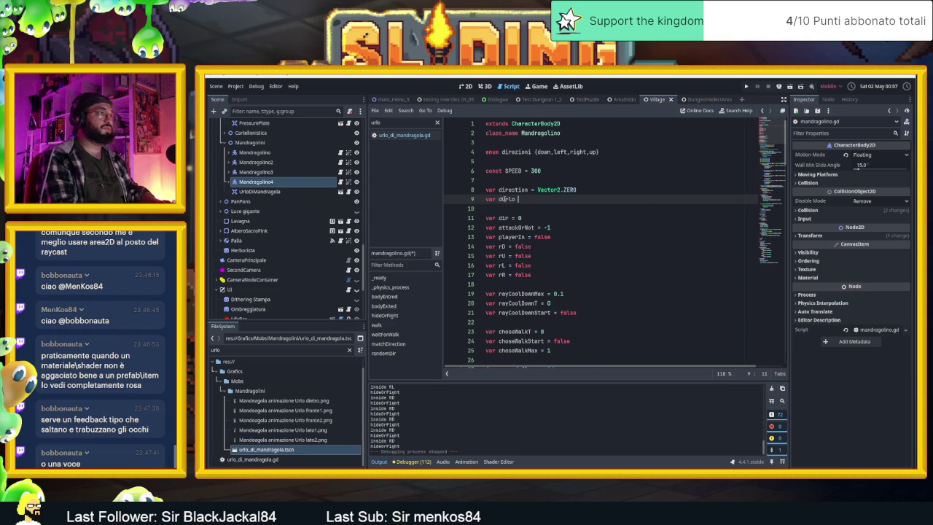
pyautogui.write(': ')
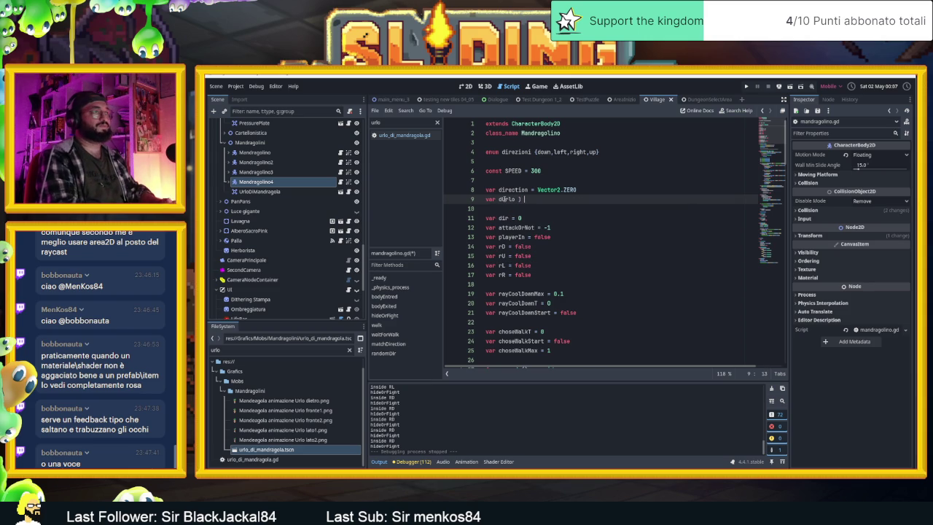
pyautogui.write('Ve')
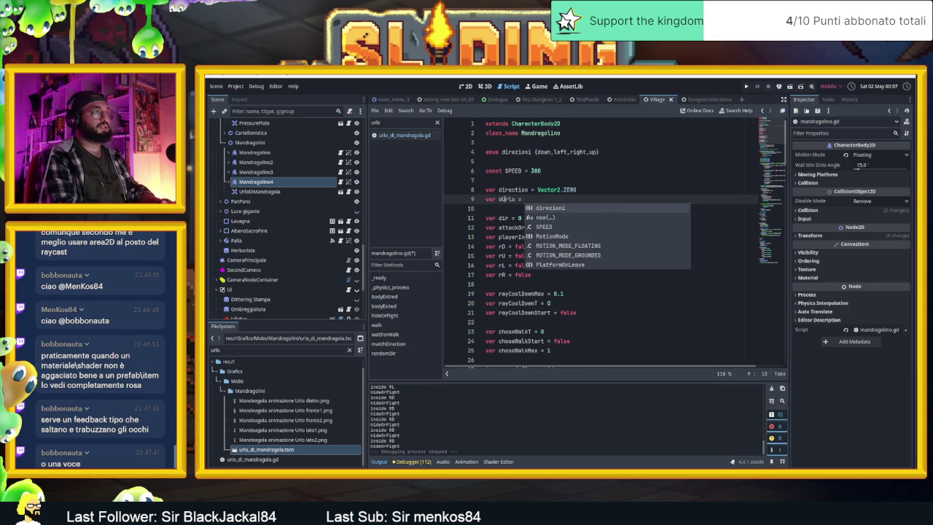
pyautogui.press('Return')
pyautogui.write('.')
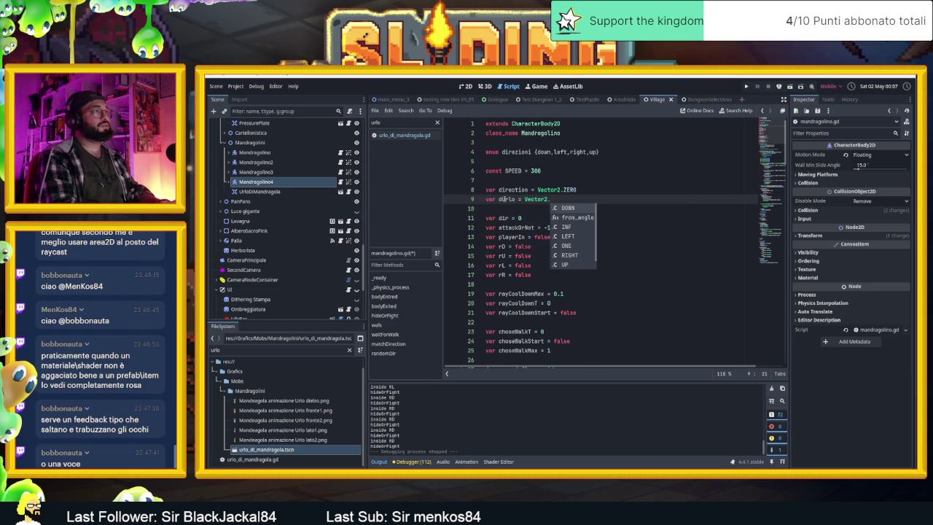
pyautogui.write('ZE')
pyautogui.press('Return')
pyautogui.scroll(-20, 780, 239)
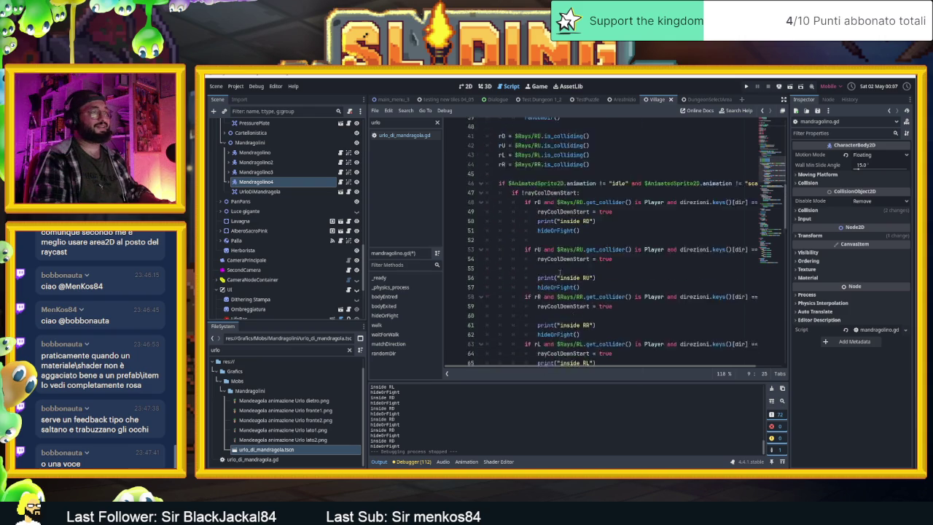
# Step: In hideOrFight, insert dUrlo = direction just above the direction = Vector2.ZERO line
pyautogui.scroll(5, 628, 211)
pyautogui.scroll(2, 583, 221)
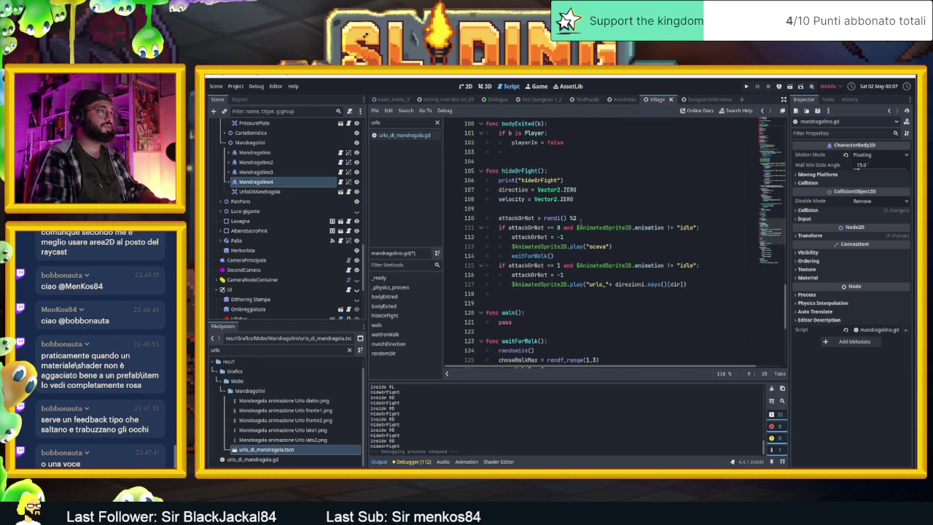
pyautogui.click(586, 190)
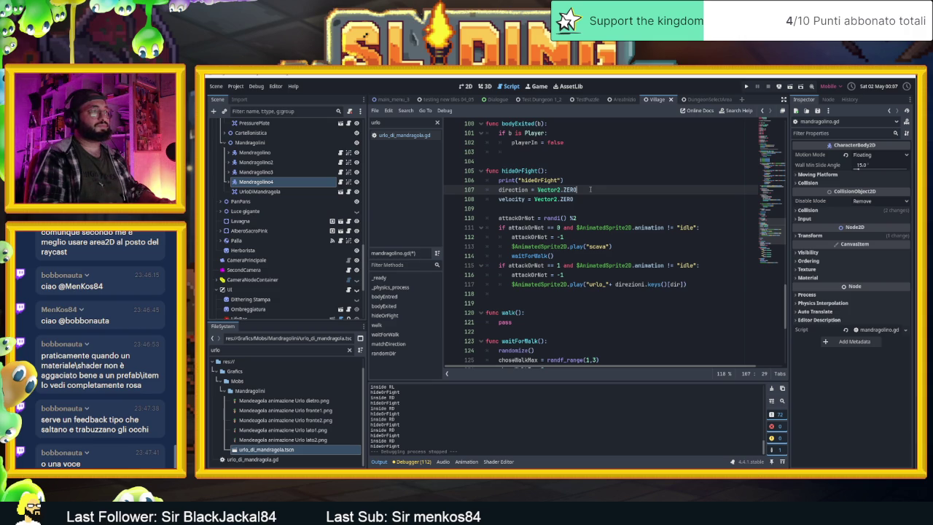
pyautogui.press('Return')
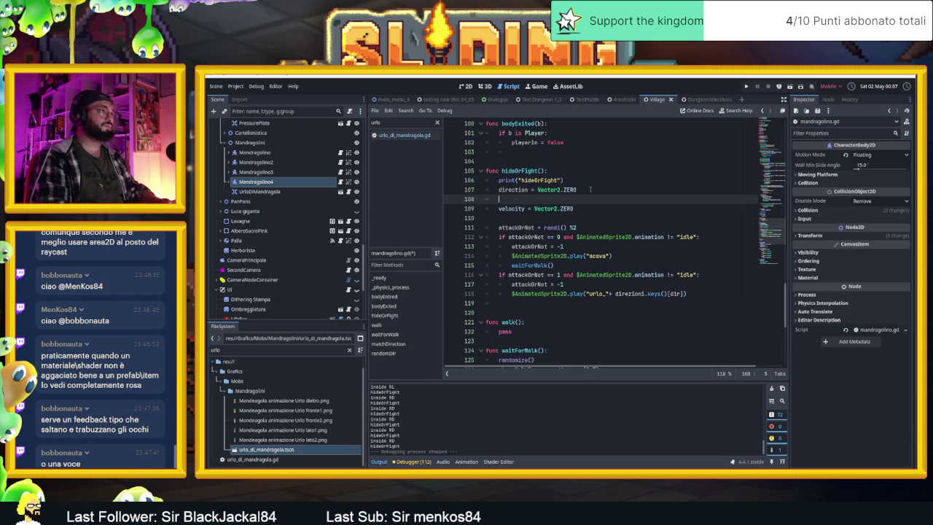
pyautogui.press('BackSpace')
pyautogui.press('BackSpace')
pyautogui.hotkey('ctrl', 'shift', 'Return')
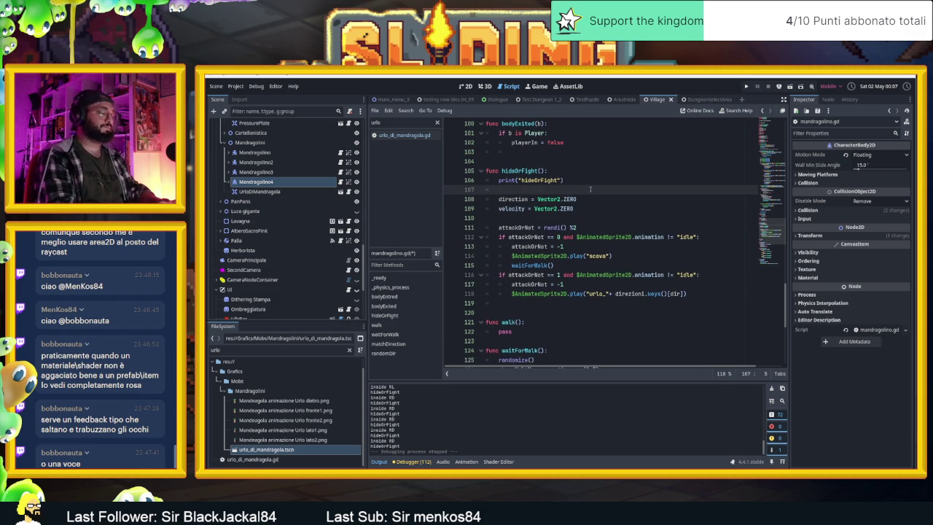
pyautogui.write('dUrlo')
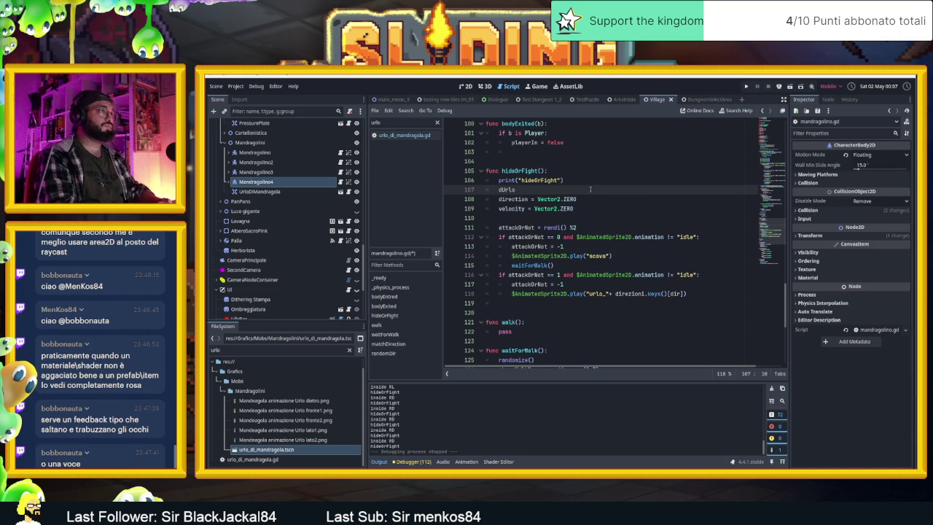
pyautogui.write(' = dir')
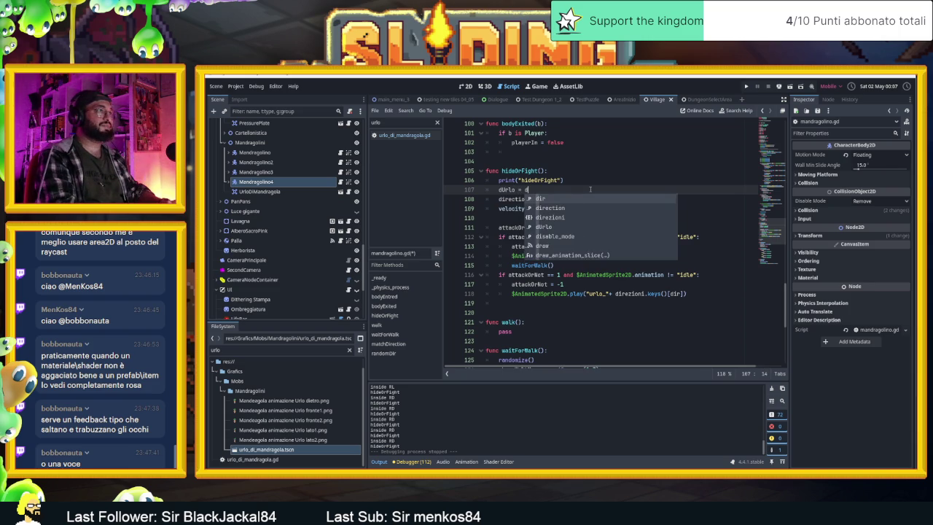
pyautogui.press('Return')
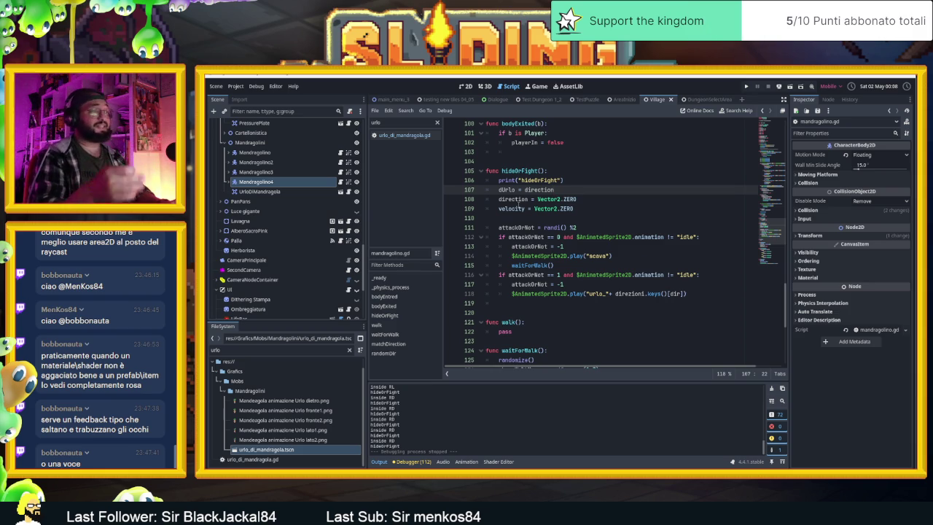
pyautogui.scroll(2, 523, 200)
pyautogui.moveTo(552, 255)
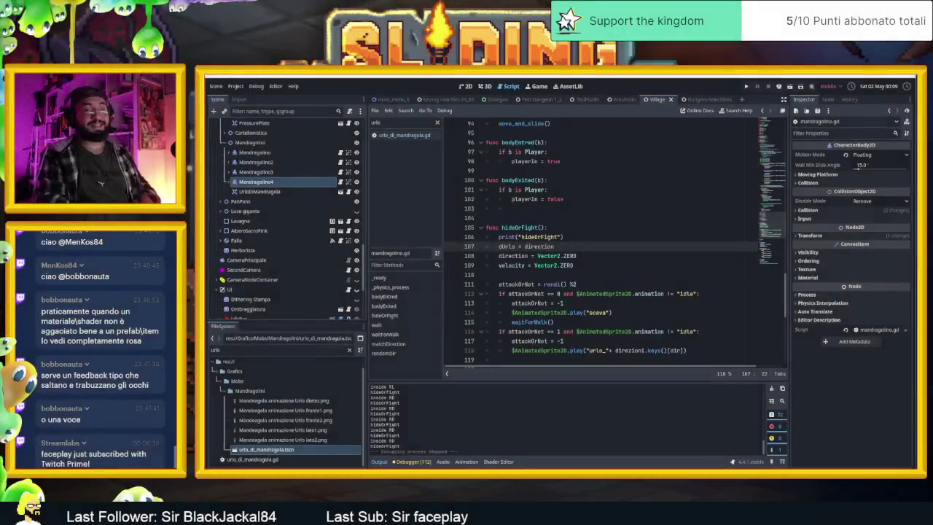
pyautogui.scroll(-5, 676, 363)
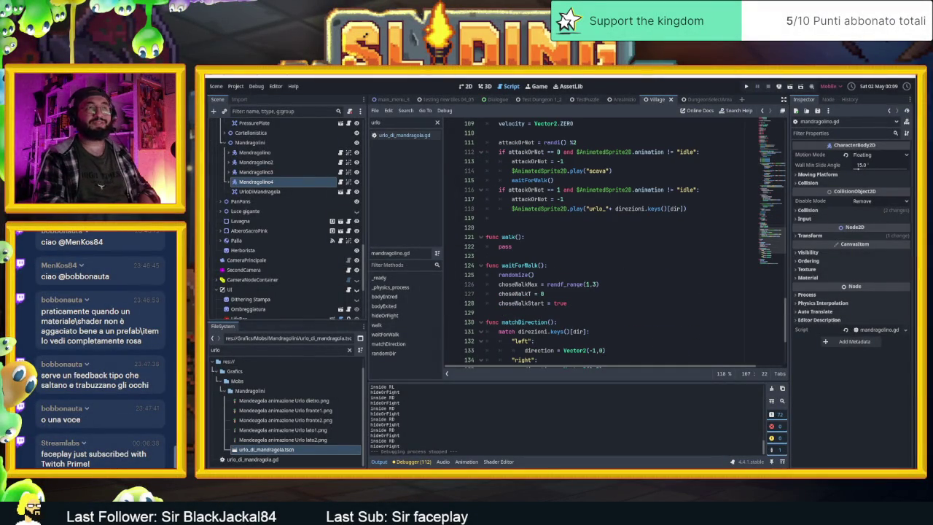
pyautogui.scroll(-4, 707, 264)
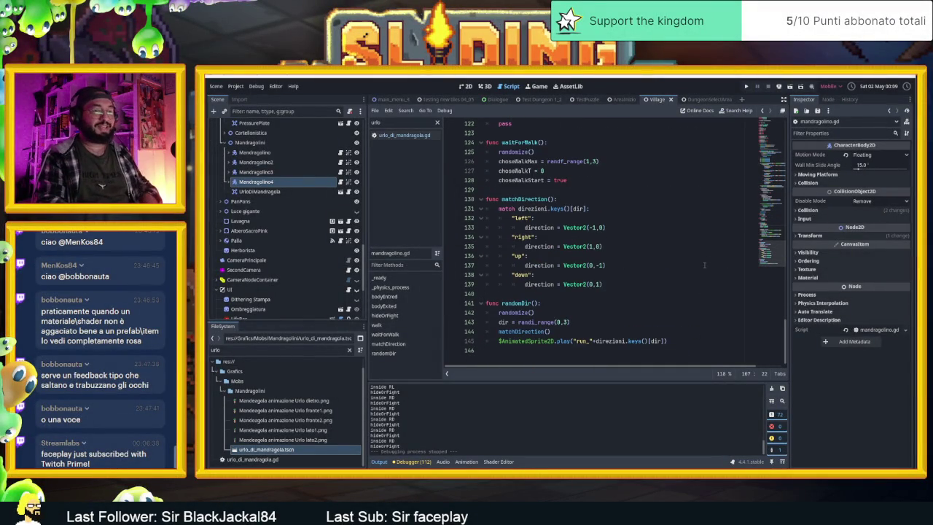
pyautogui.scroll(8, 677, 312)
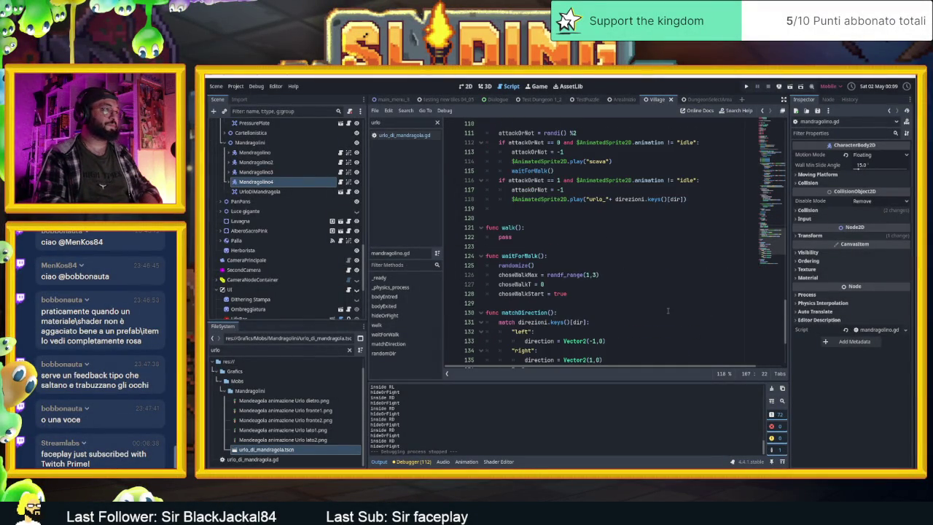
pyautogui.scroll(2, 668, 310)
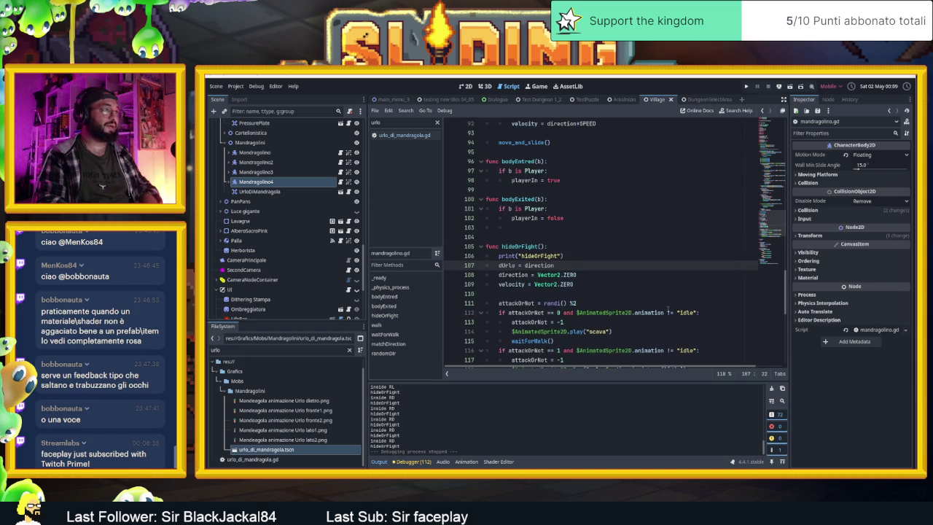
pyautogui.scroll(4, 614, 287)
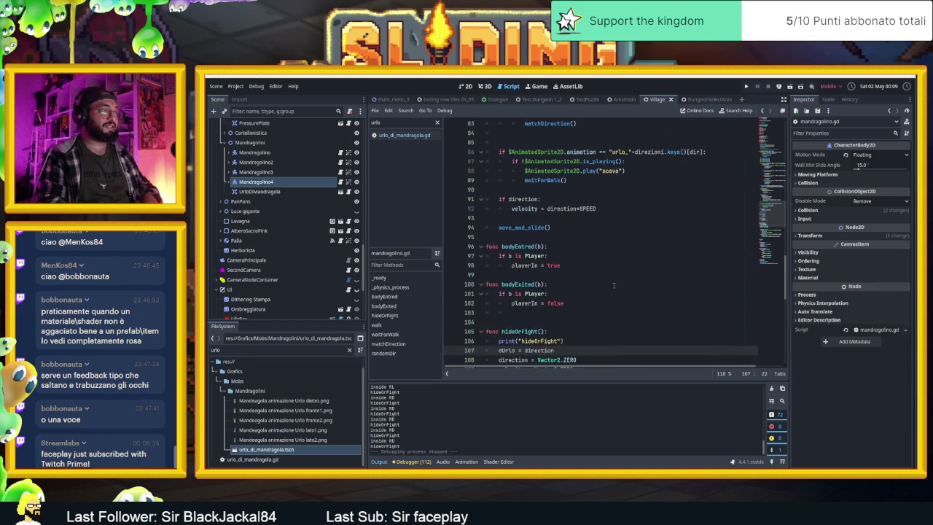
pyautogui.scroll(-3, 614, 285)
pyautogui.scroll(4, 614, 285)
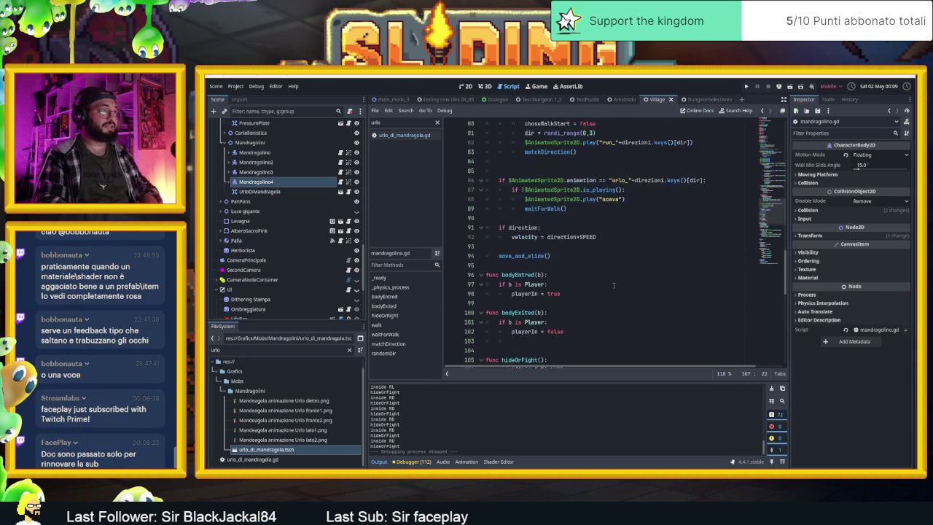